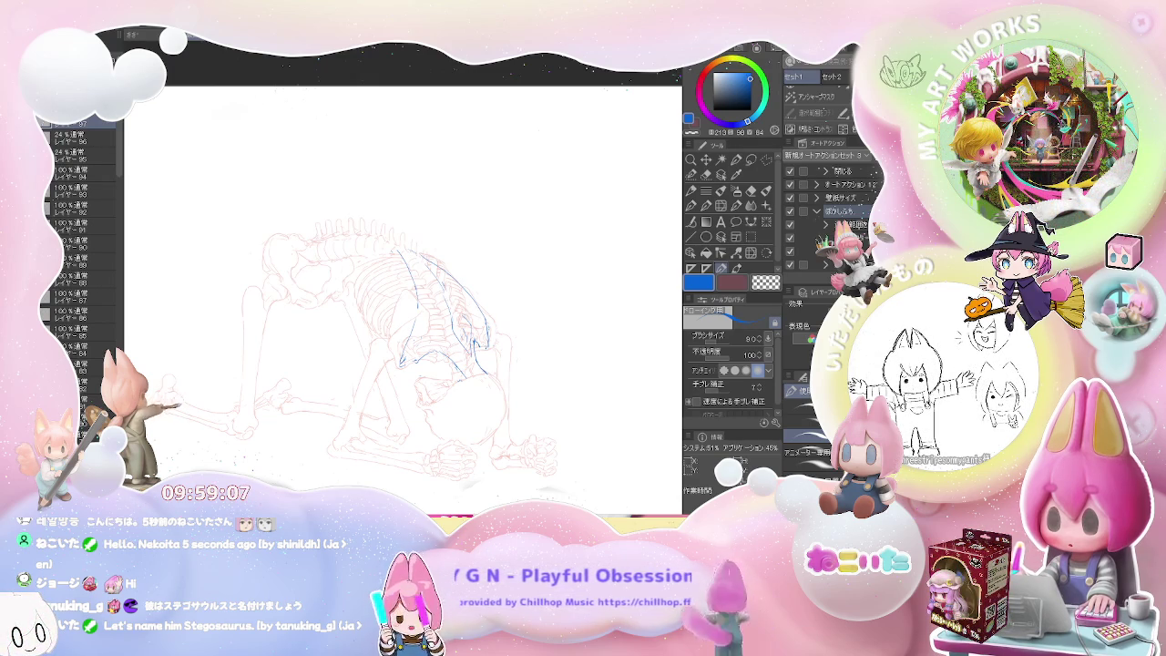
Step: Sketch blue construction curves along the figure's back over the red skeleton
key("e")
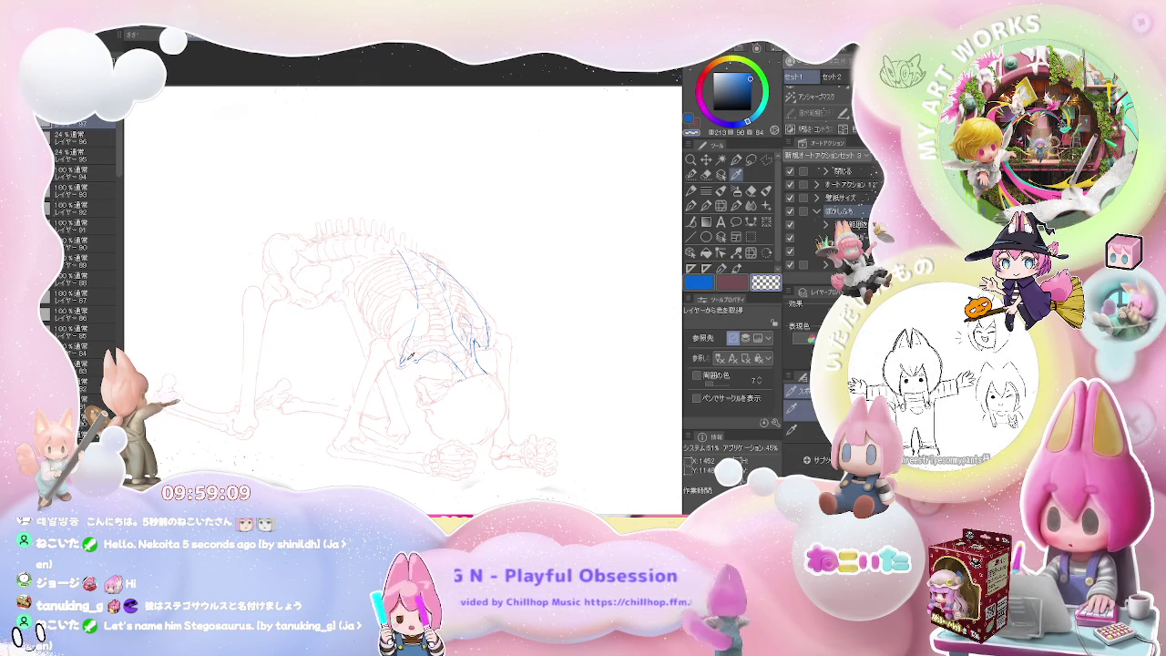
key("p")
scroll(406, 358, "up", 2)
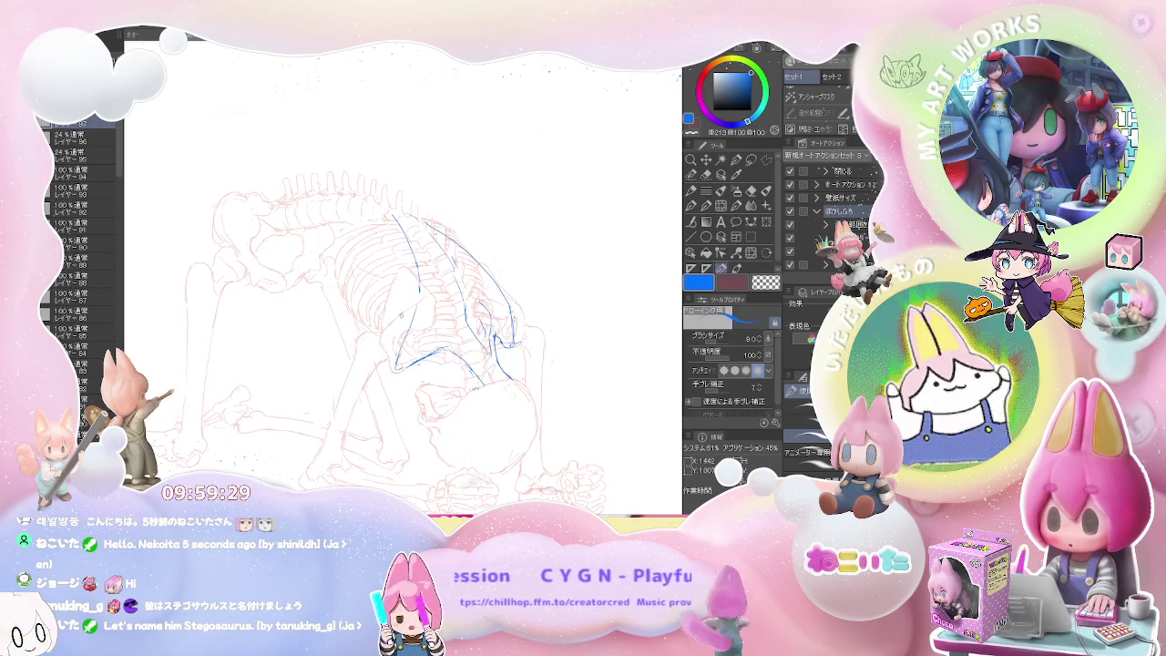
key("e")
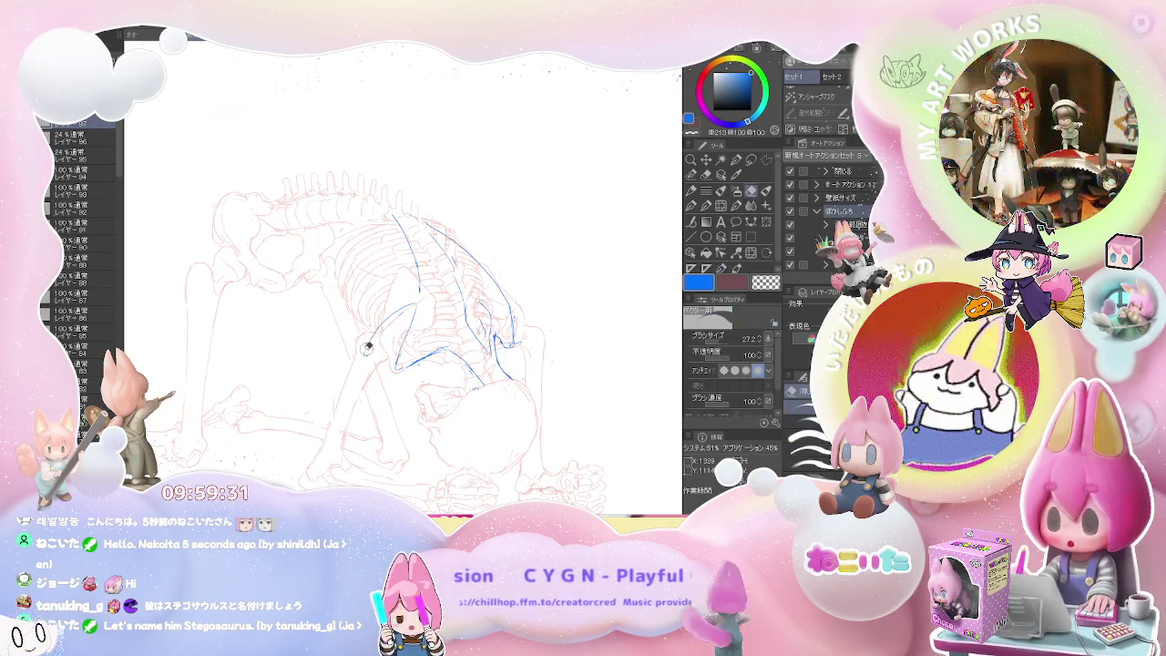
key("p")
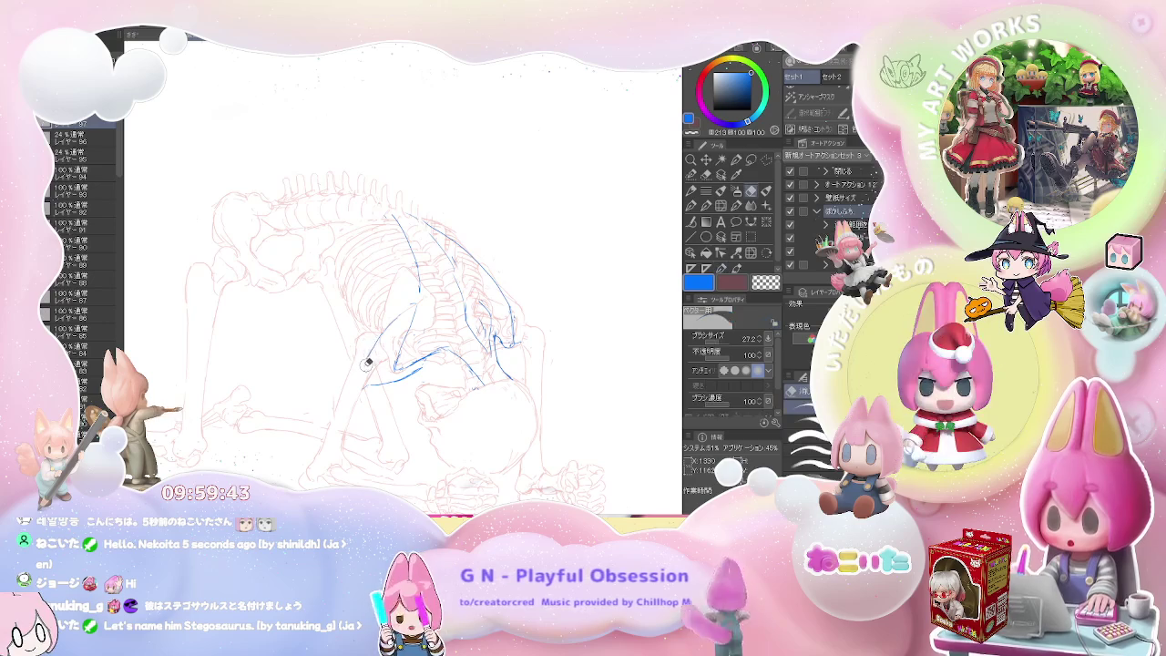
key("e")
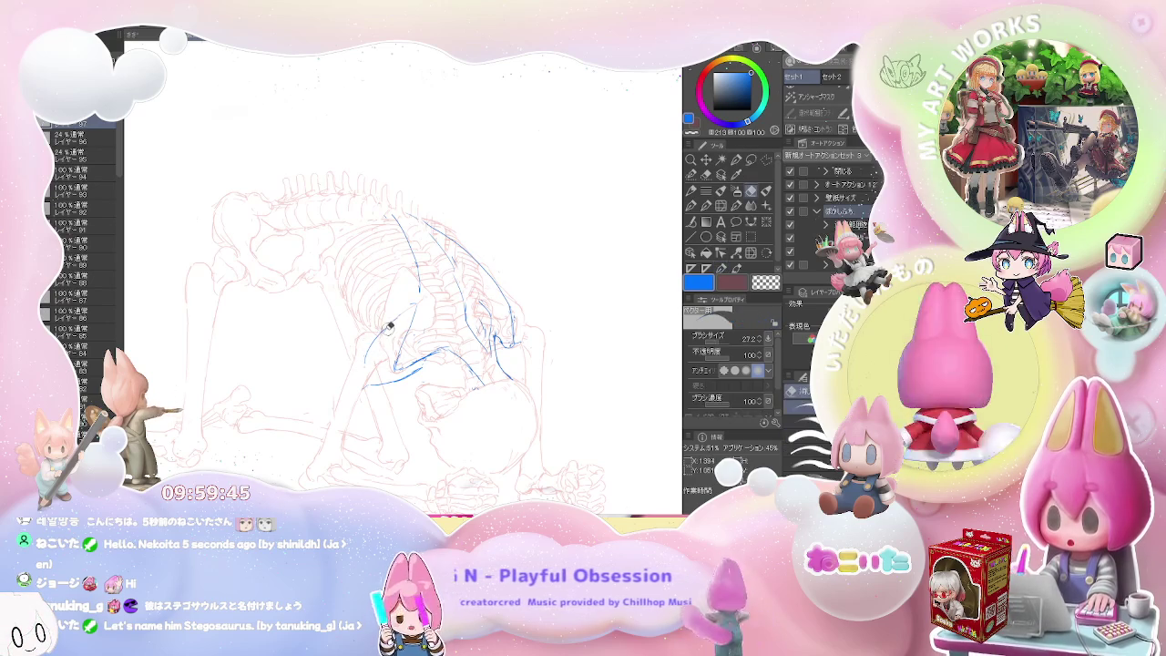
key("p")
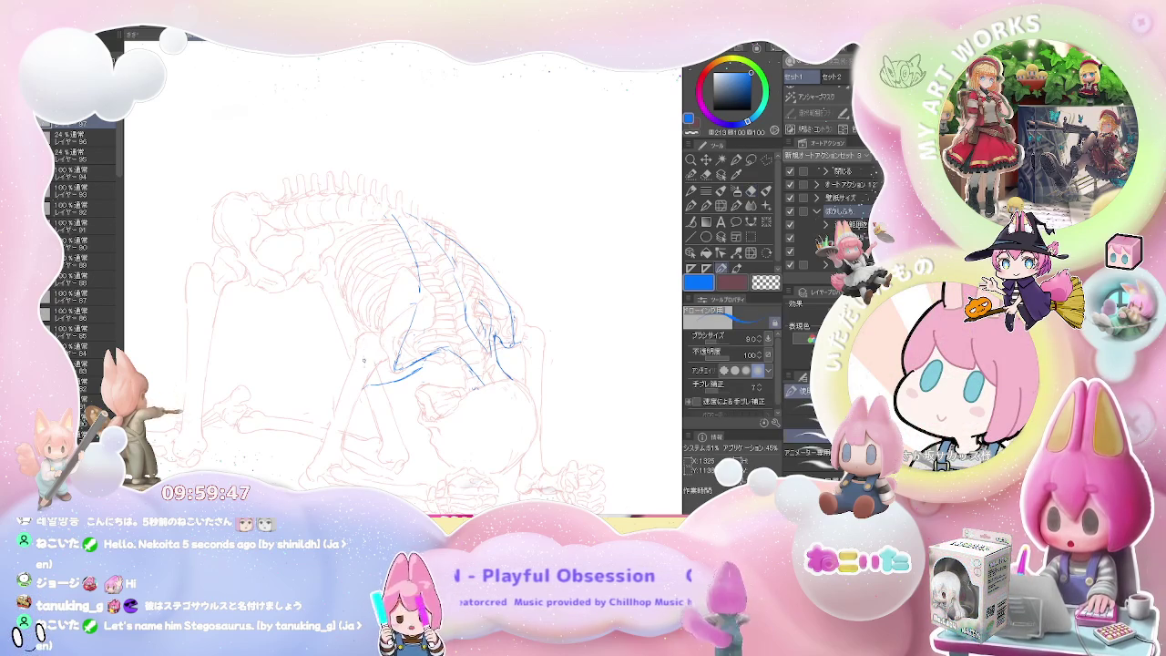
Step: Refine the blue shoulder curves, then select layer 95 below to draw on
key("e")
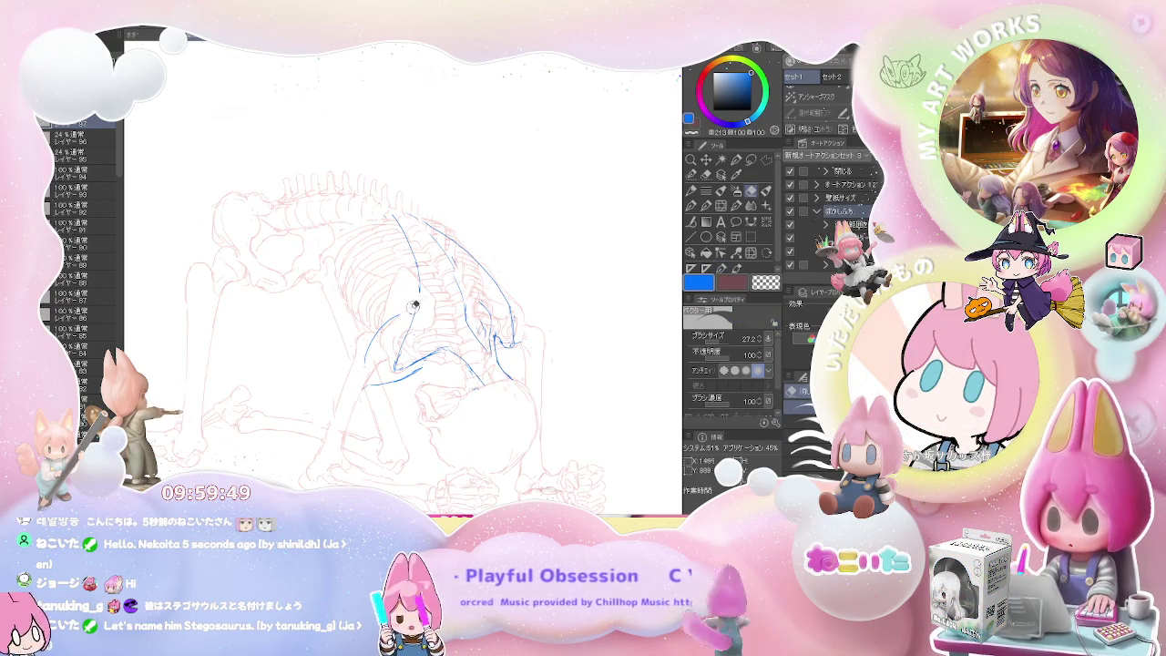
key("p")
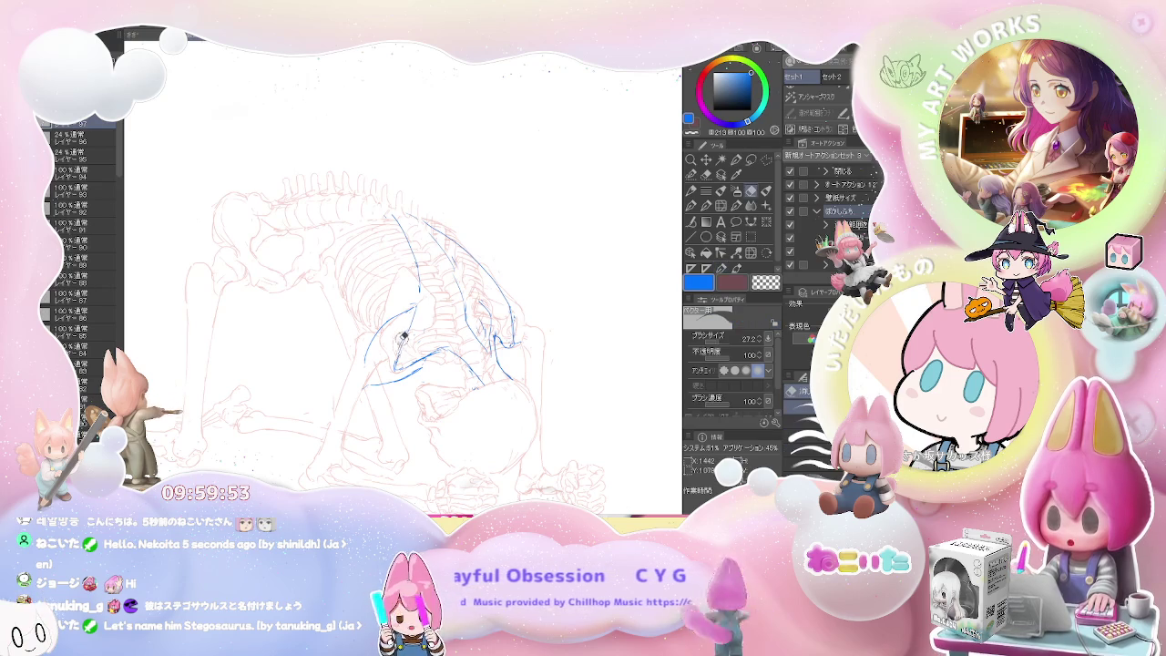
scroll(406, 373, "down", 1)
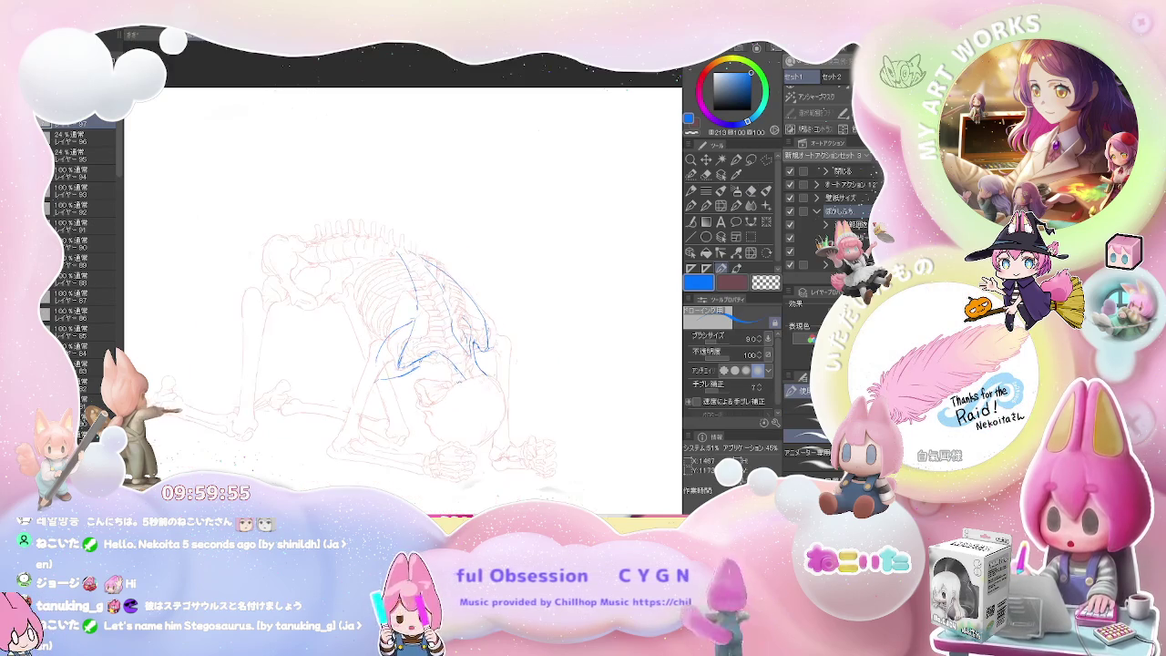
scroll(360, 326, "up", 2)
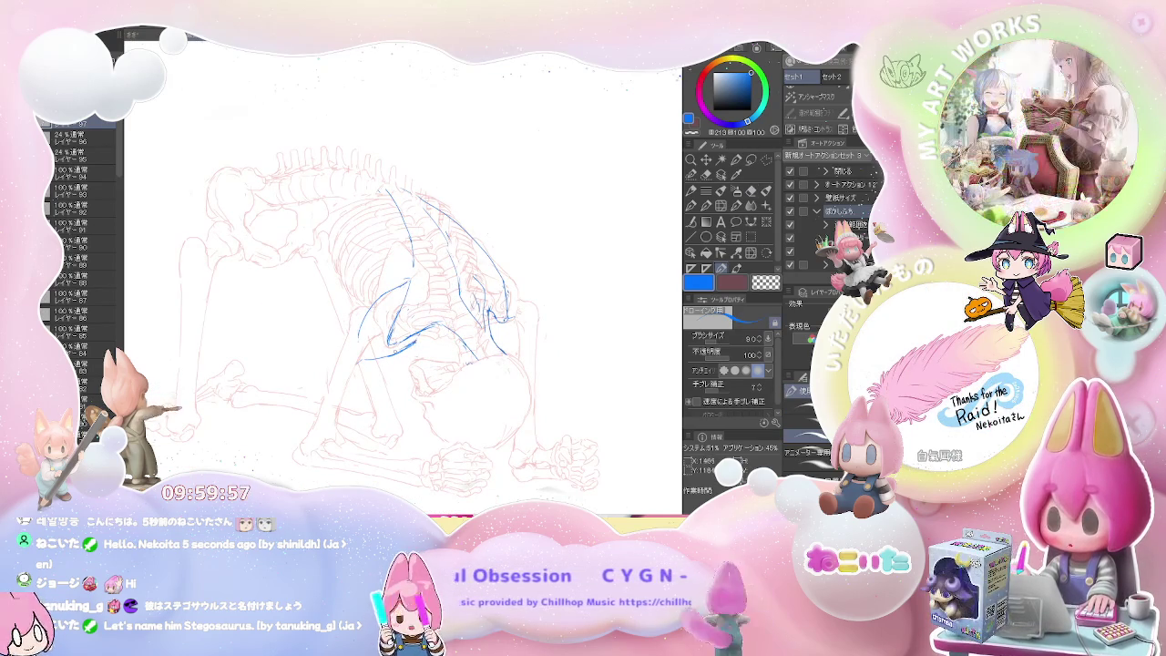
key("e")
key("p")
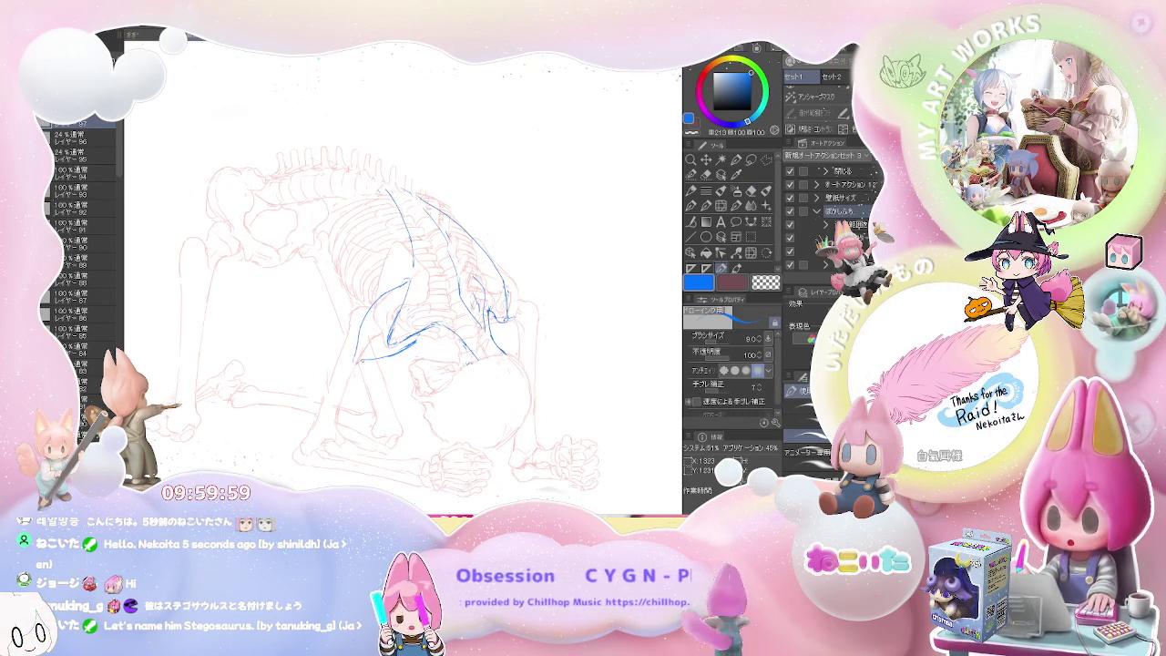
scroll(360, 327, "down", 1)
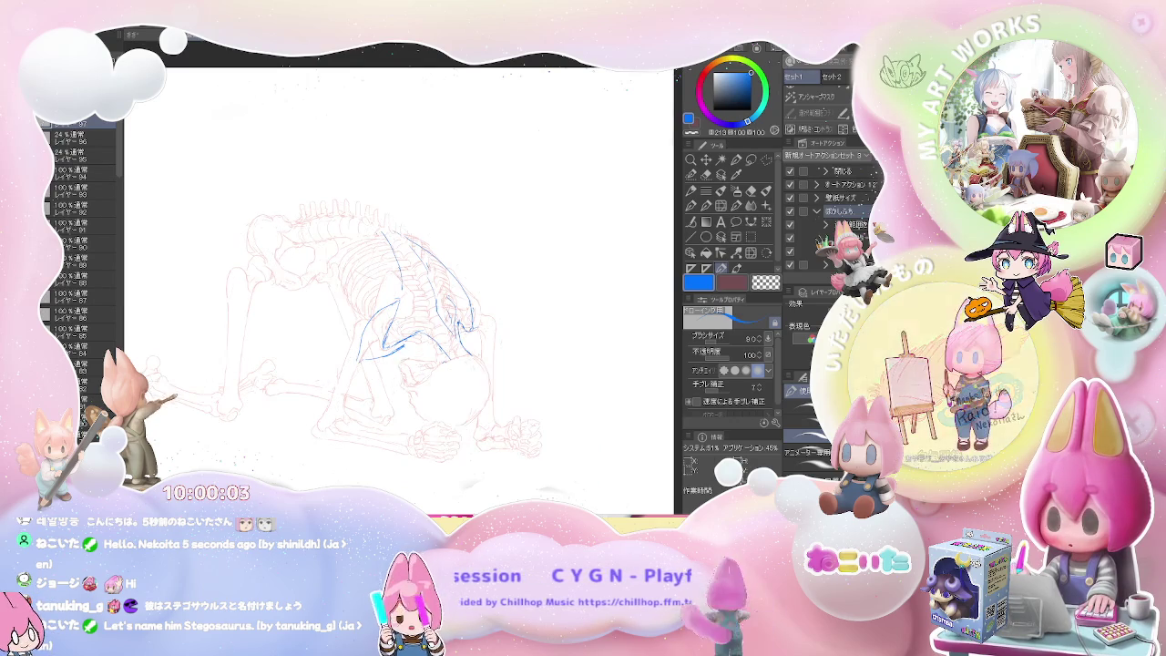
left_click(82, 156)
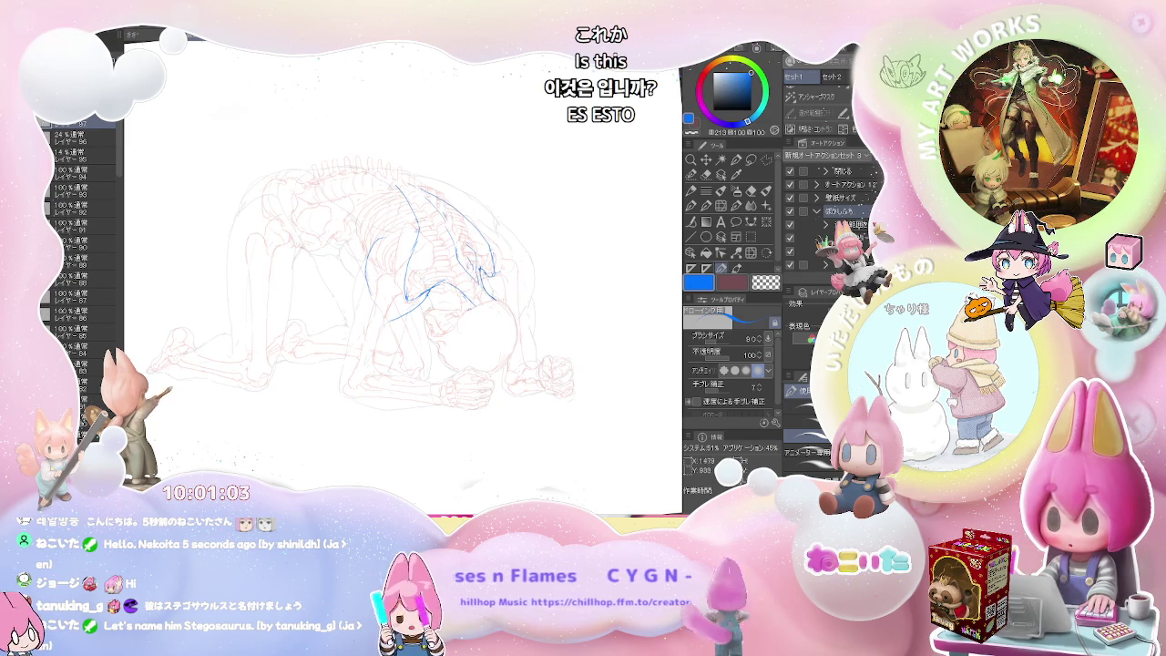
Step: Add a short blue lower-back line and curves shaping the shoulder blade and ribcage
scroll(412, 228, "up", 5)
key("j")
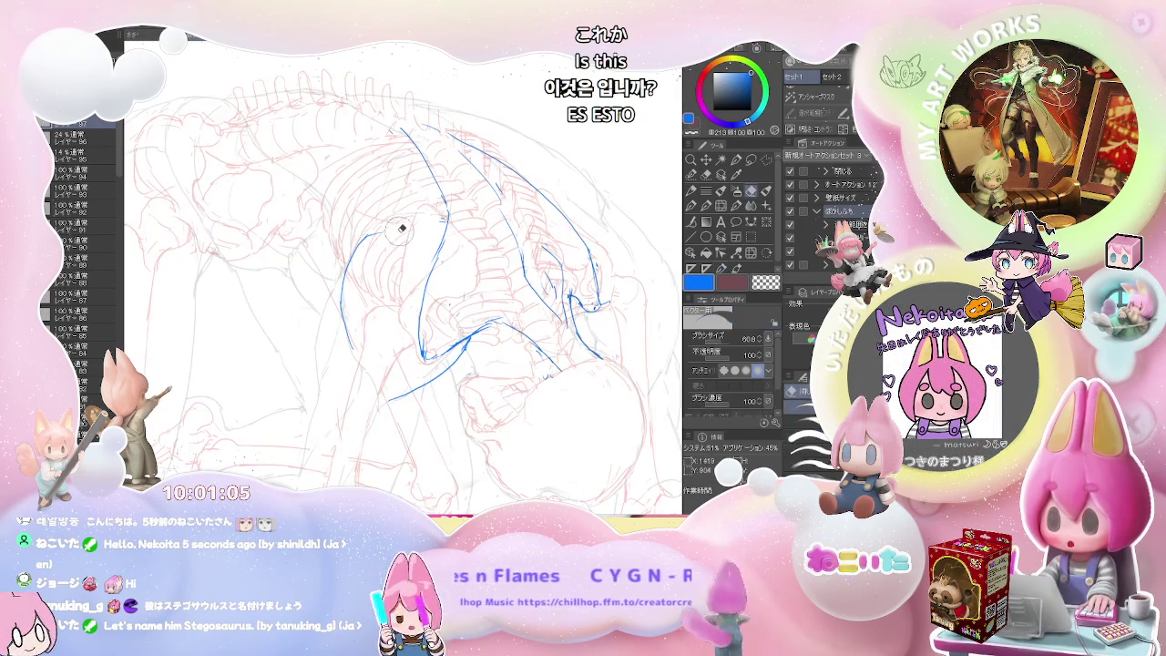
key("p")
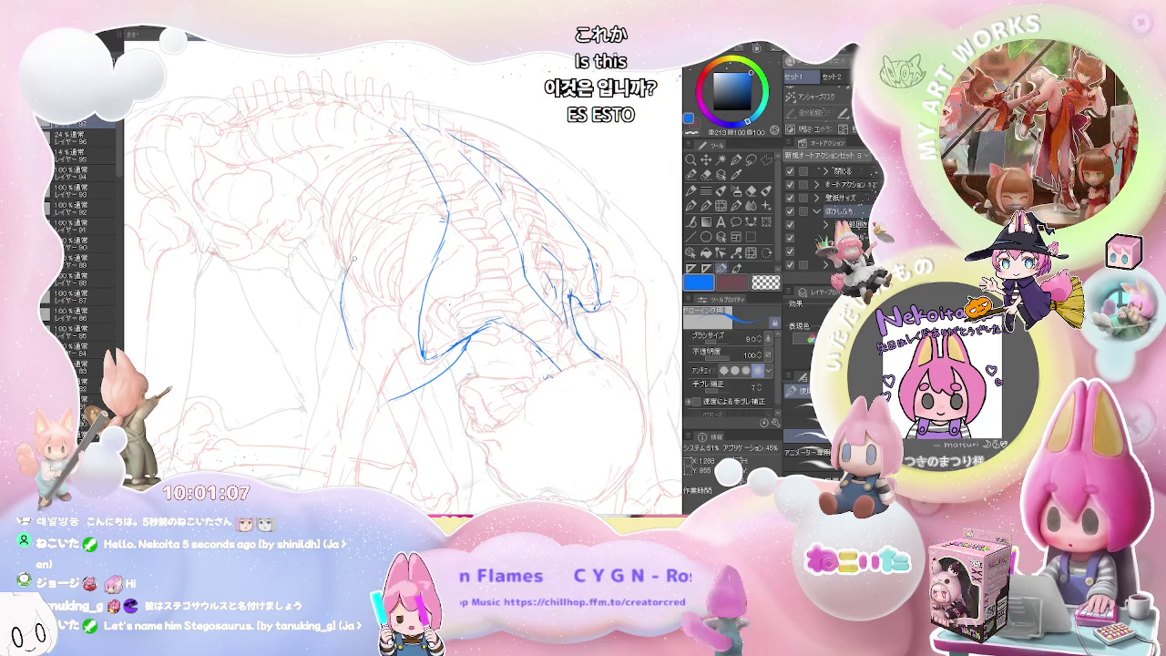
key("j")
key("p")
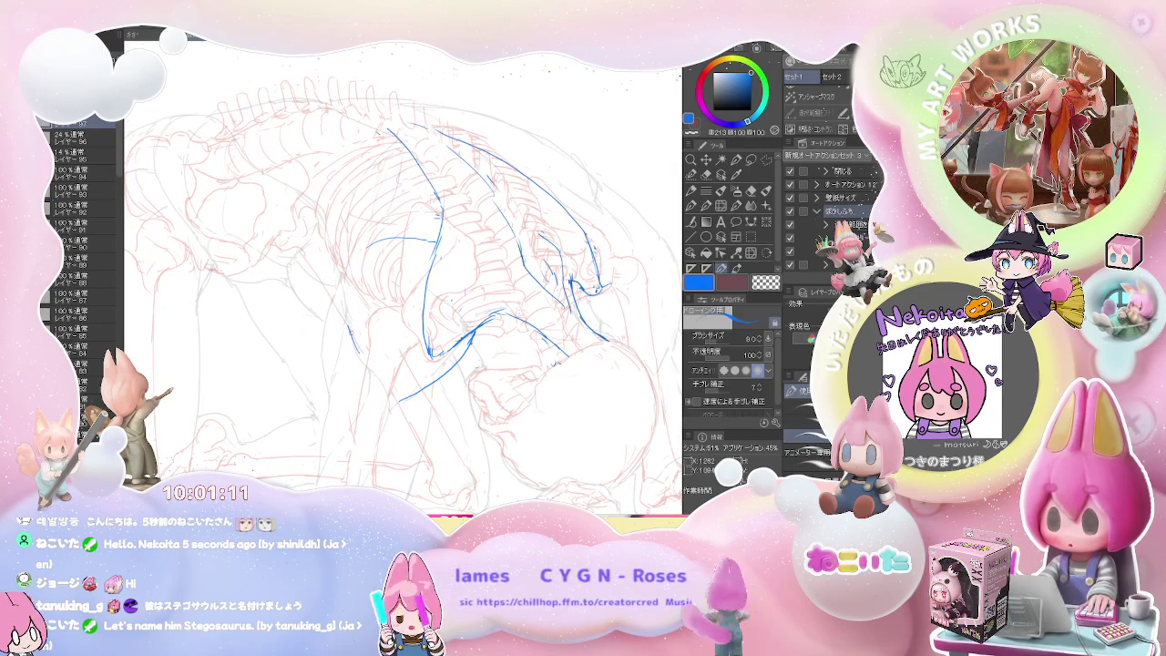
left_click_drag(348, 303, 352, 334)
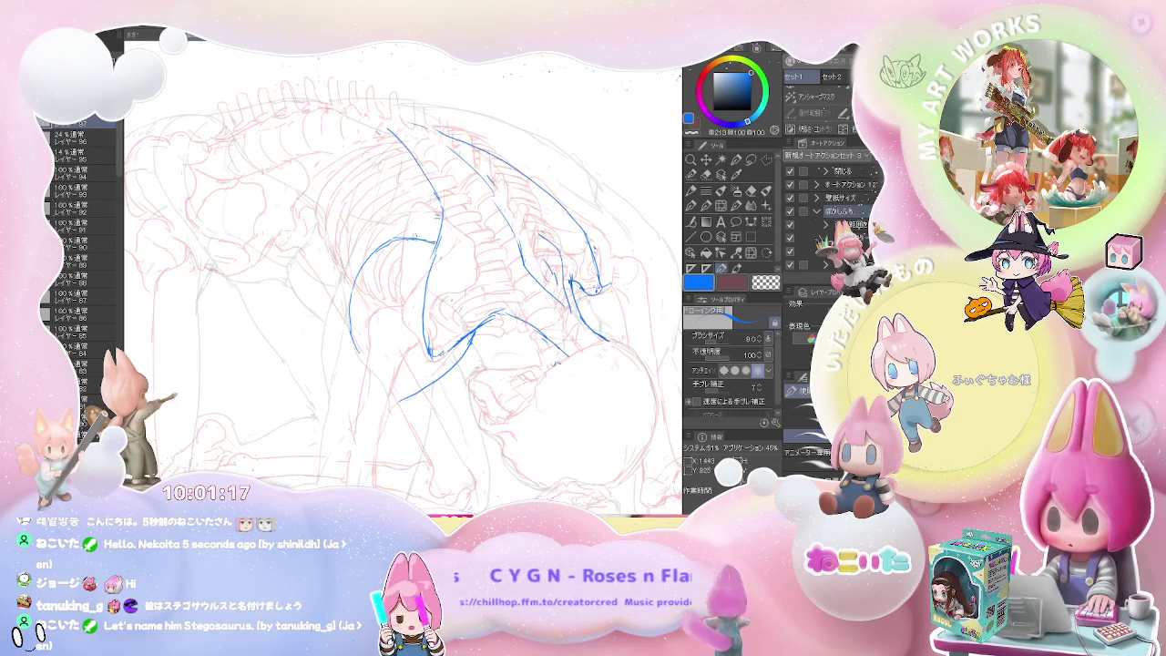
left_click_drag(415, 222, 437, 210)
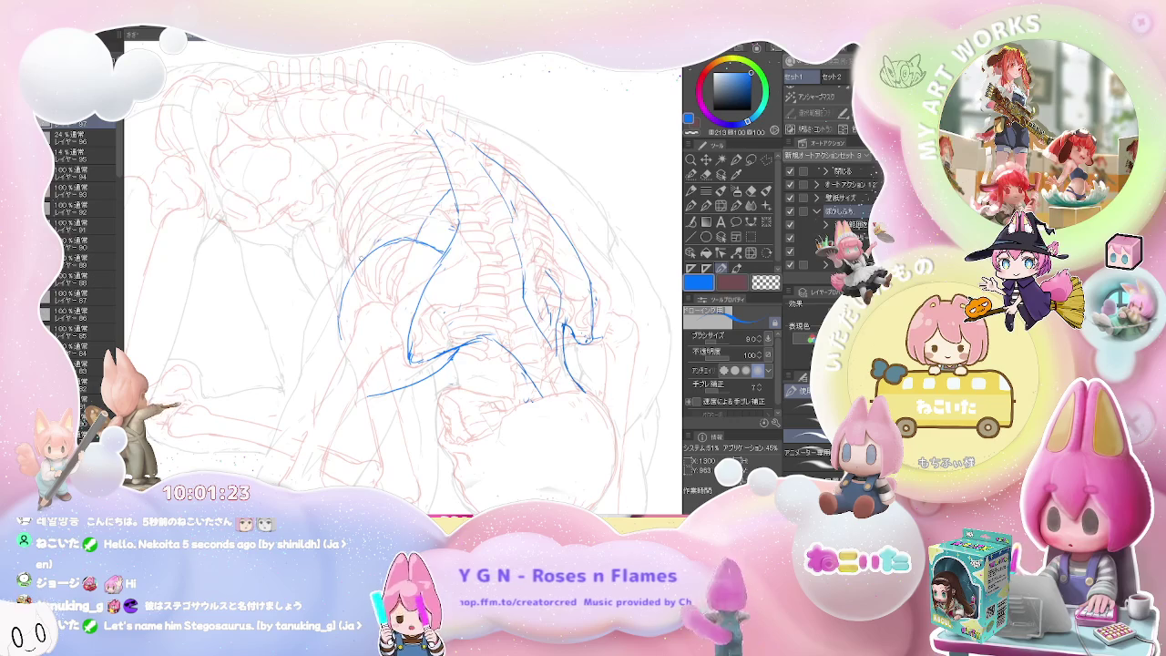
key("e")
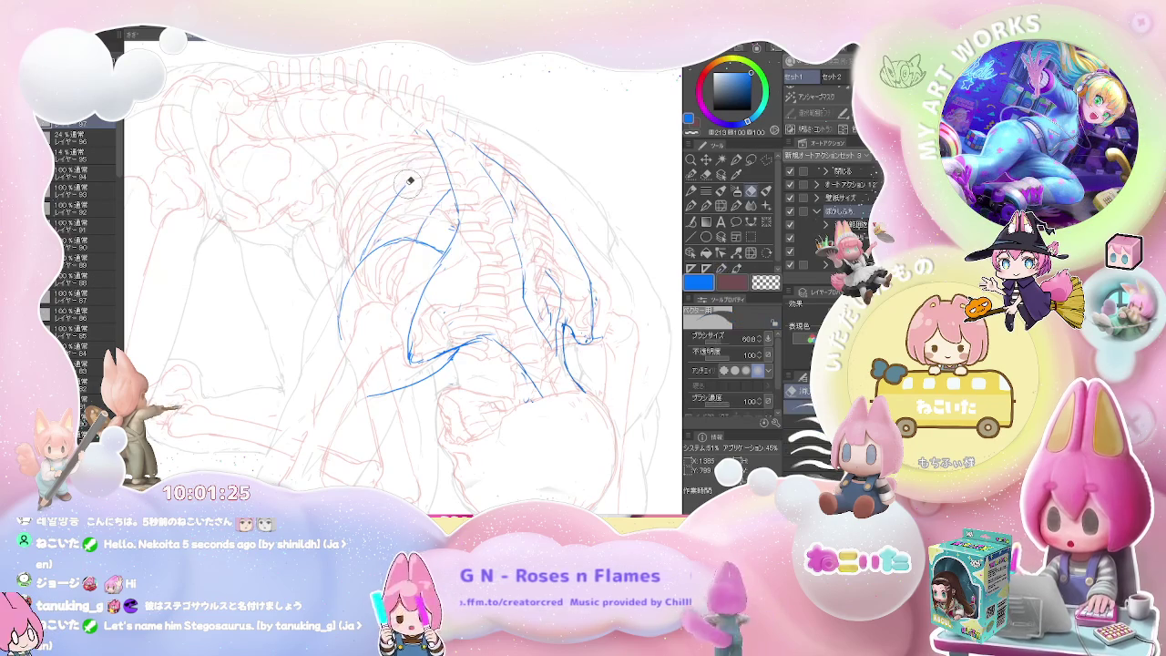
key("p")
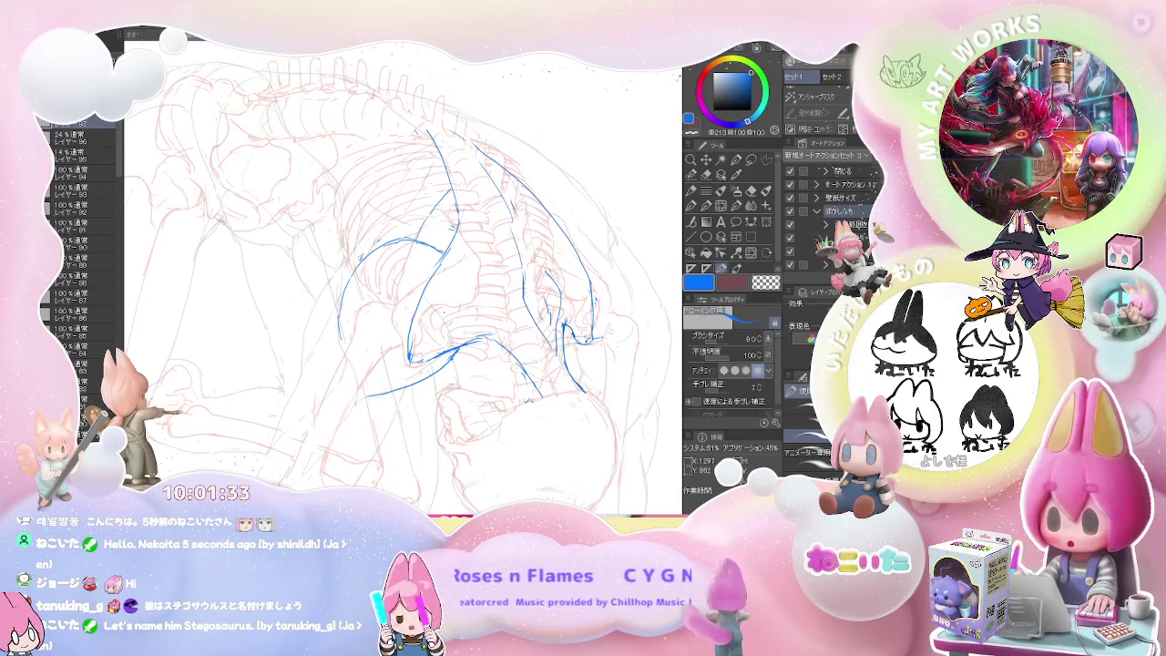
scroll(396, 209, "down", 2)
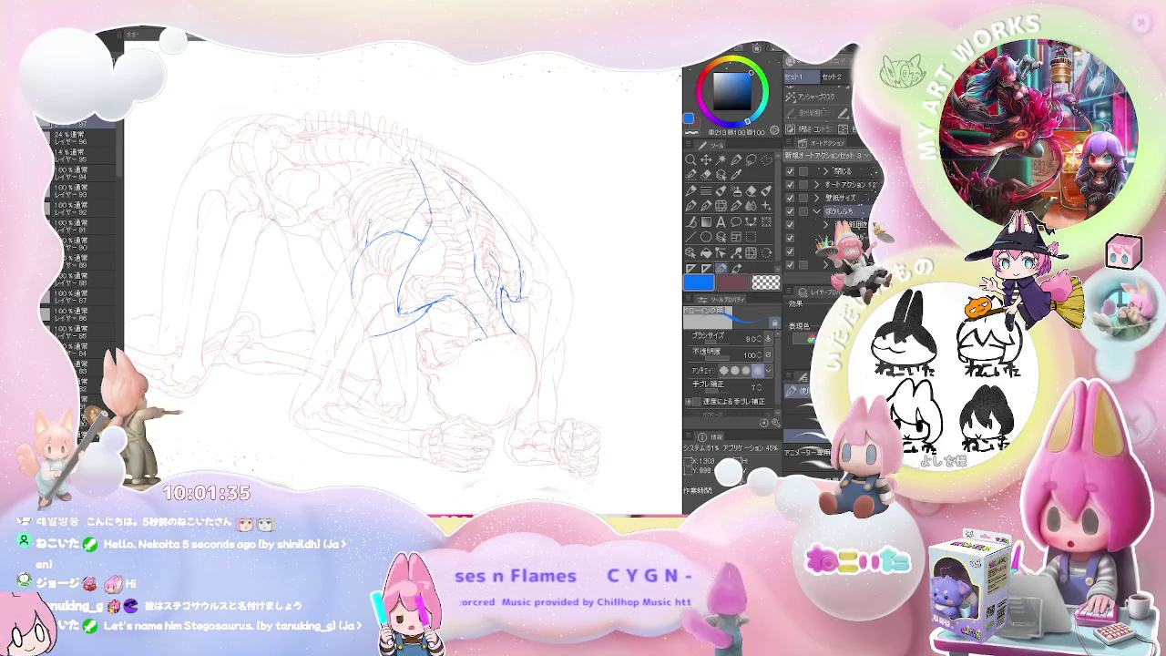
Step: Draw the blue outer upper-back contour sweeping from the shoulder toward the hip
key("e")
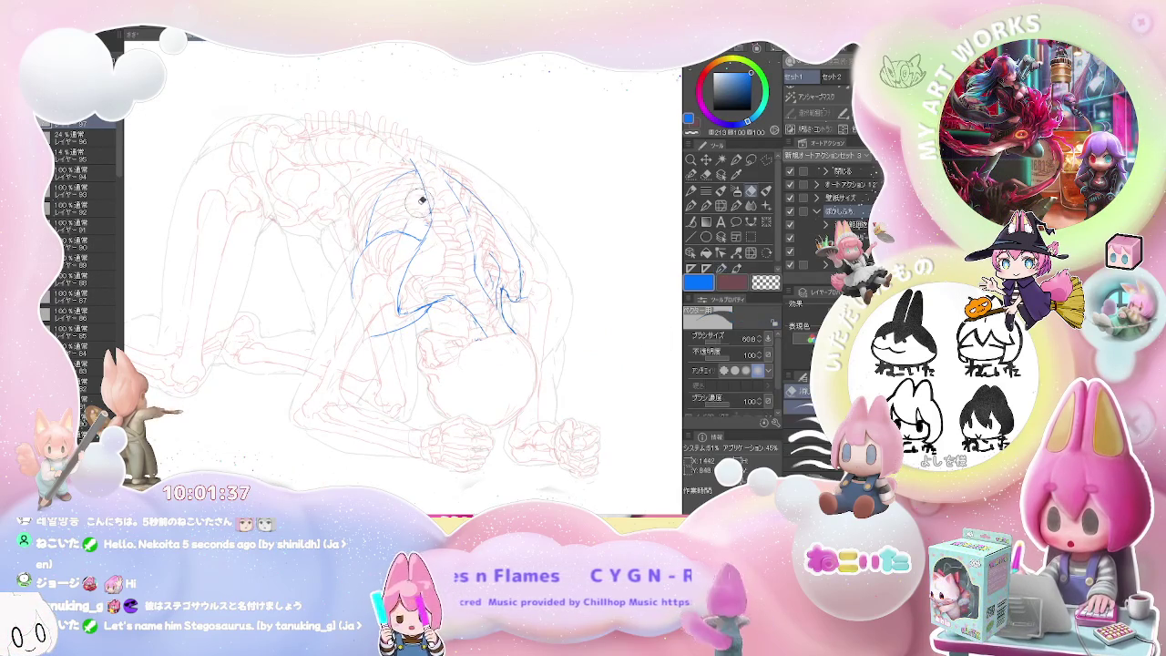
key("p")
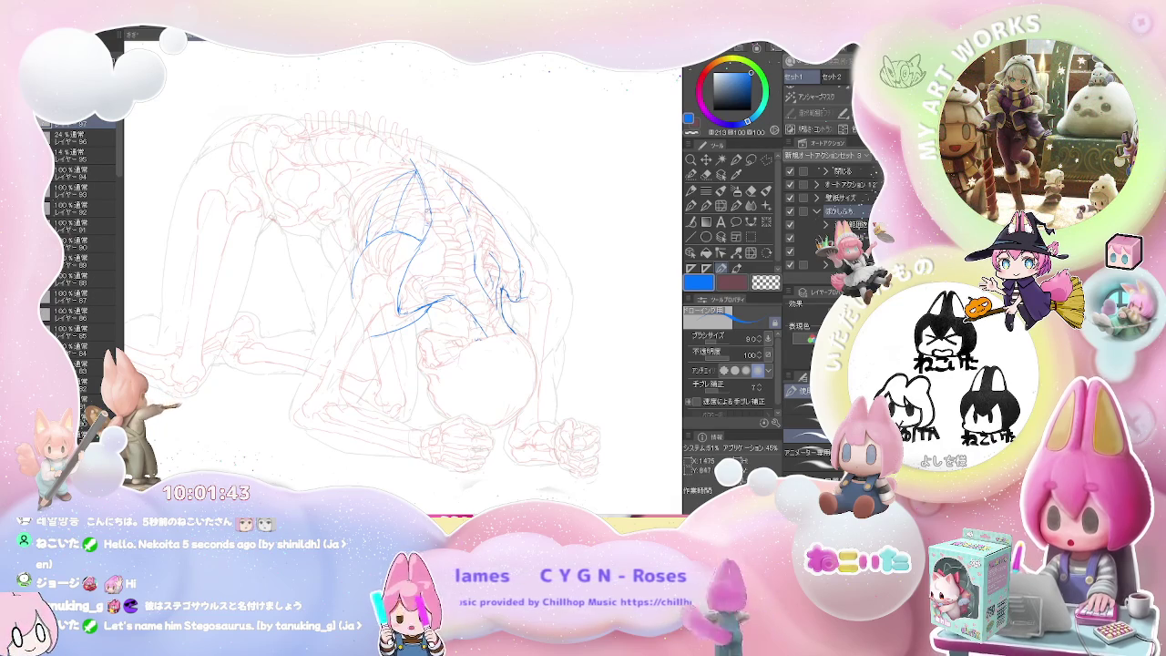
key("e")
key("p")
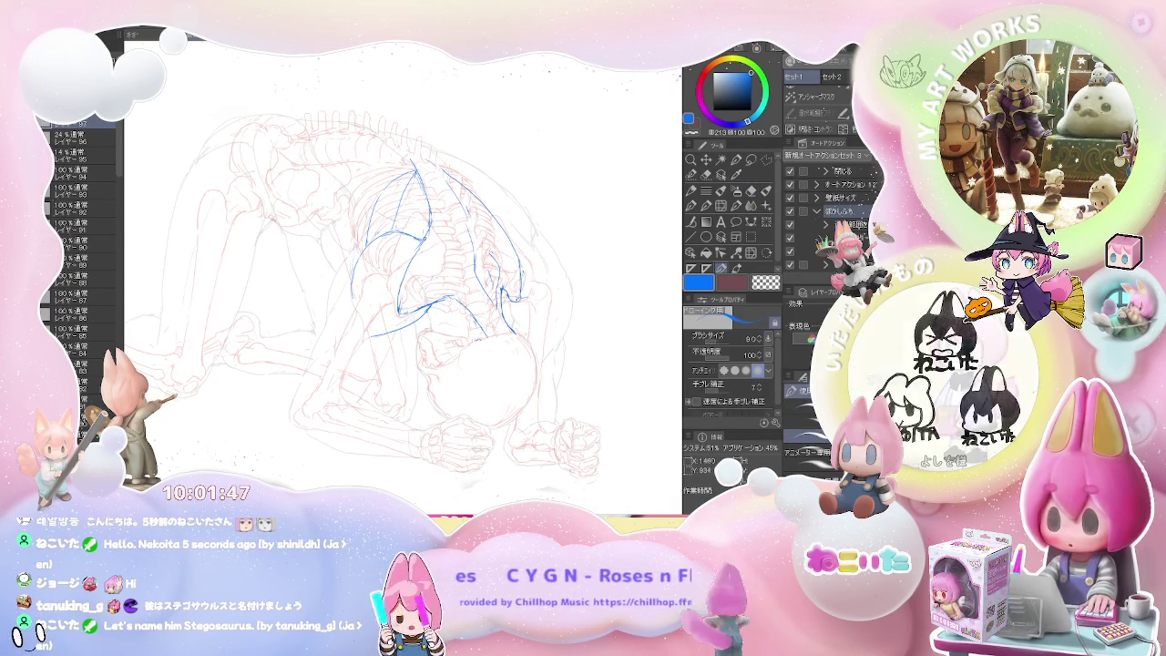
key("e")
key("p")
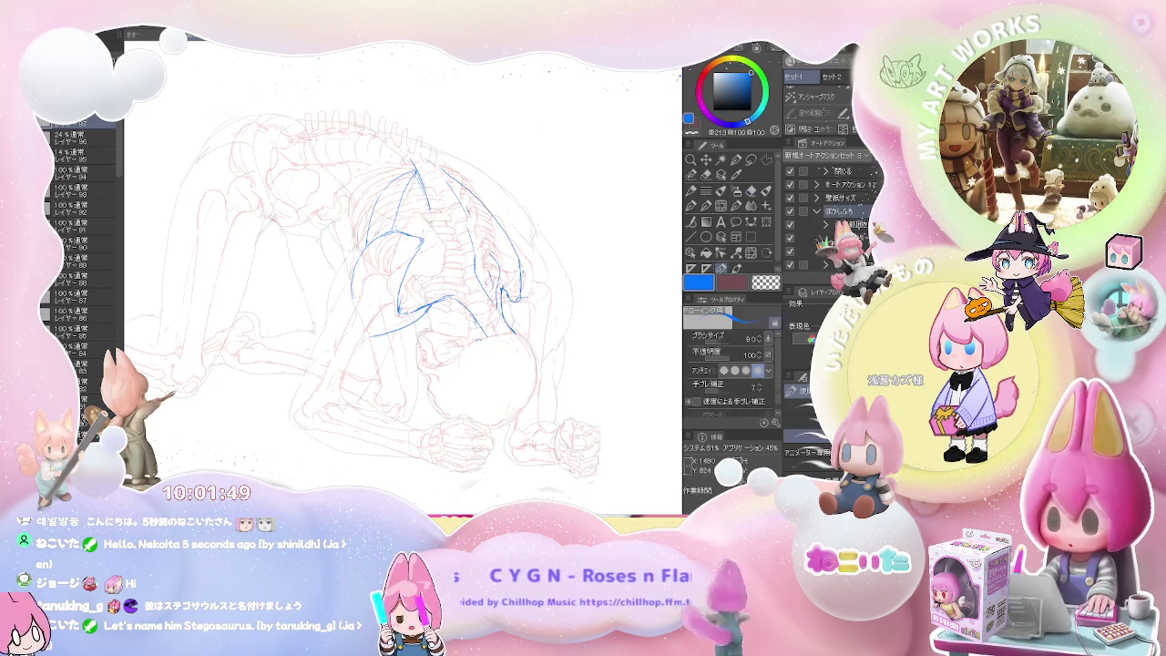
scroll(430, 233, "down", 2)
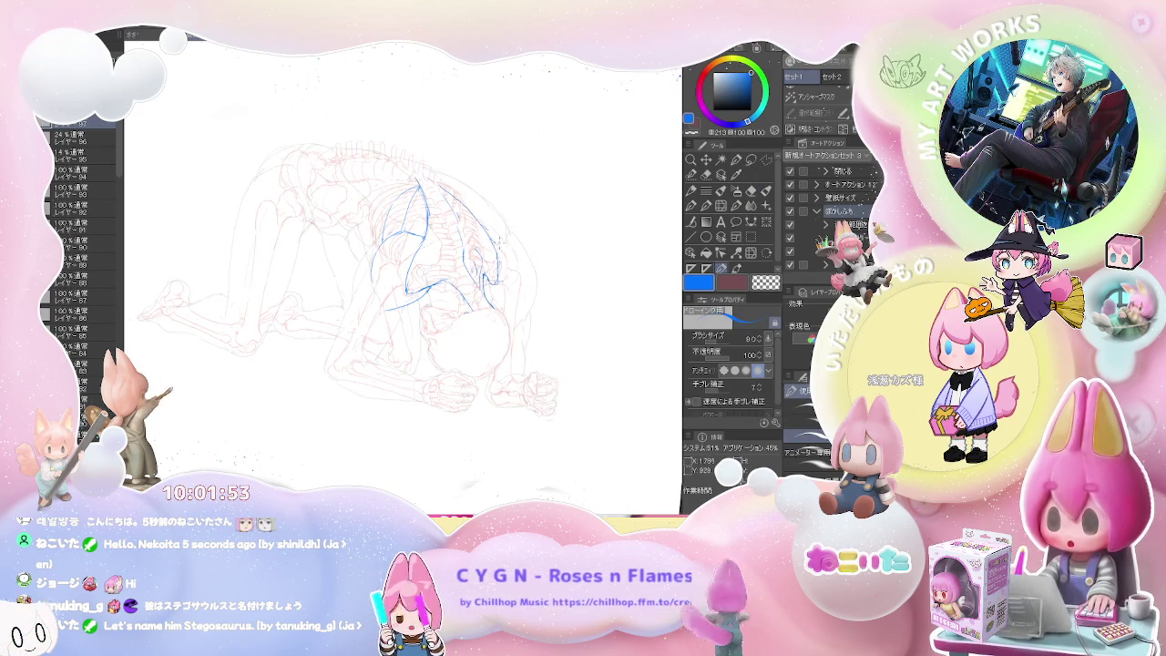
scroll(527, 242, "up", 1)
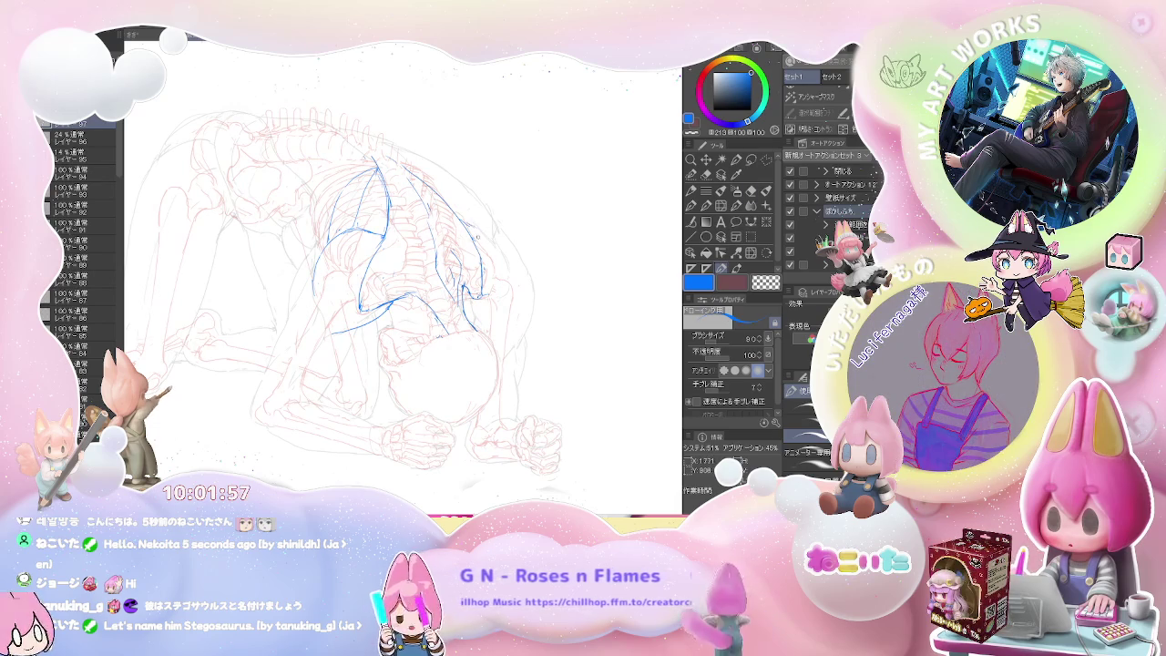
key("e")
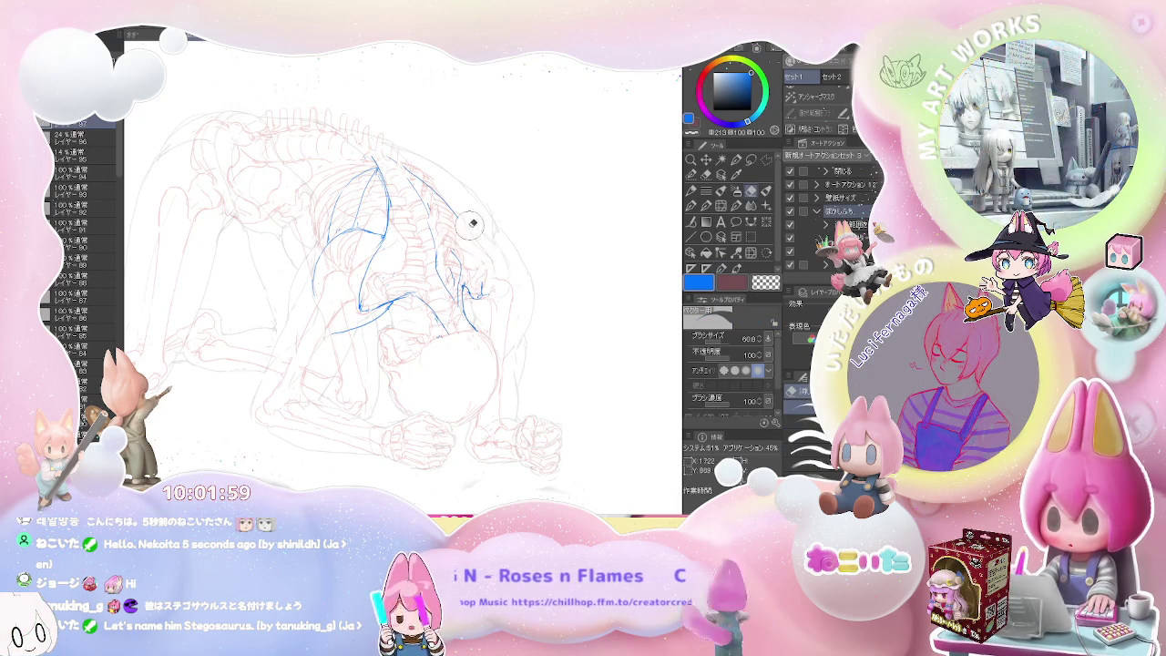
key("p")
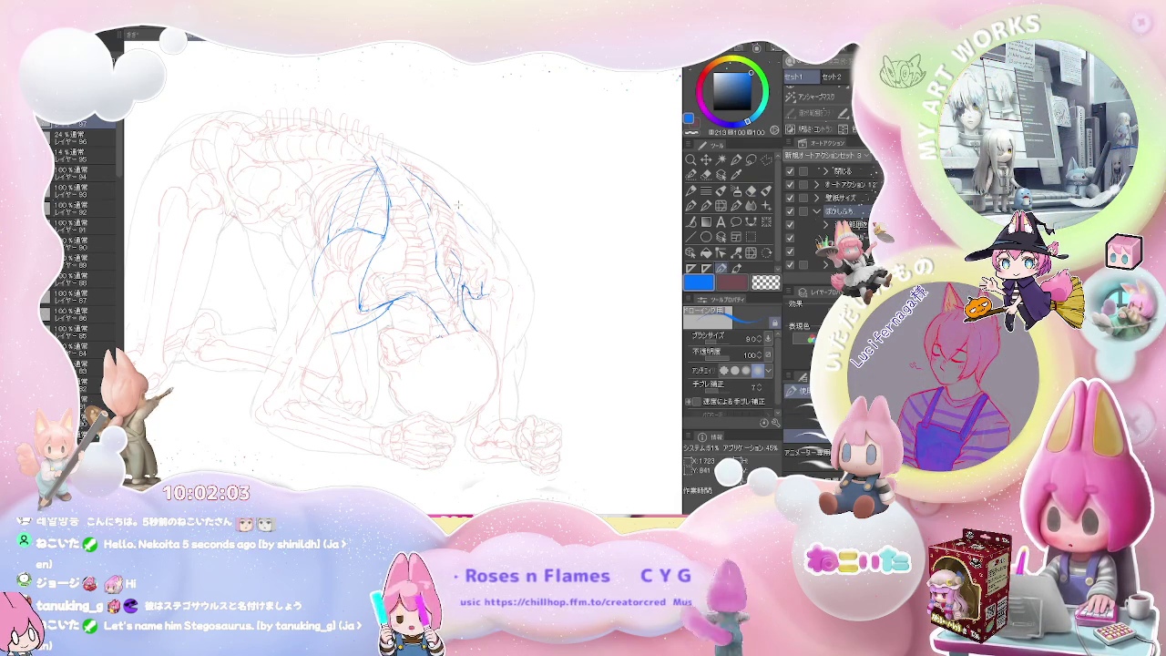
key("e")
key("p")
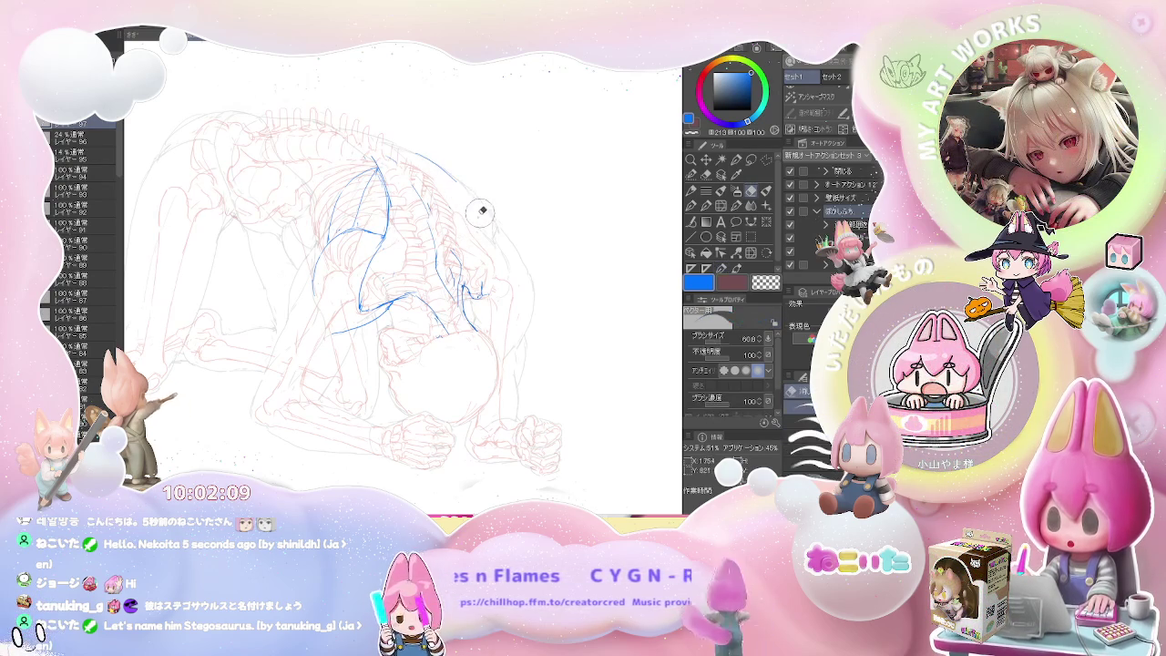
left_click_drag(461, 182, 481, 202)
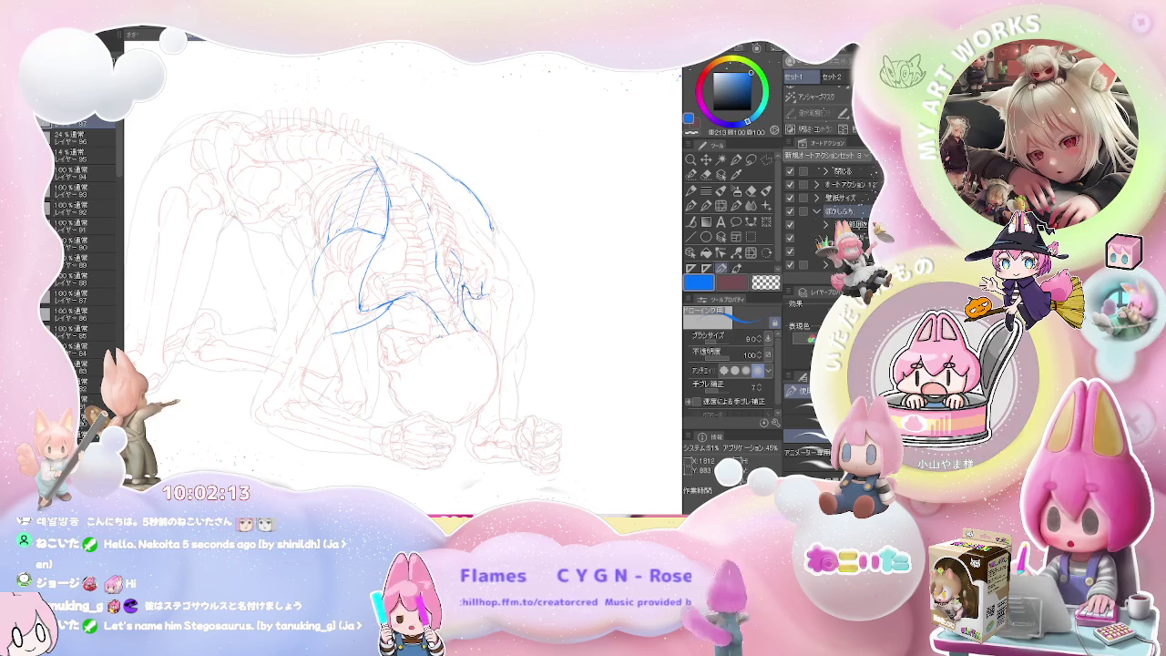
Step: Continue the right back contour downward with two blue strokes
key("e")
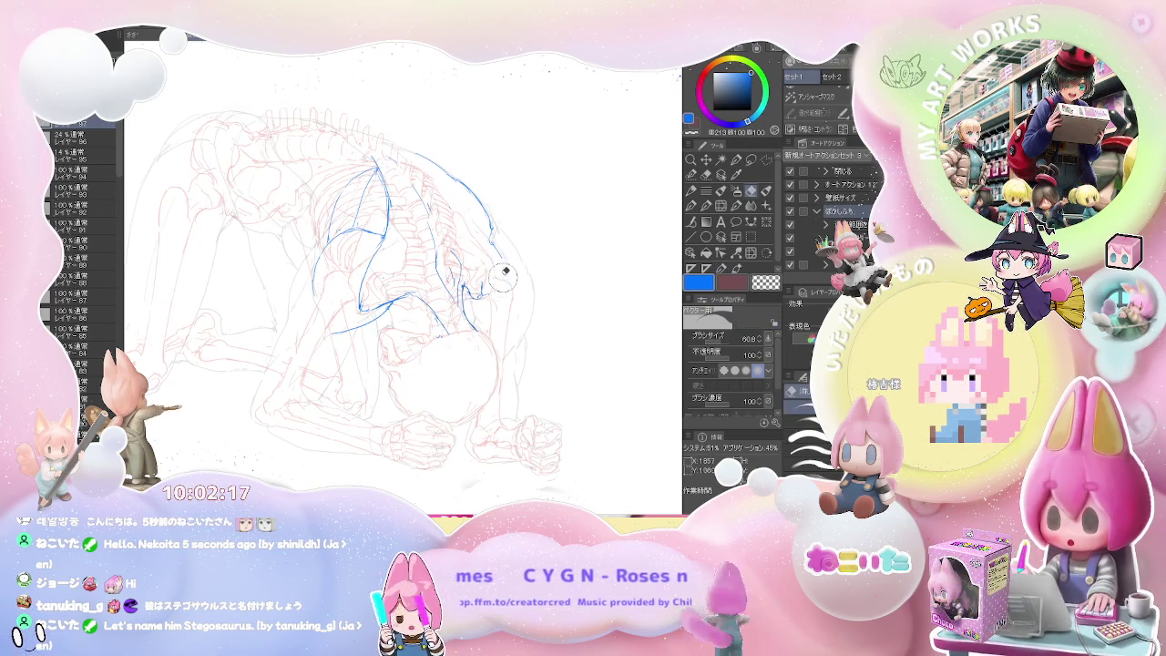
key("p")
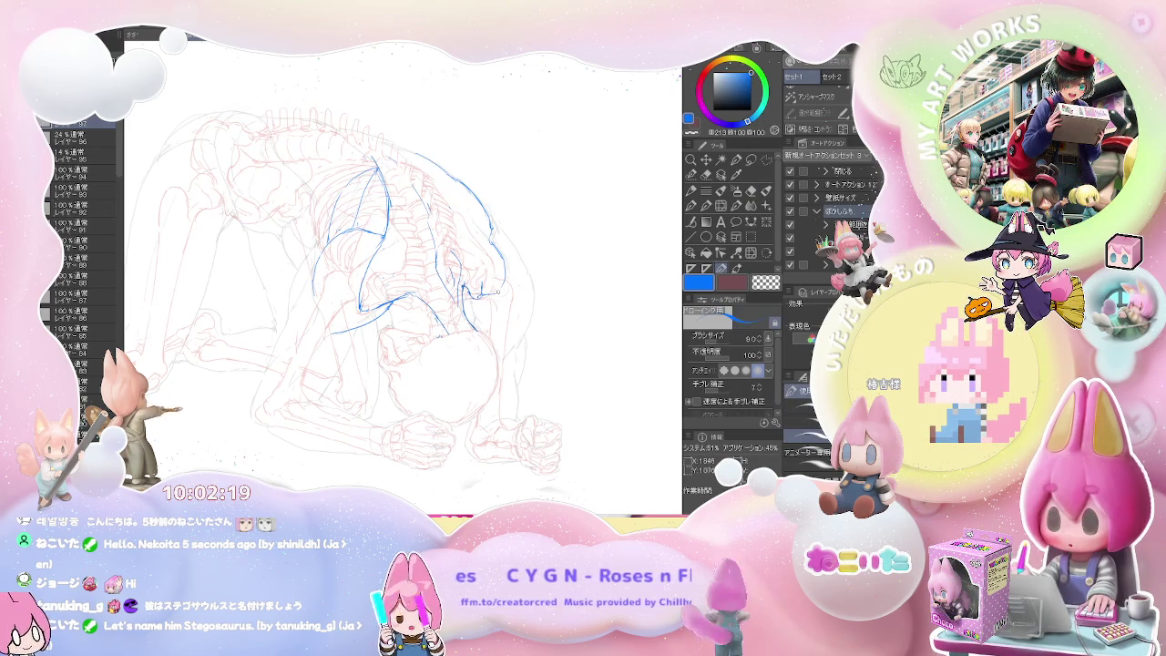
key("e")
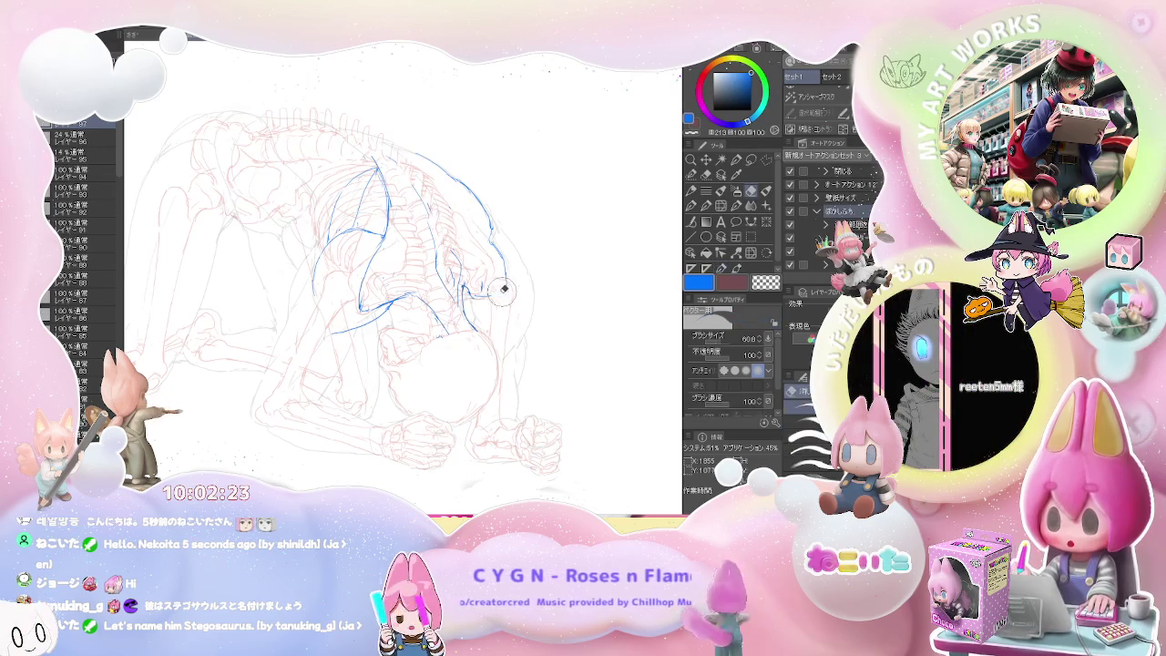
key("p")
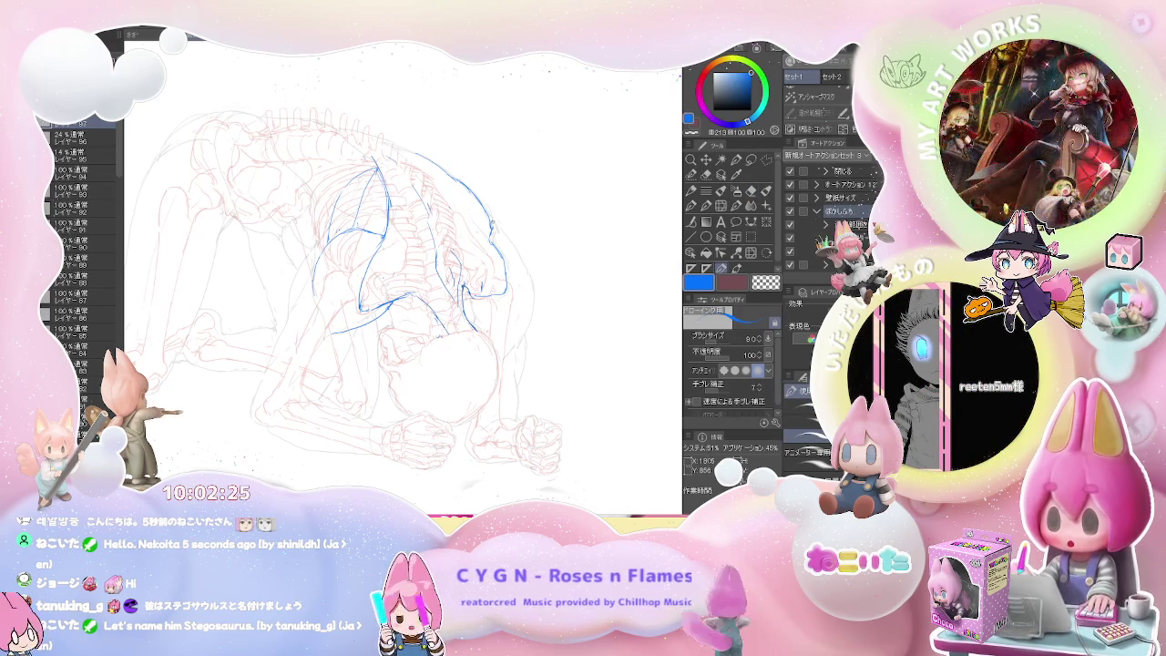
left_click_drag(505, 232, 533, 290)
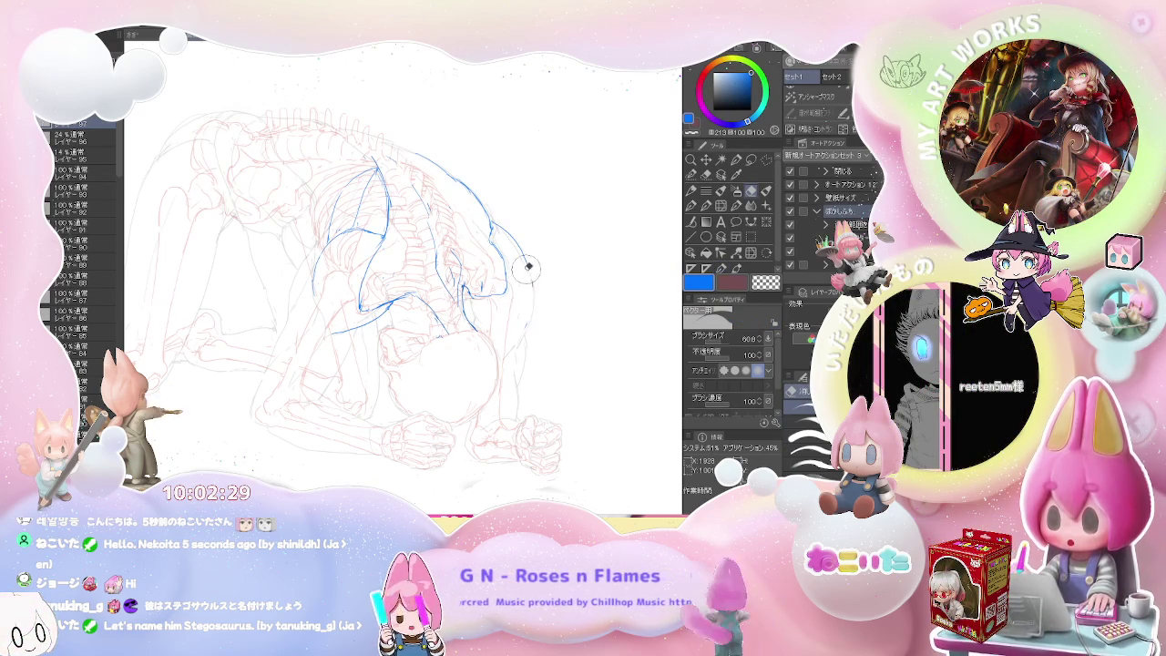
left_click_drag(534, 284, 513, 346)
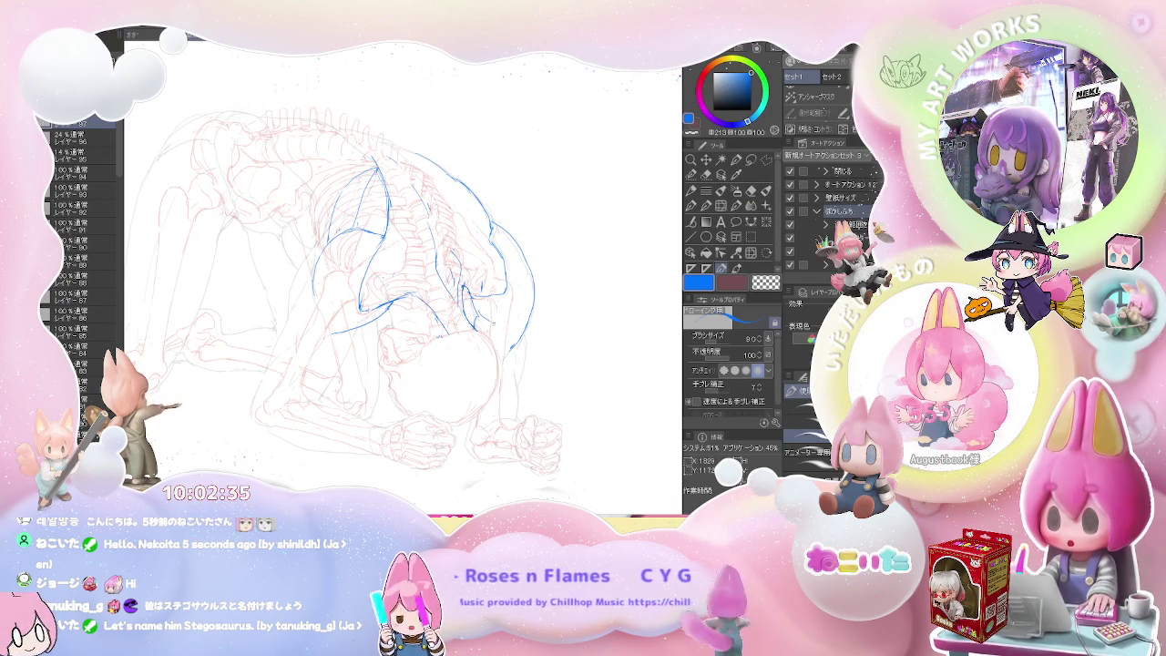
Step: Tidy the new contour and extend it with a short blue stroke
key("e")
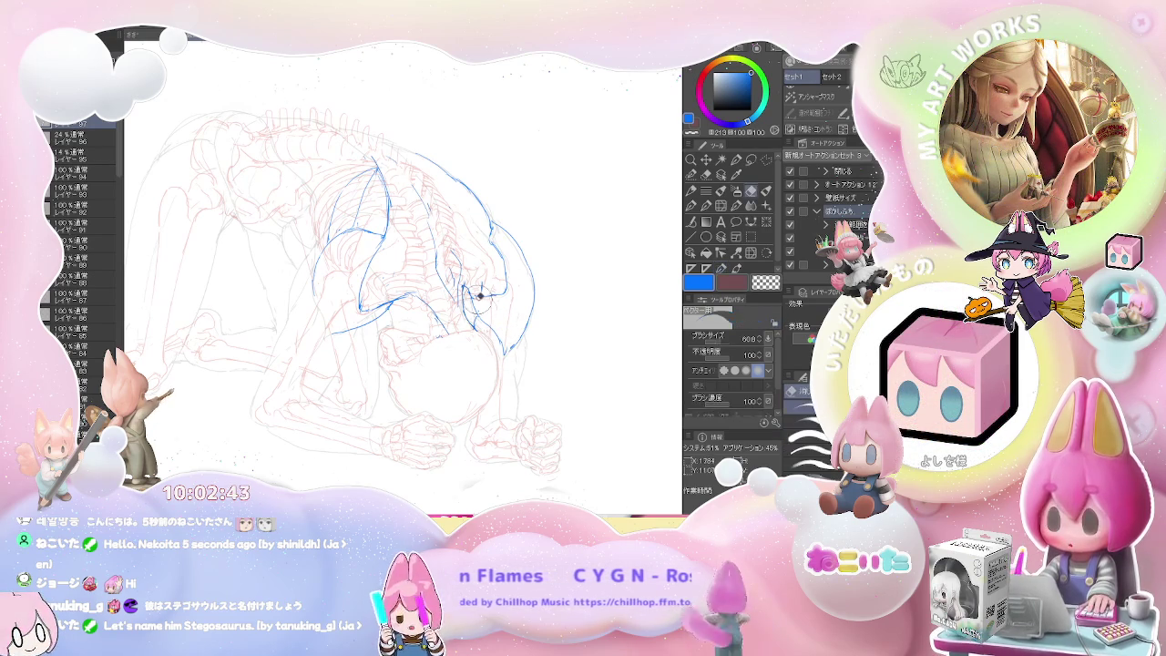
key("p")
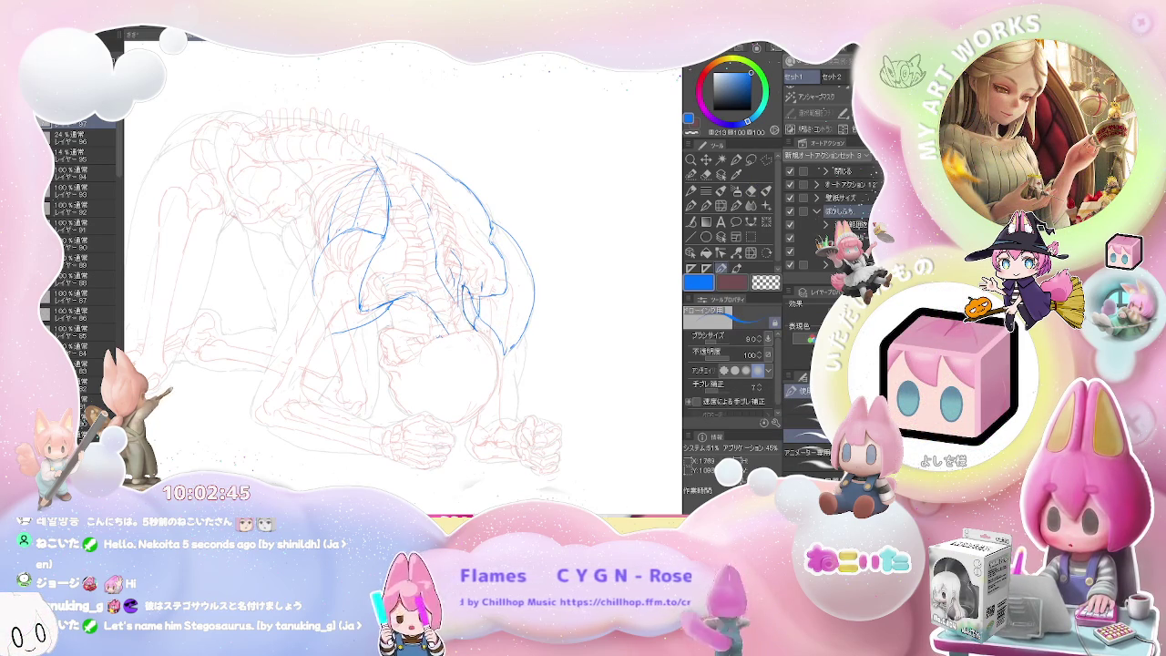
key("e")
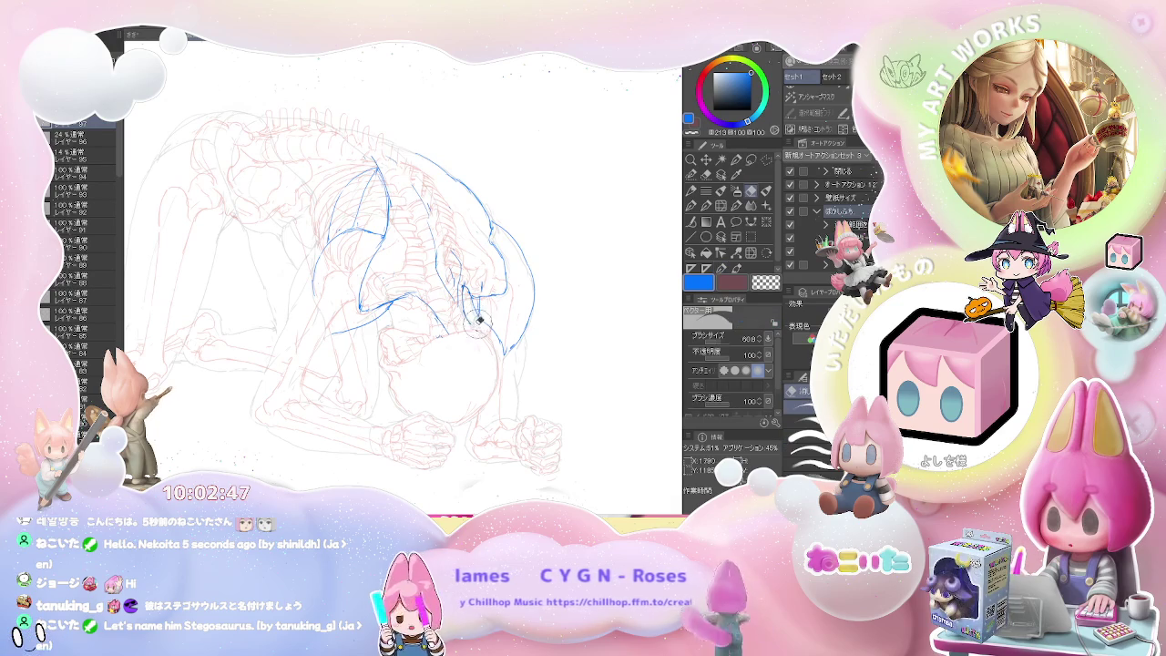
key("p")
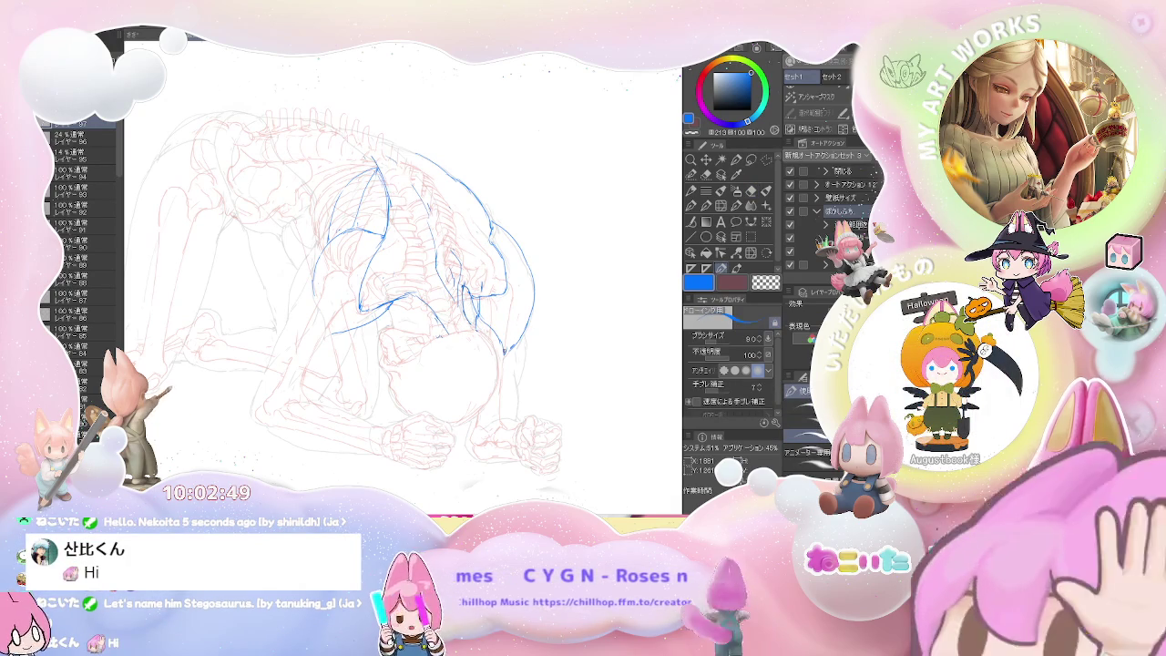
key("e")
key("p")
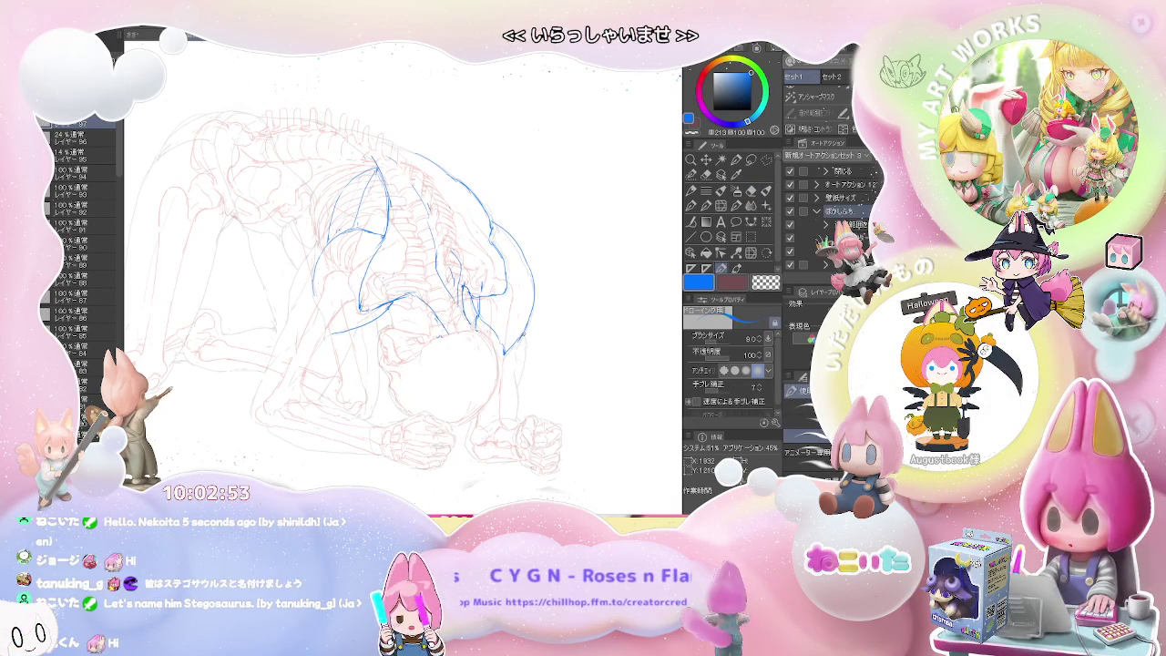
mouse_move(520, 338)
left_mouse_down()
mouse_move(505, 352)
mouse_move(525, 335)
left_mouse_up()
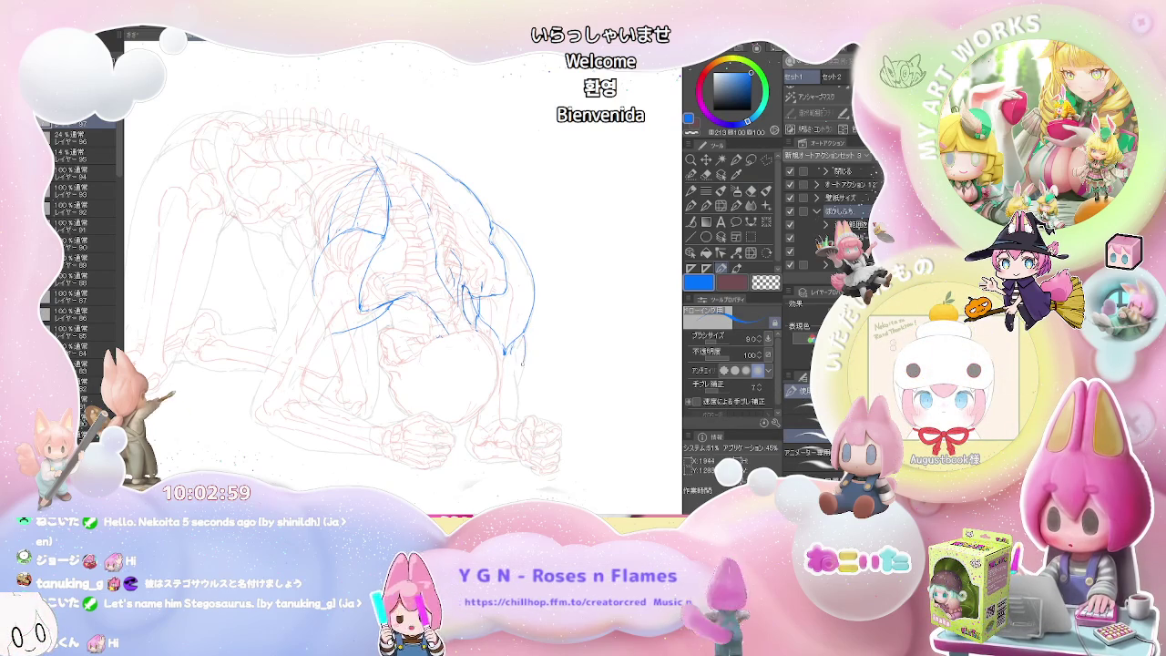
Step: Redraw the lower right contour down the front arm toward the floor and zoom to check it
key("e")
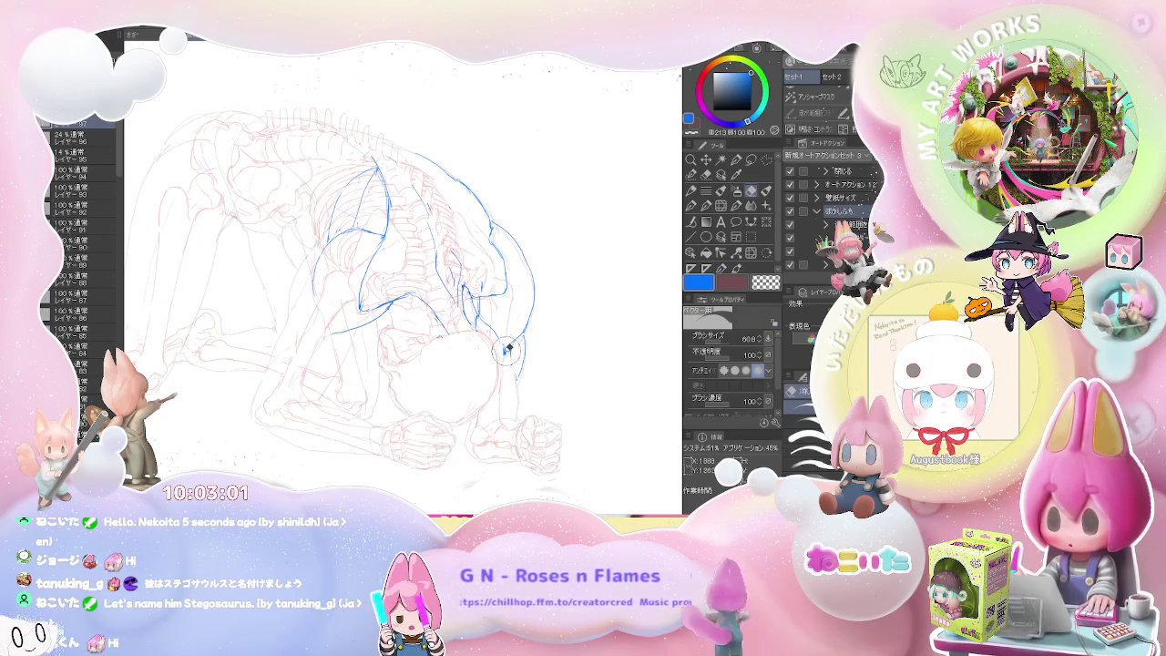
key("p")
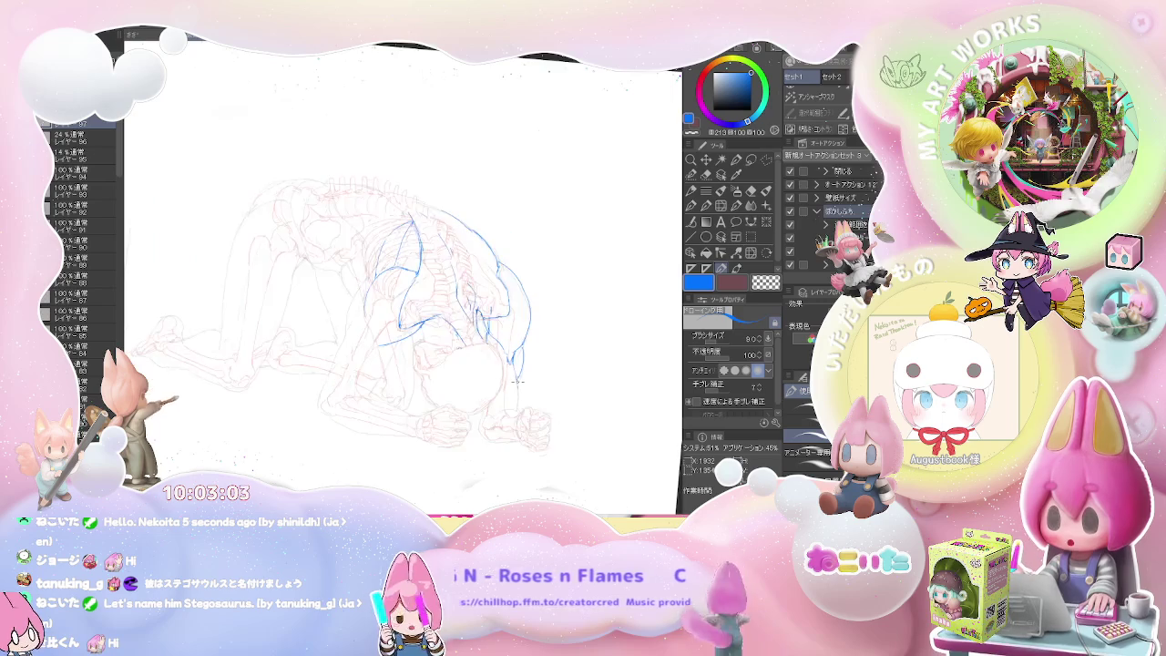
scroll(516, 372, "down", 3)
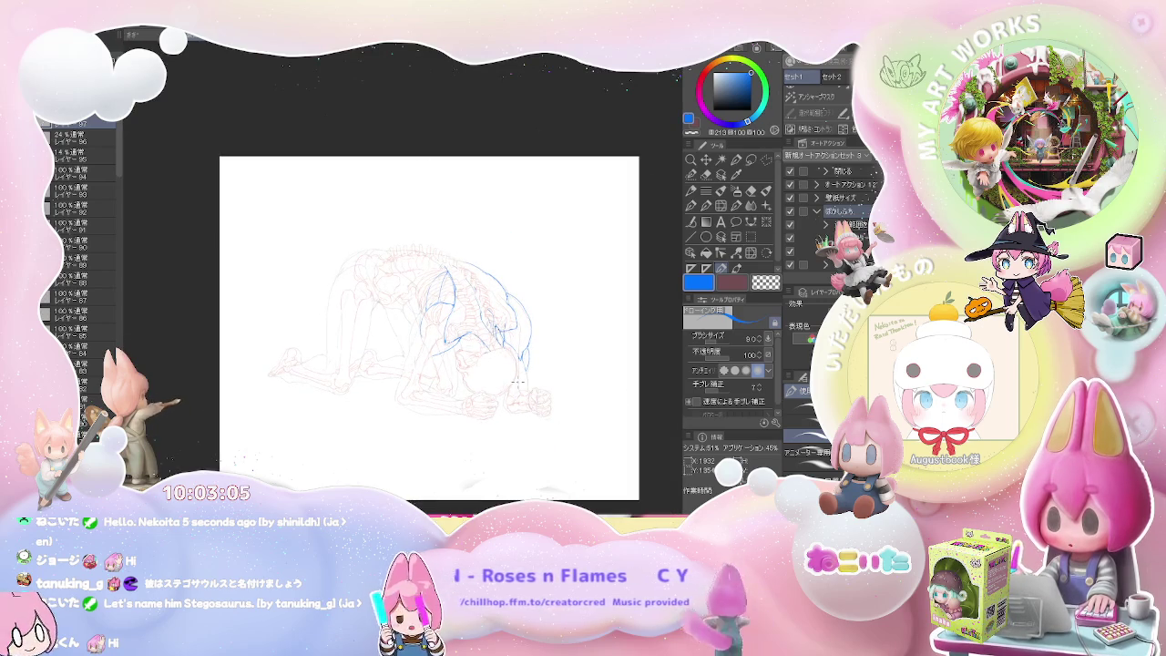
scroll(517, 382, "up", 3)
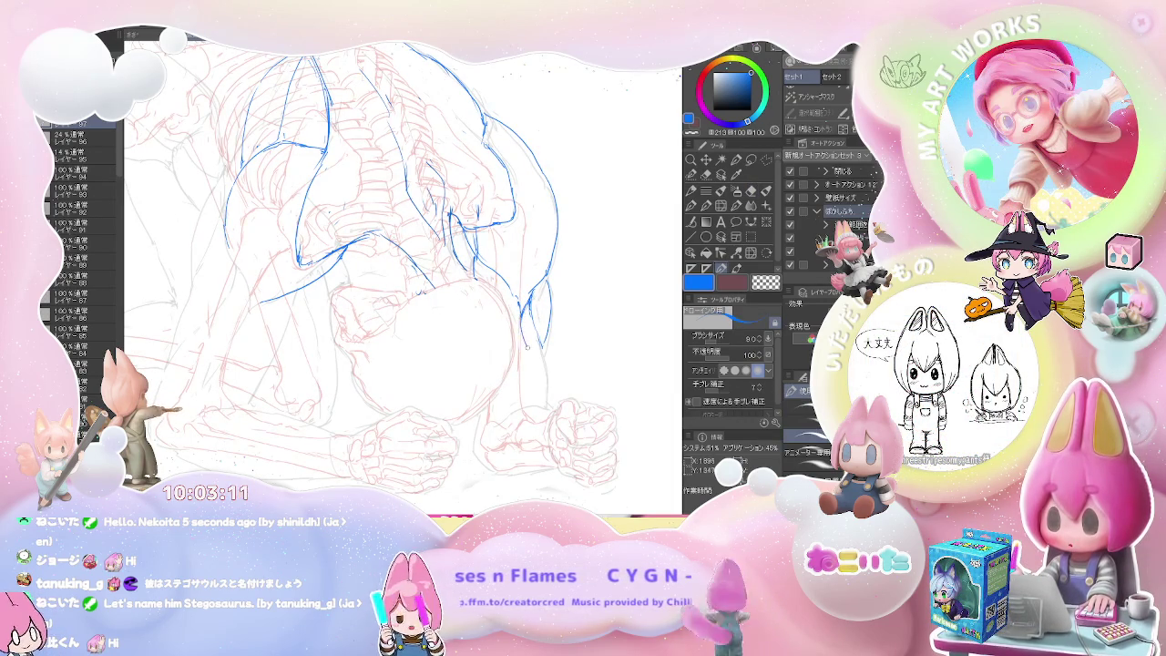
left_click_drag(535, 356, 519, 305)
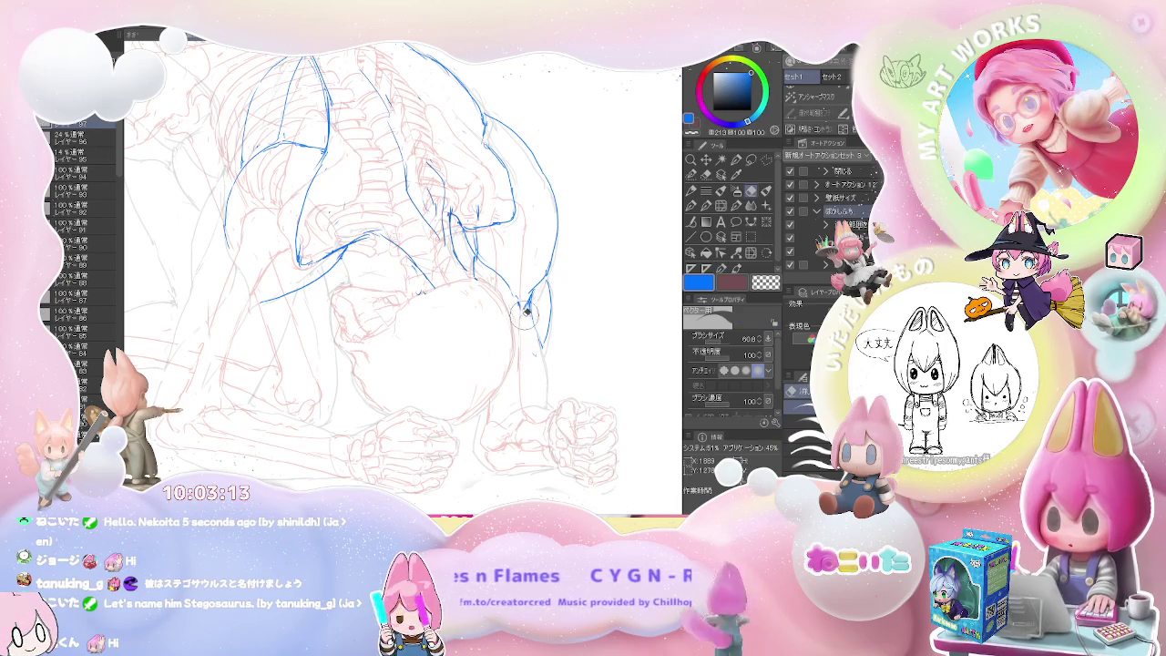
scroll(536, 359, "down", 2)
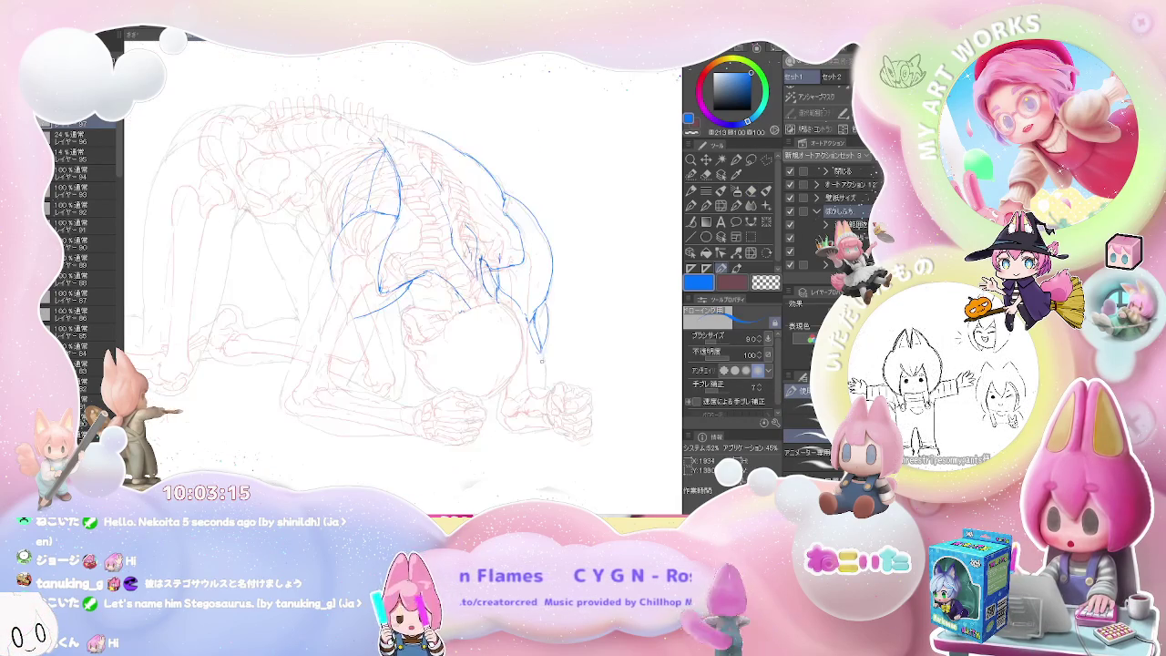
left_click_drag(543, 310, 547, 387)
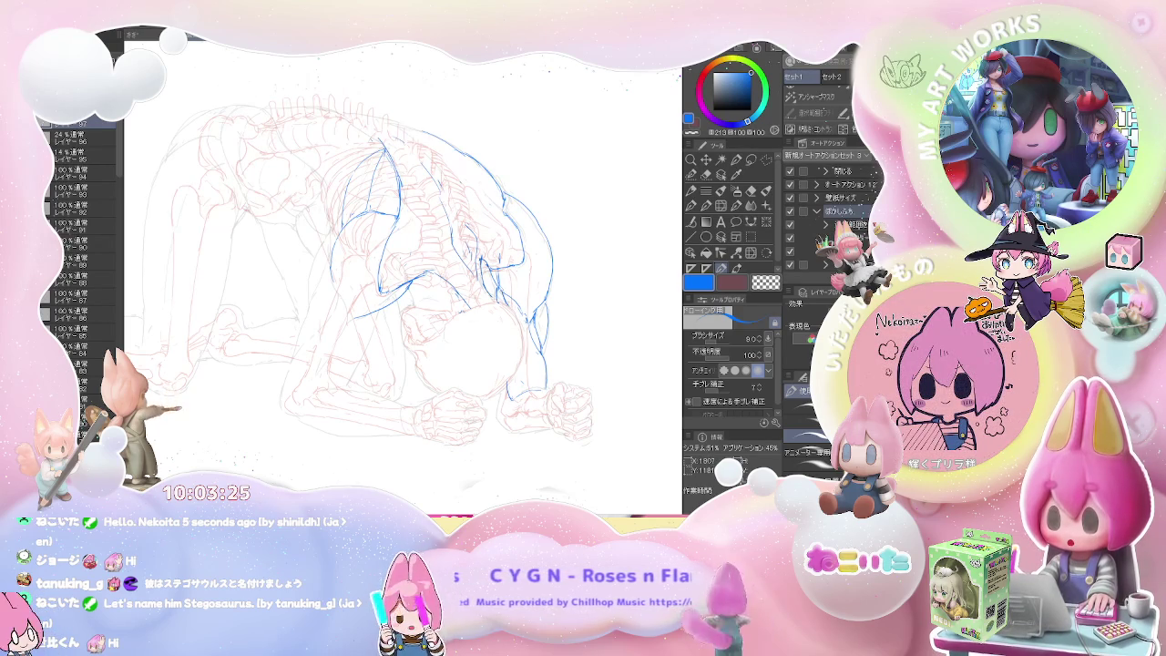
key("ctrl+minus")
key("ctrl+minus")
key("ctrl+plus")
key("ctrl+plus")
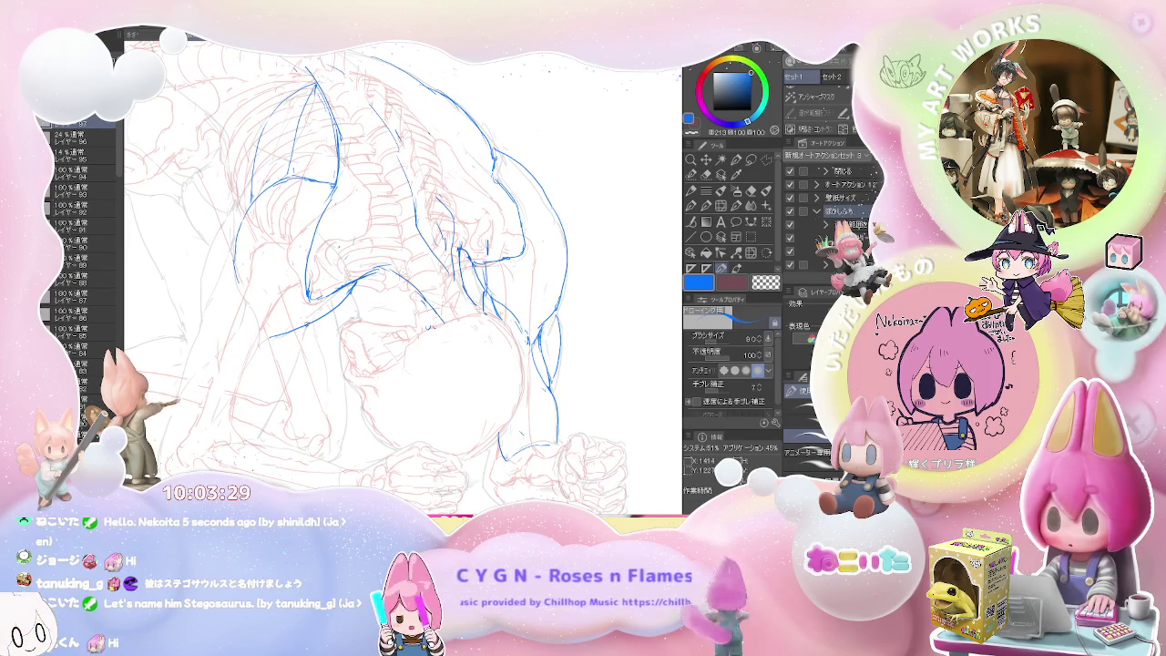
key("ctrl+minus")
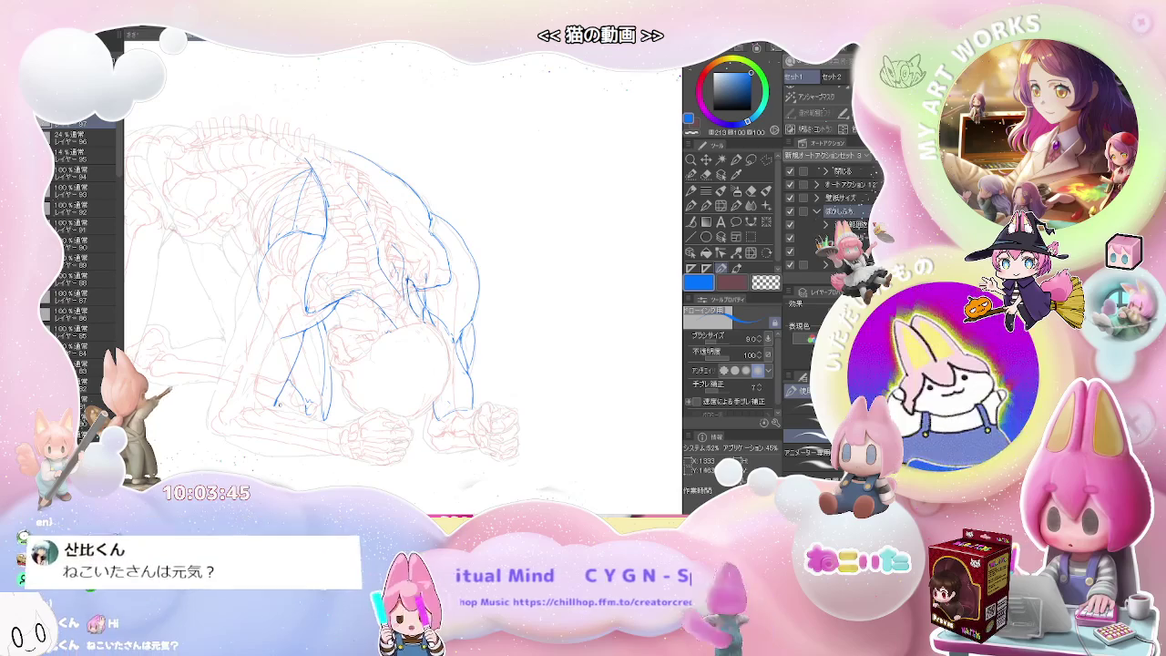
key("ctrl+minus")
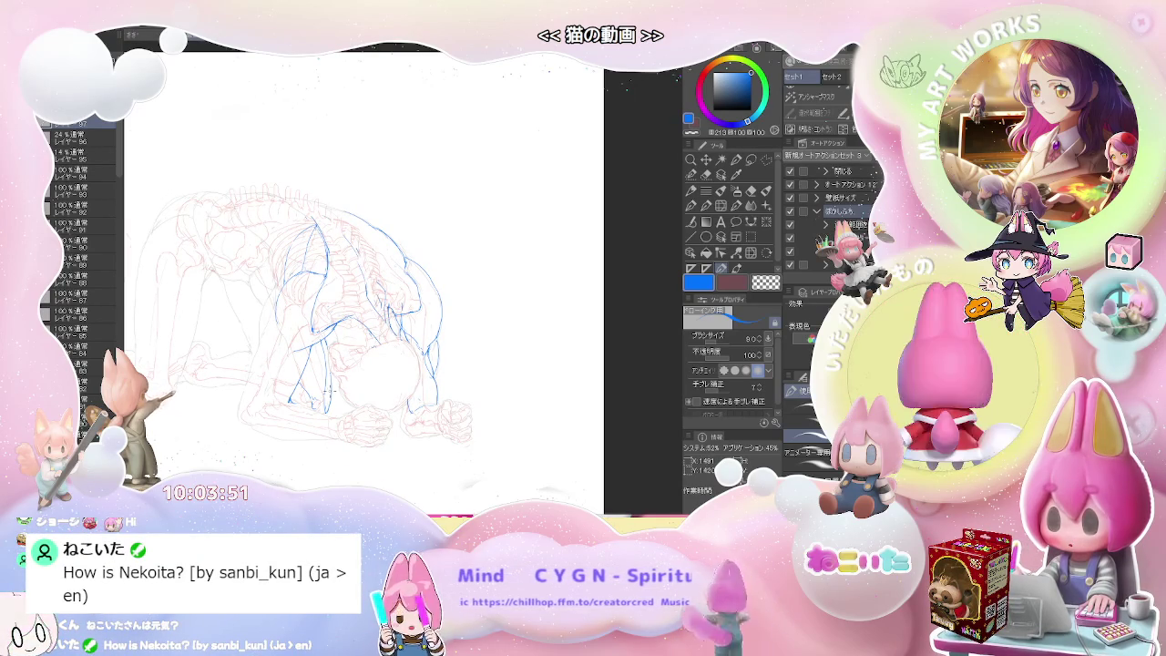
key("ctrl+plus")
key("ctrl+plus")
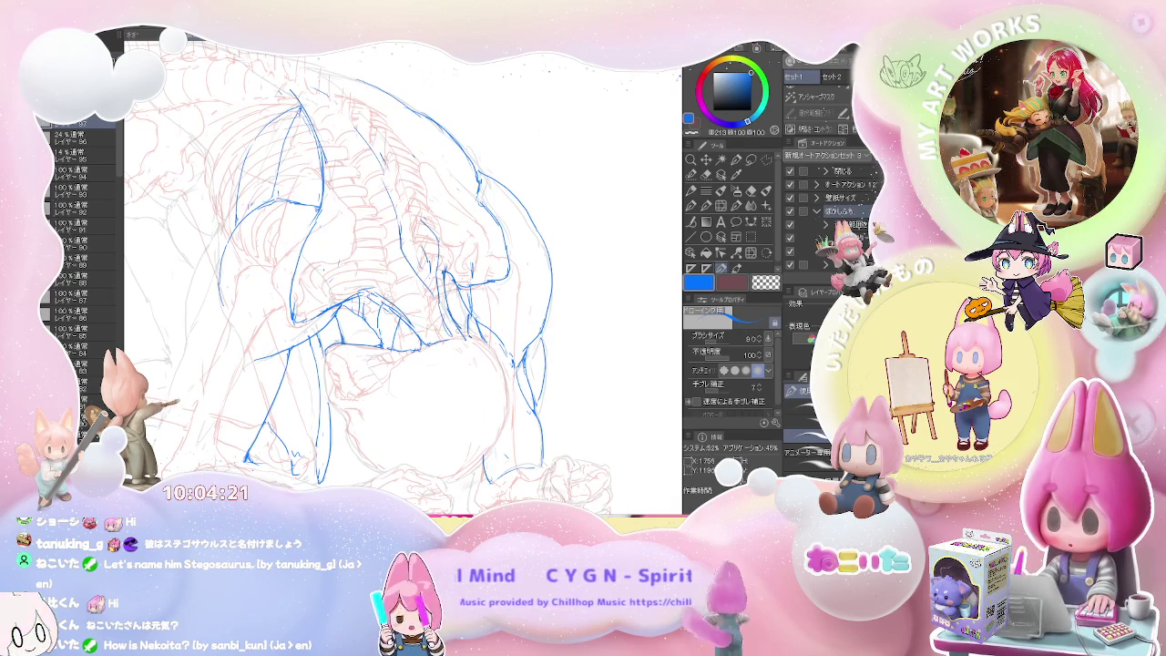
key("ctrl+minus")
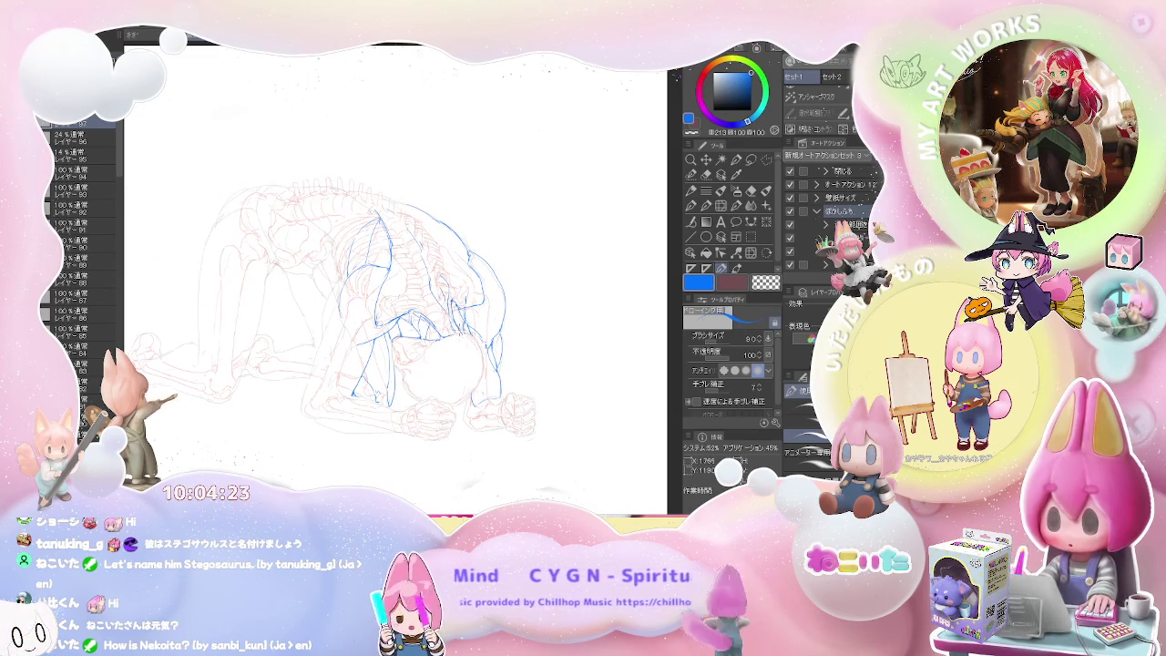
key("ctrl+minus")
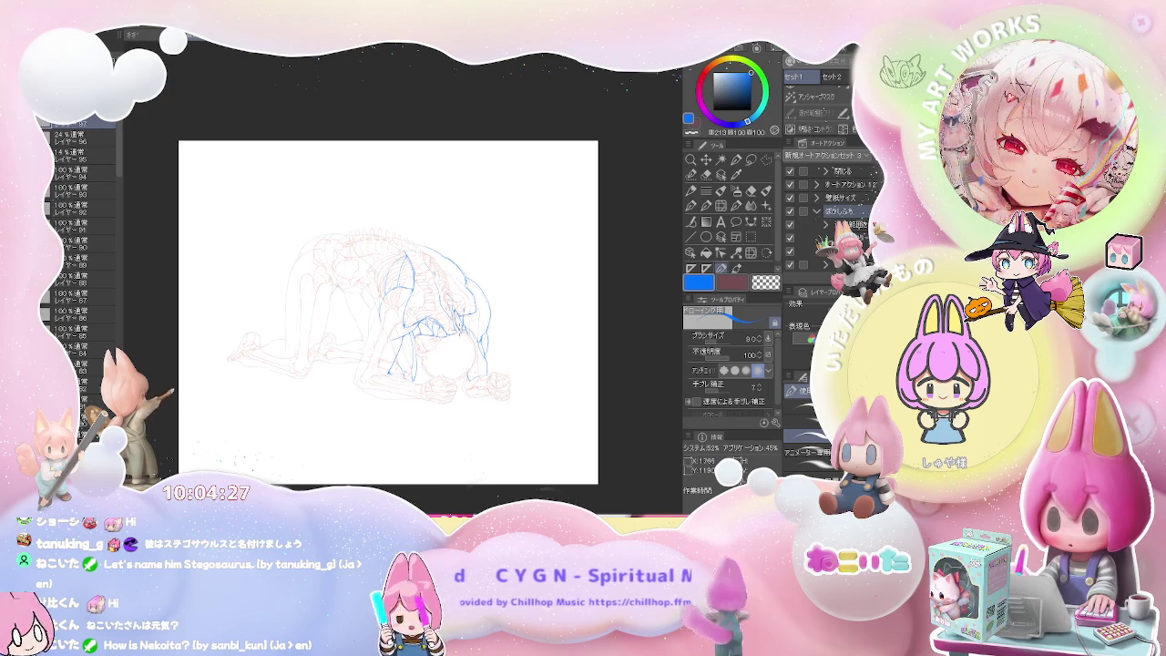
key("ctrl+plus")
key("ctrl+plus")
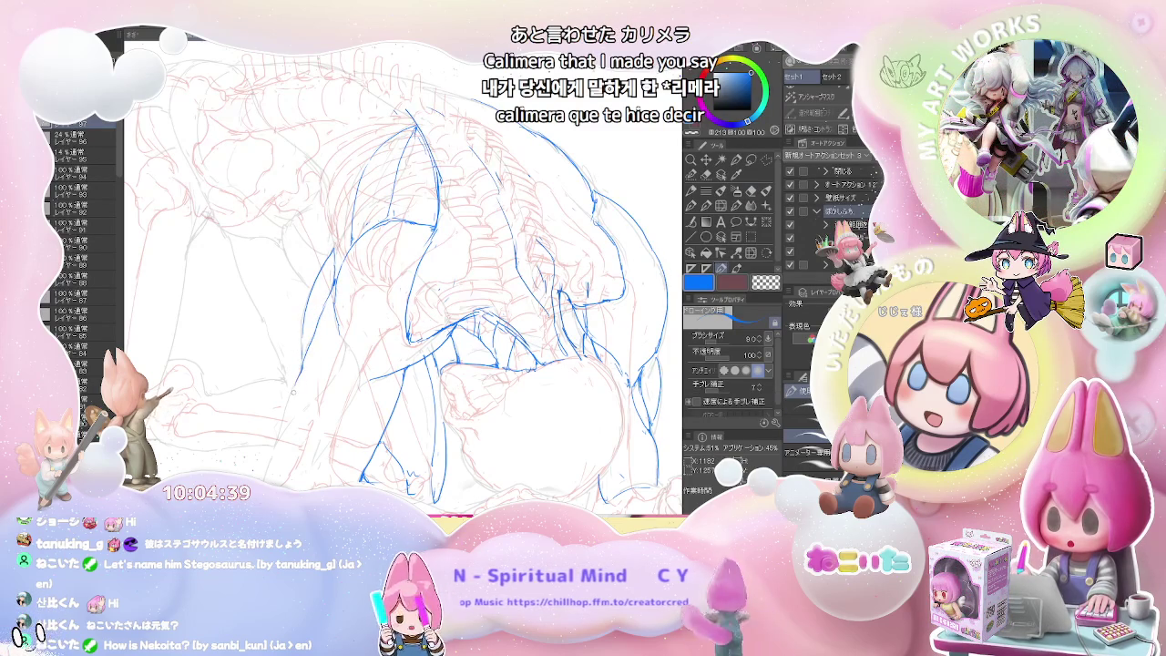
Step: Pan down to the clasped hands and add short blue strokes along the lower body
left_click_drag(294, 402, 312, 347)
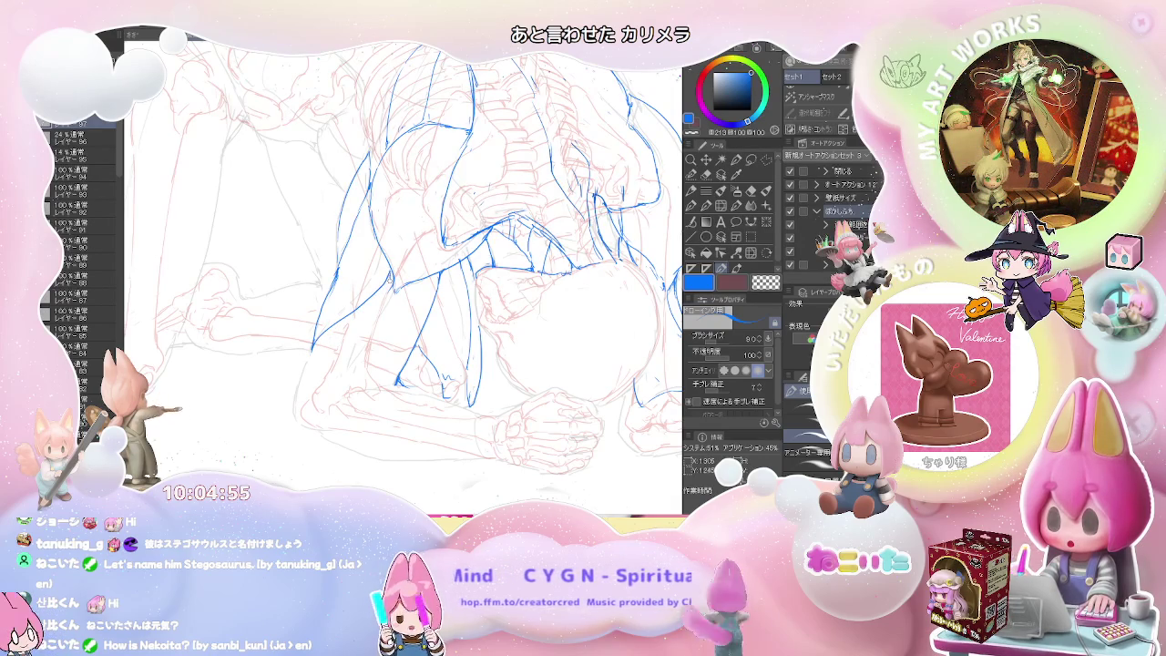
left_click_drag(361, 355, 346, 373)
left_click_drag(360, 312, 344, 372)
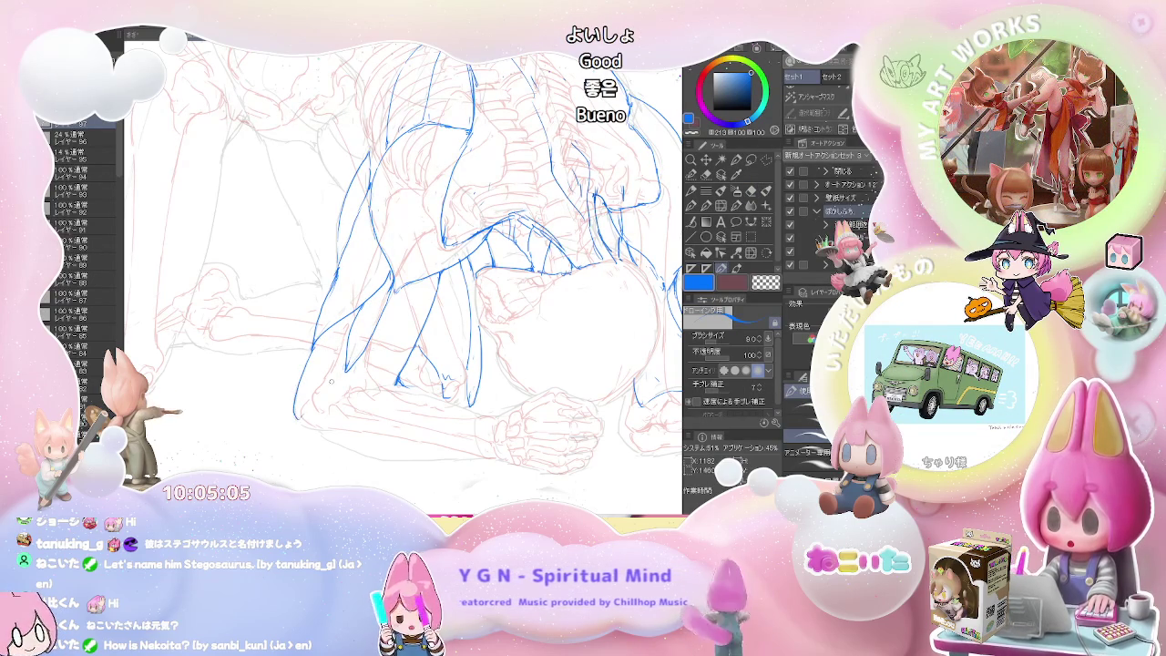
scroll(298, 383, "down", 1)
scroll(310, 388, "down", 1)
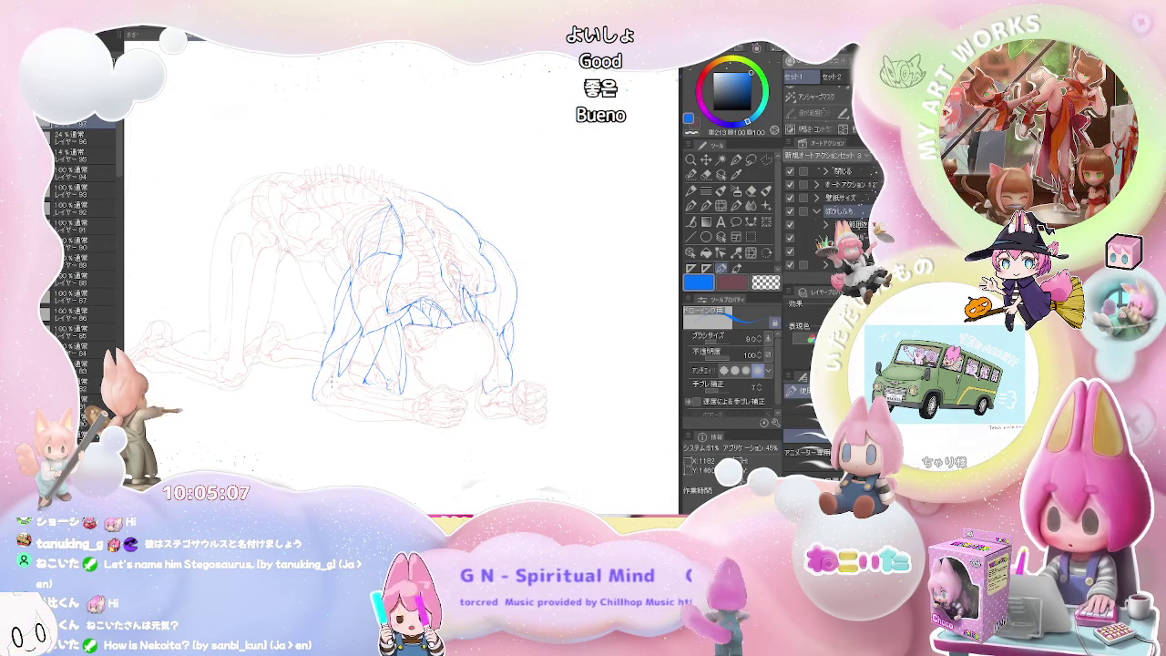
Step: Draw blue form lines with the size 9 pen around the torso, arms, fists and floor line
scroll(340, 332, "up", 1)
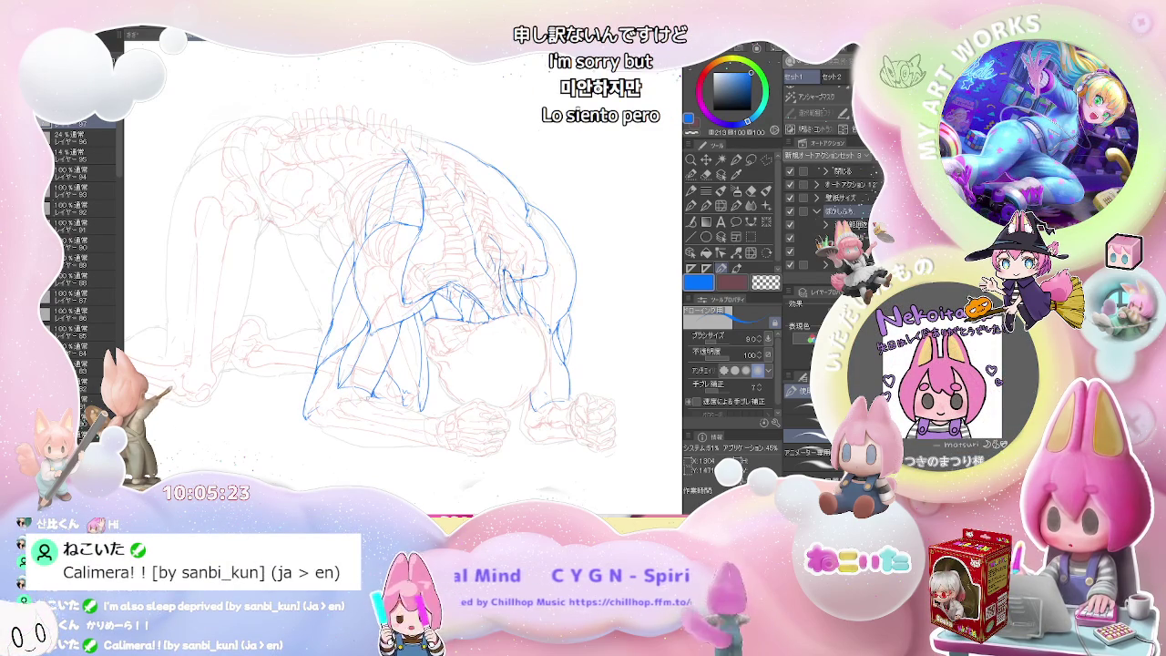
key("e")
key("p")
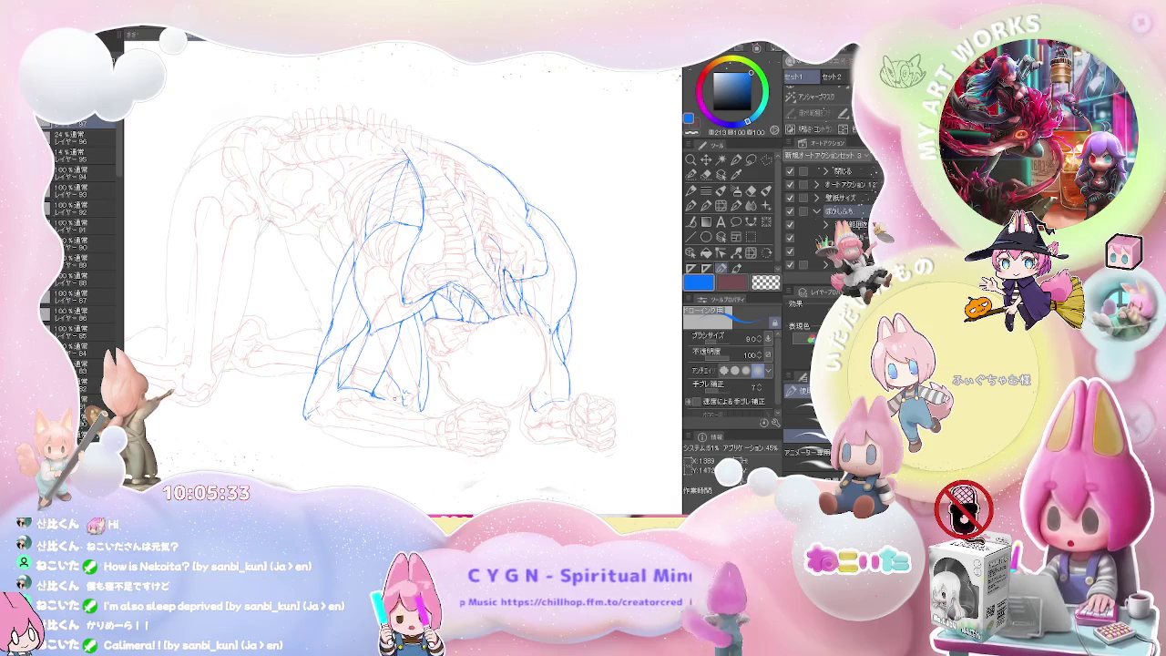
key("e")
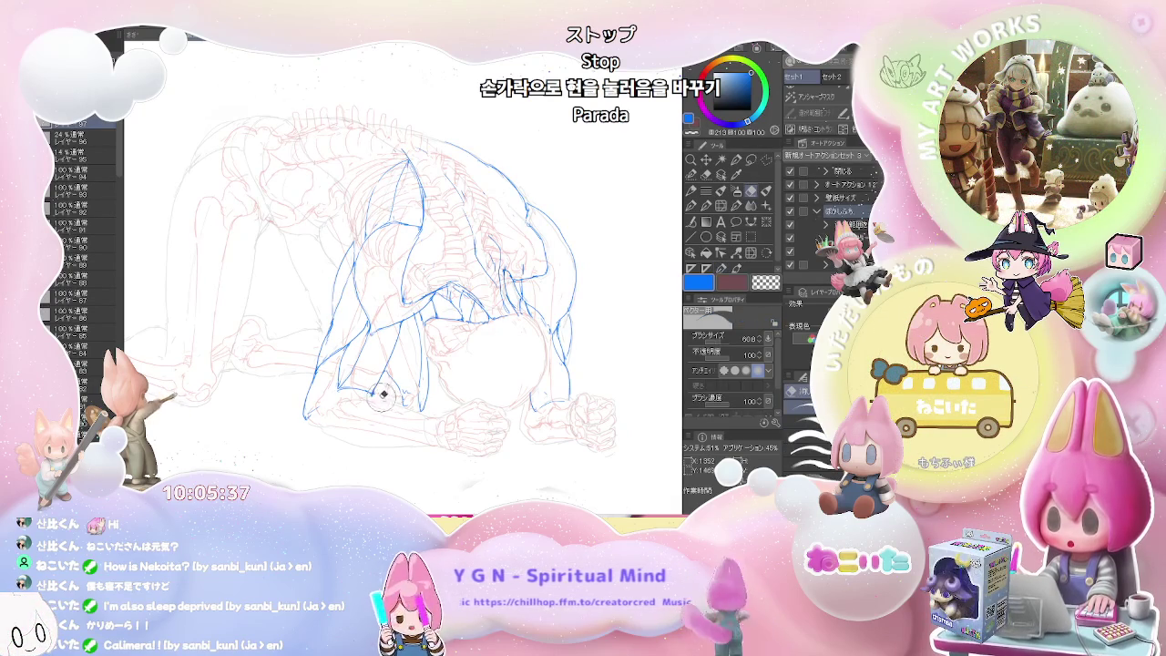
key("p")
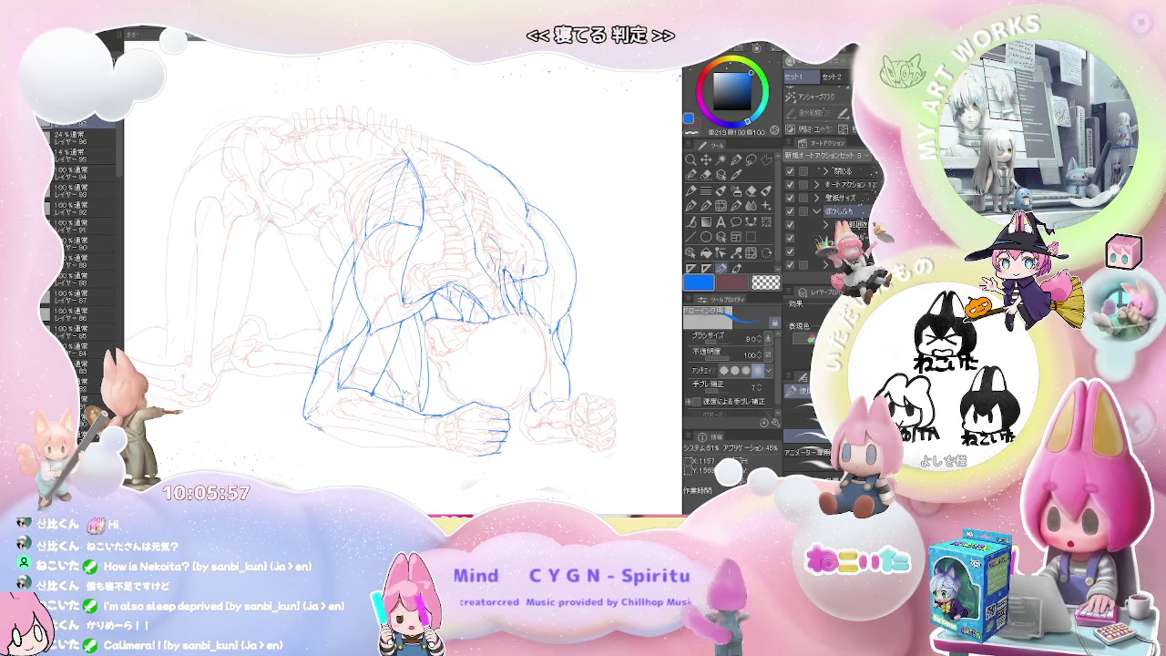
key("e")
key("p")
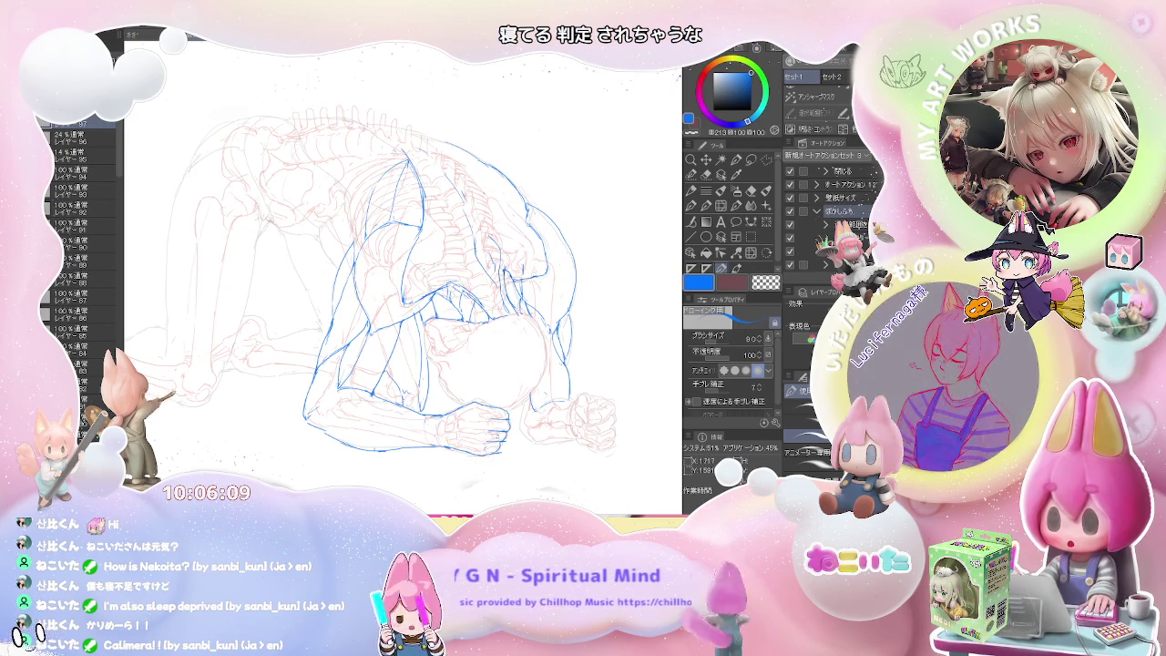
scroll(478, 424, "up", 2)
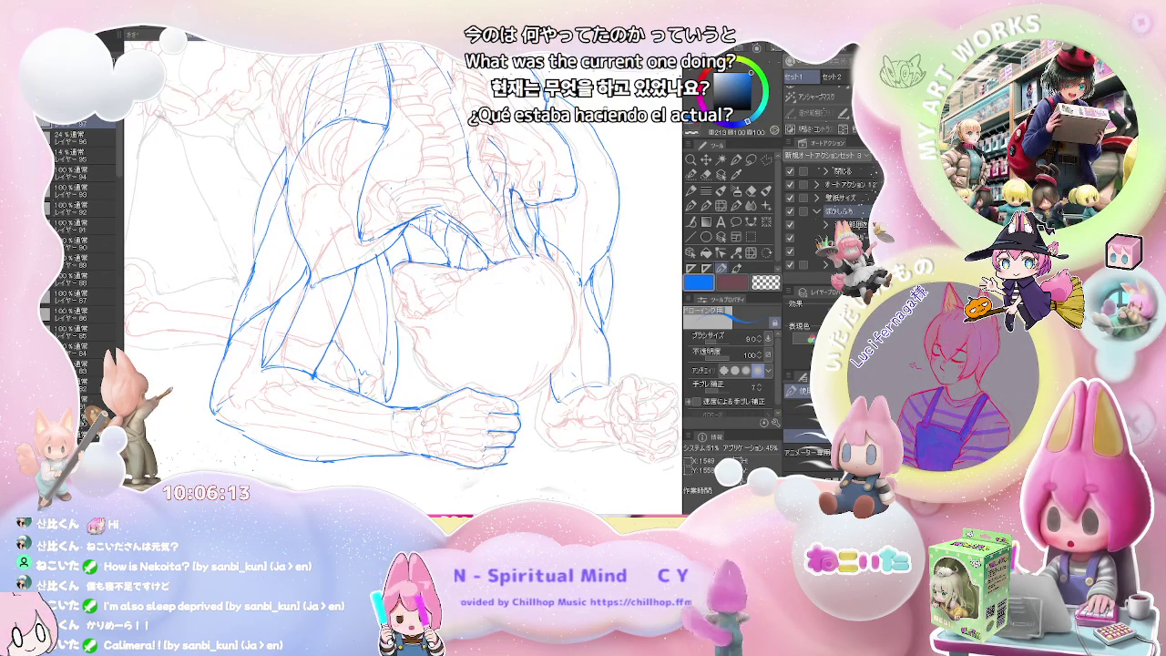
Step: Redraw the blue forearm contours over the red arm bones with the size 8 pen
key("e")
key("p")
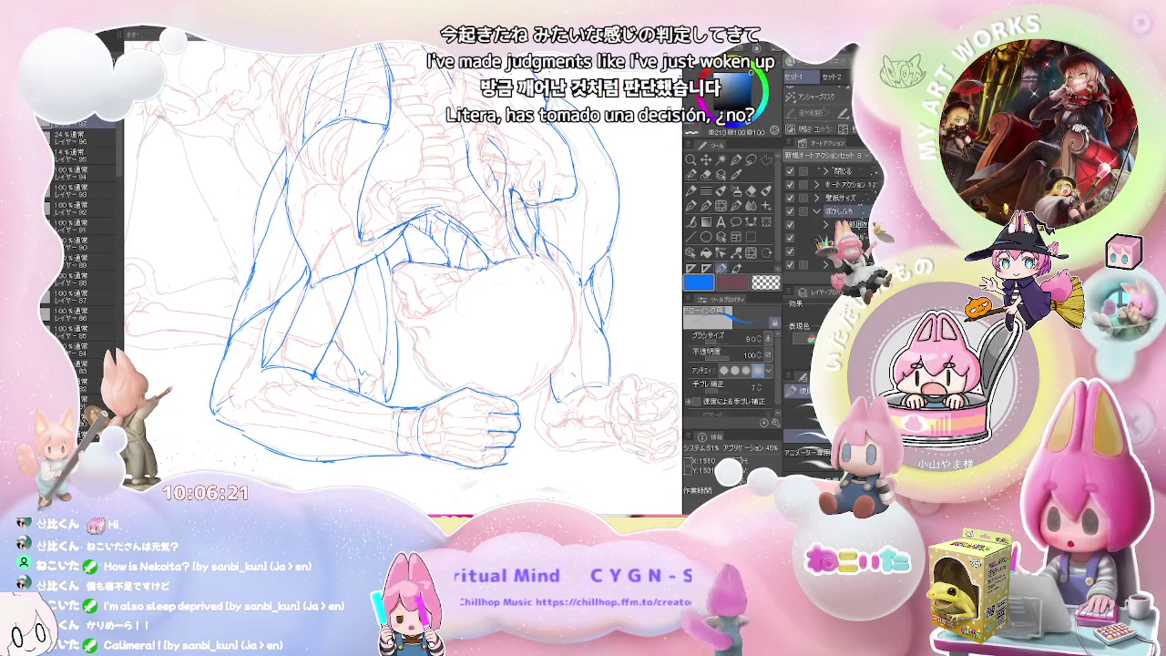
scroll(228, 410, "up", 1)
scroll(228, 410, "up", 1)
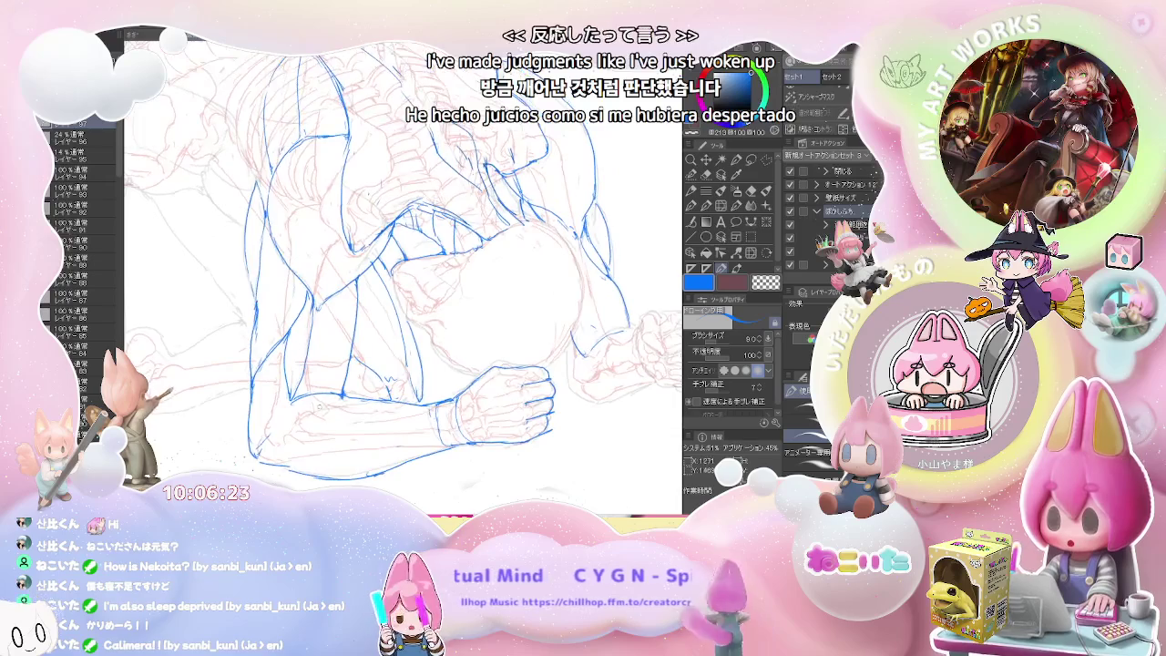
scroll(228, 410, "up", 1)
scroll(227, 410, "up", 1)
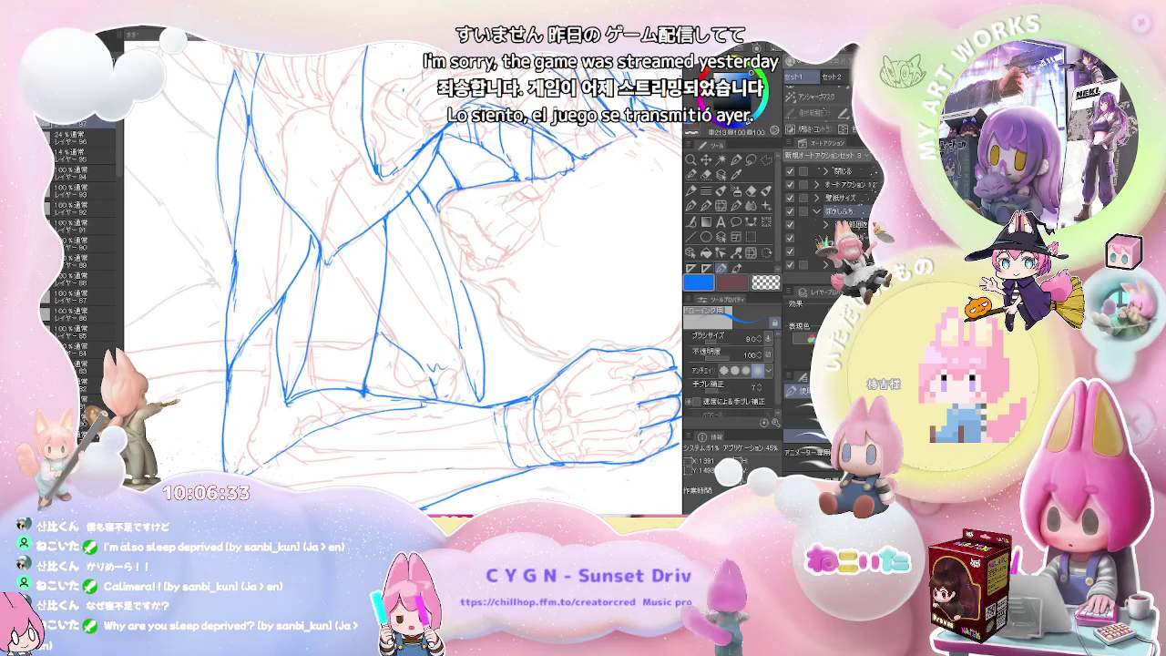
key("e")
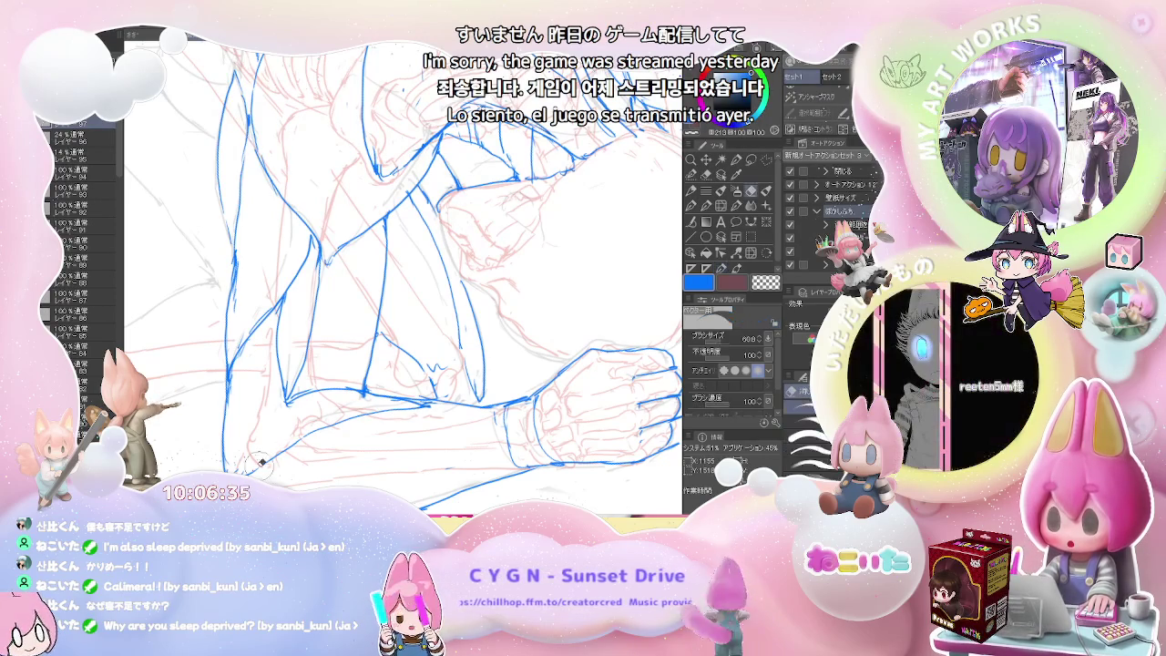
key("p")
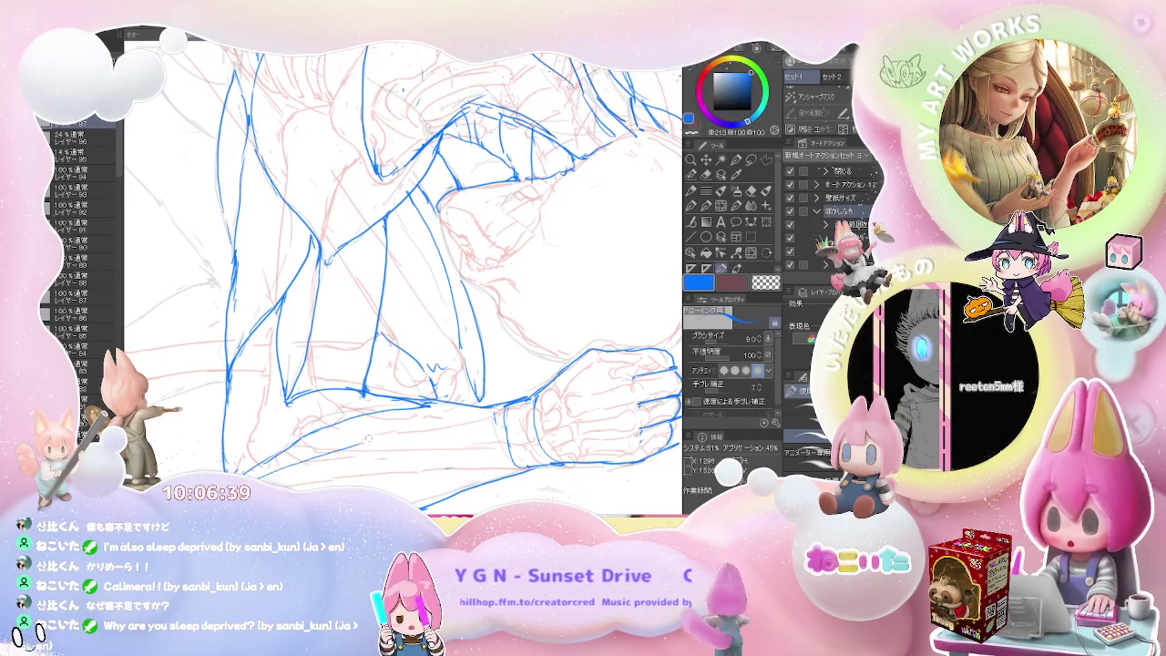
Step: Outline the clenched fist, erasing stray strokes on the forearm
key("e")
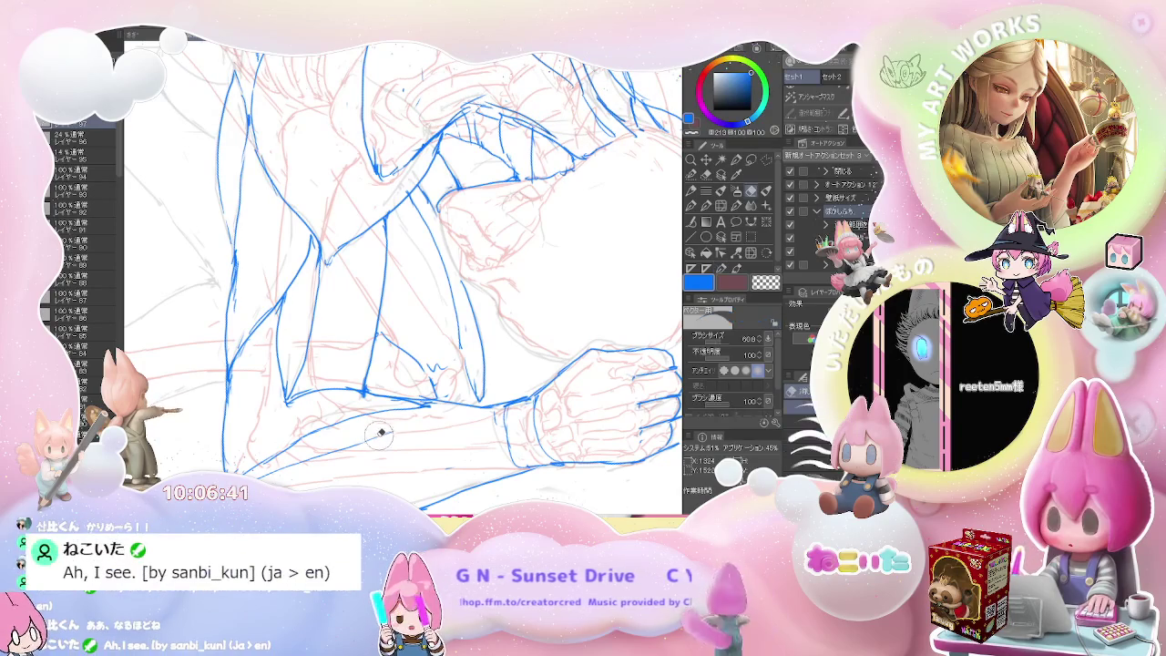
key("e")
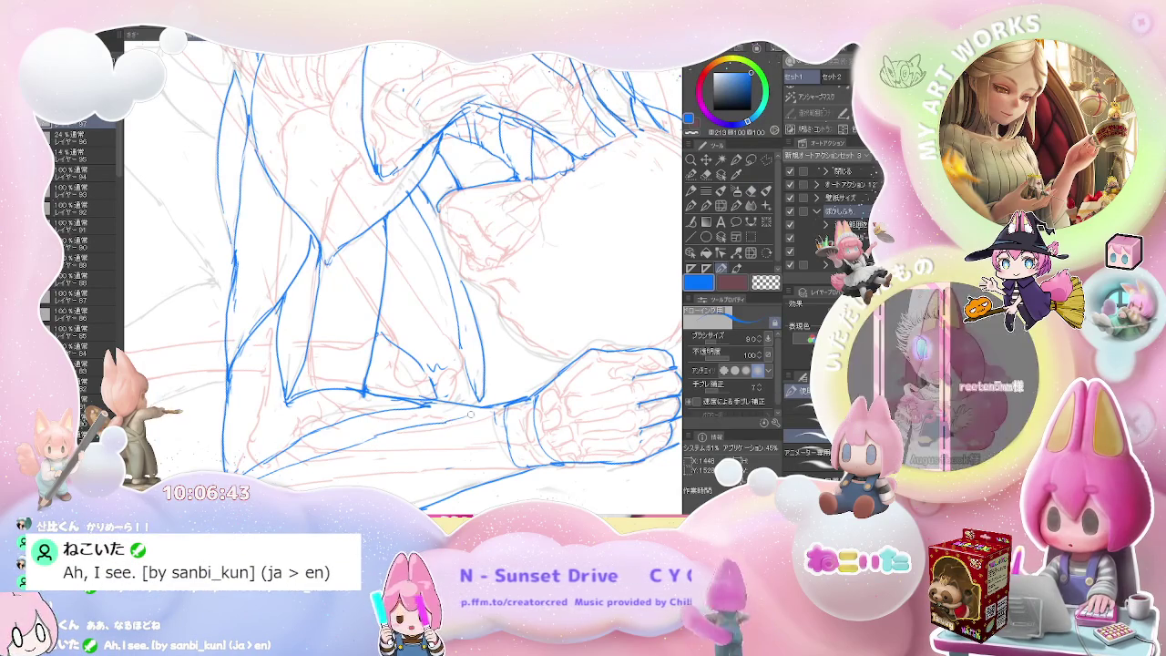
key("p")
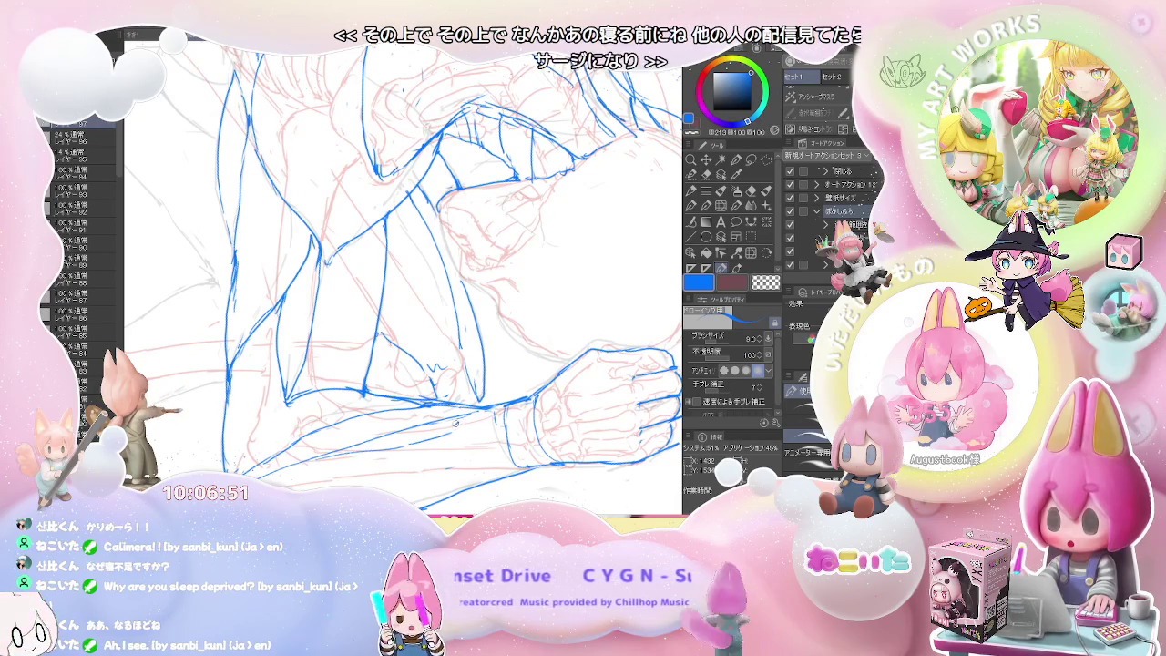
key("e")
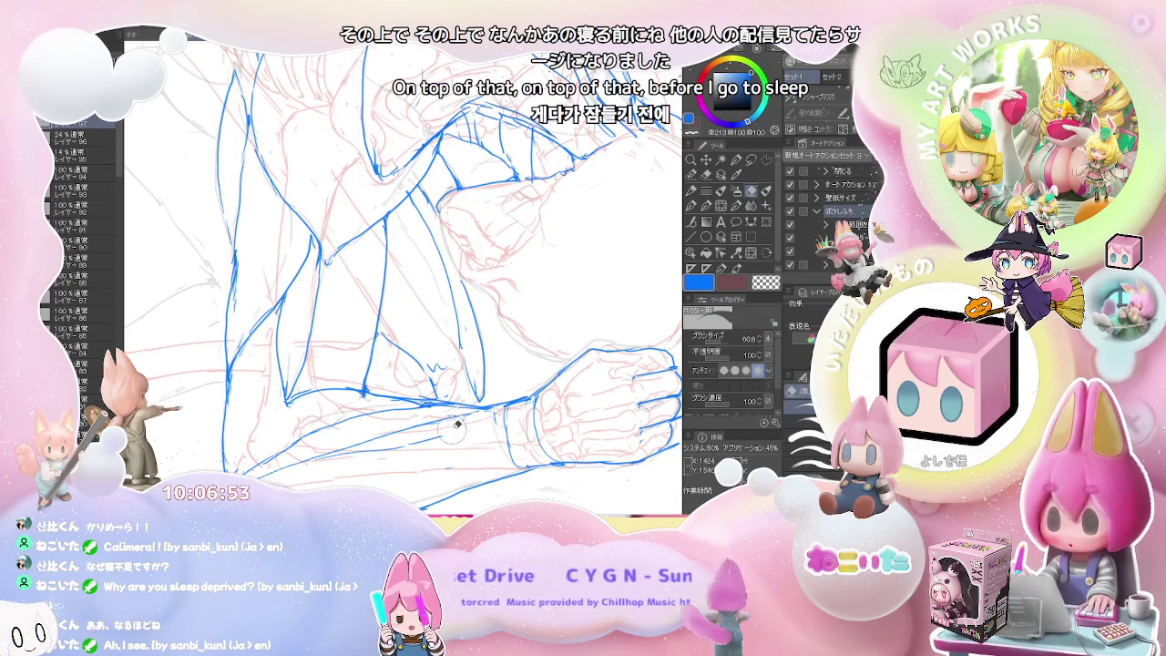
key("p")
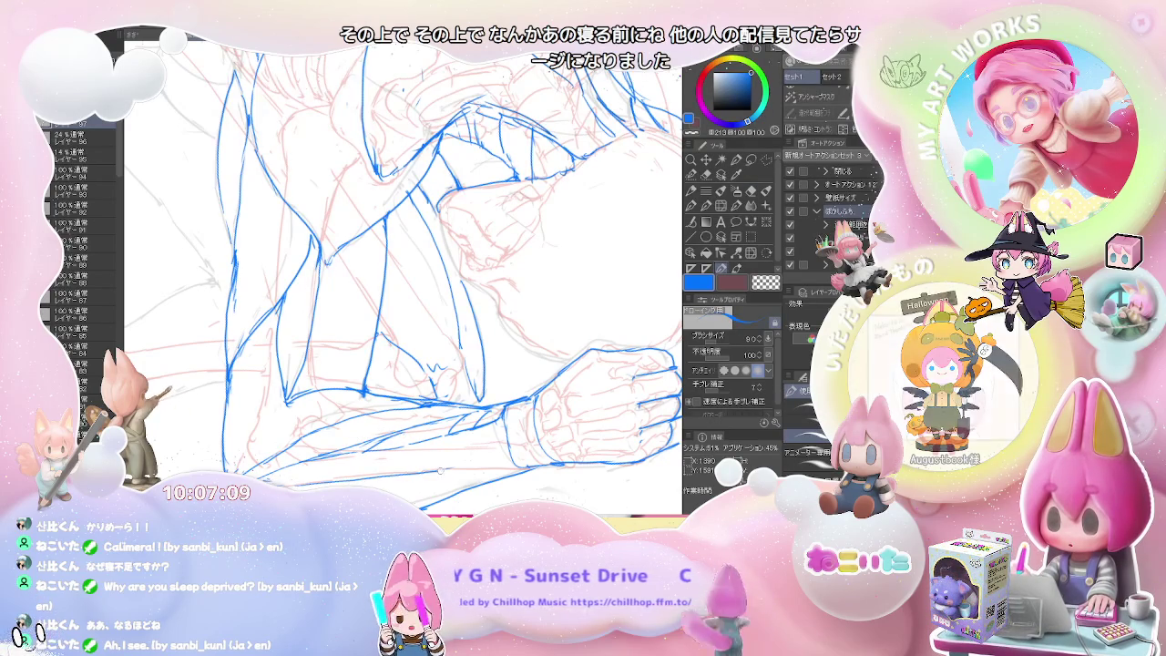
key("e")
key("p")
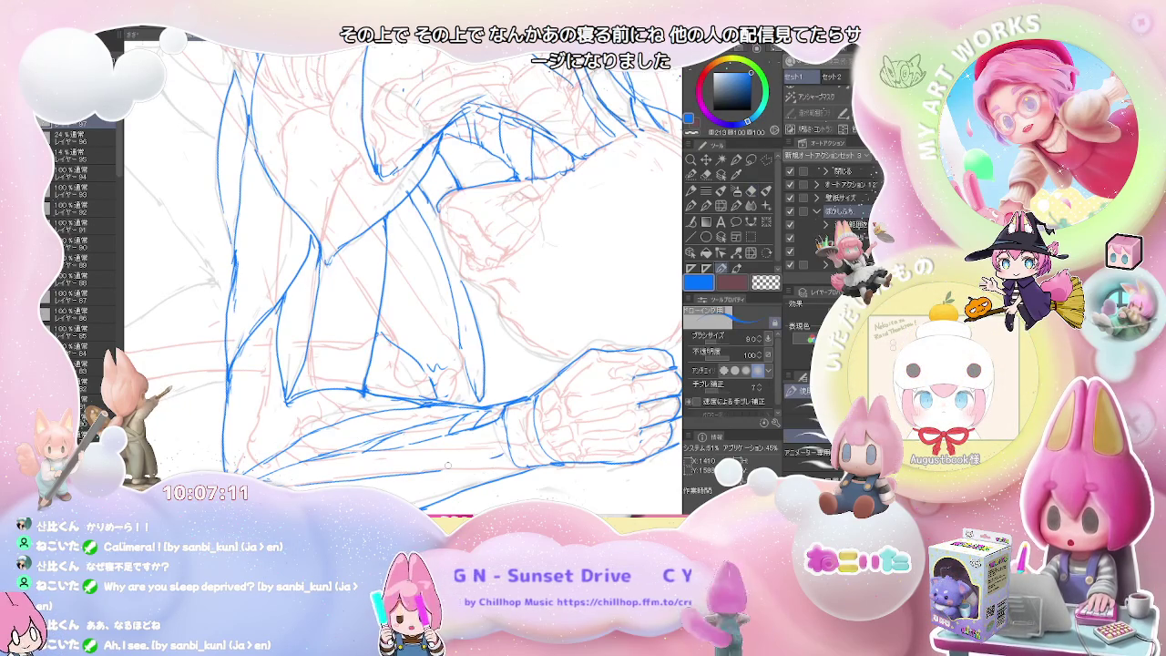
left_click_drag(441, 504, 466, 451)
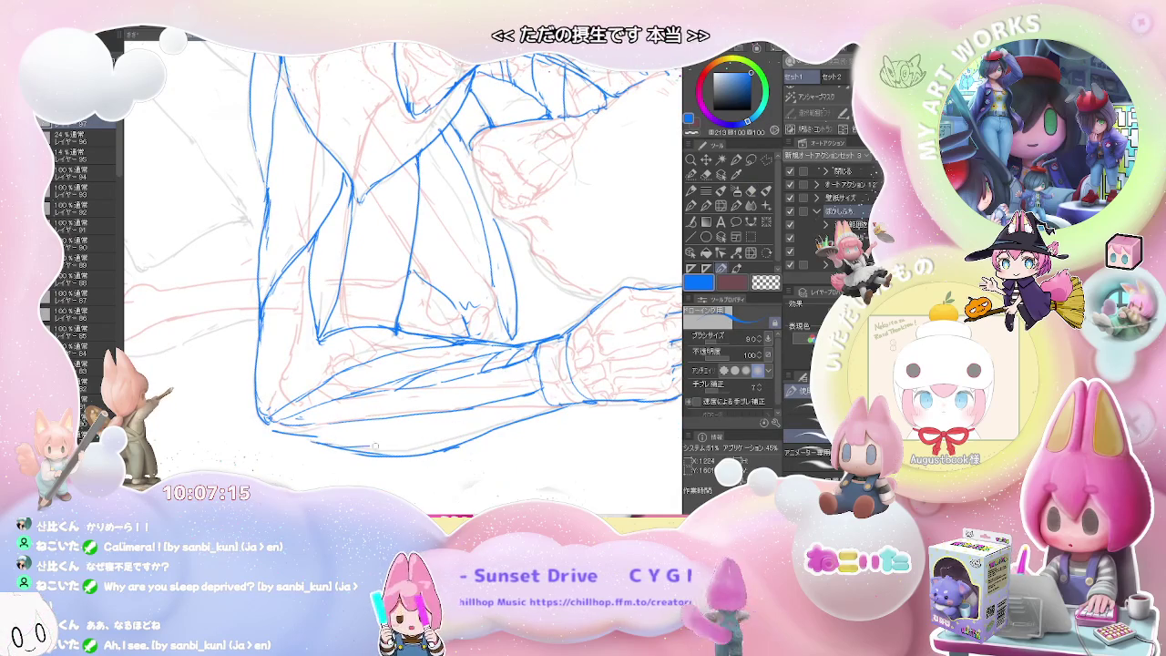
Step: Zoom out and level the view to review the whole figure's back
key("e")
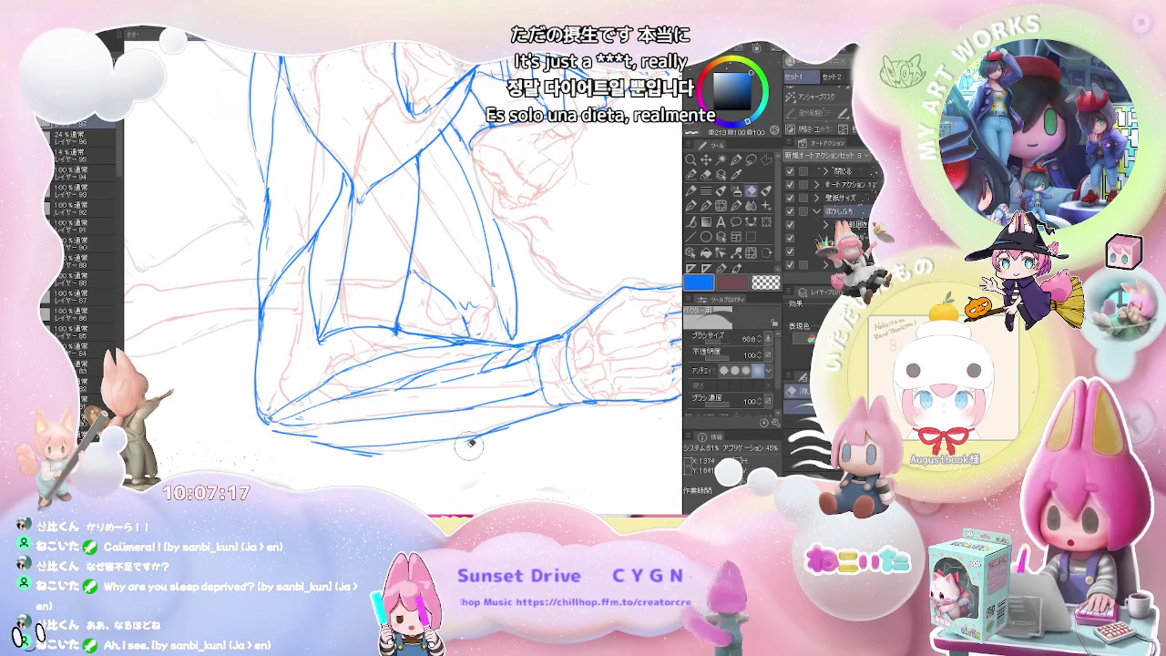
key("ctrl+z")
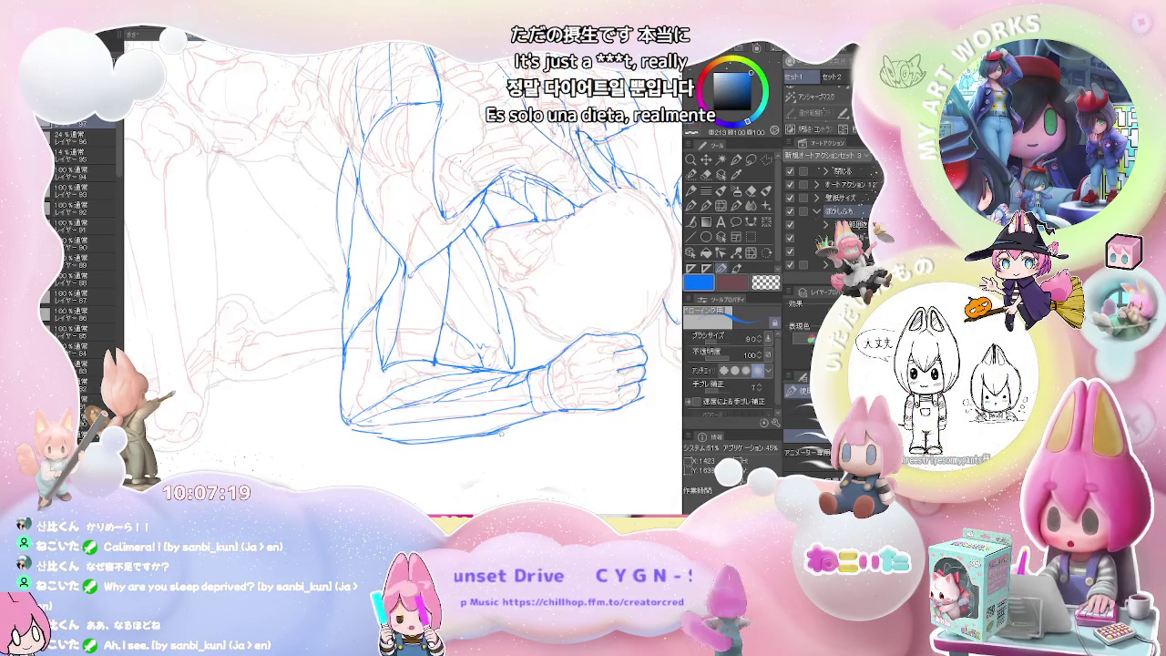
key("p")
key("ctrl+minus")
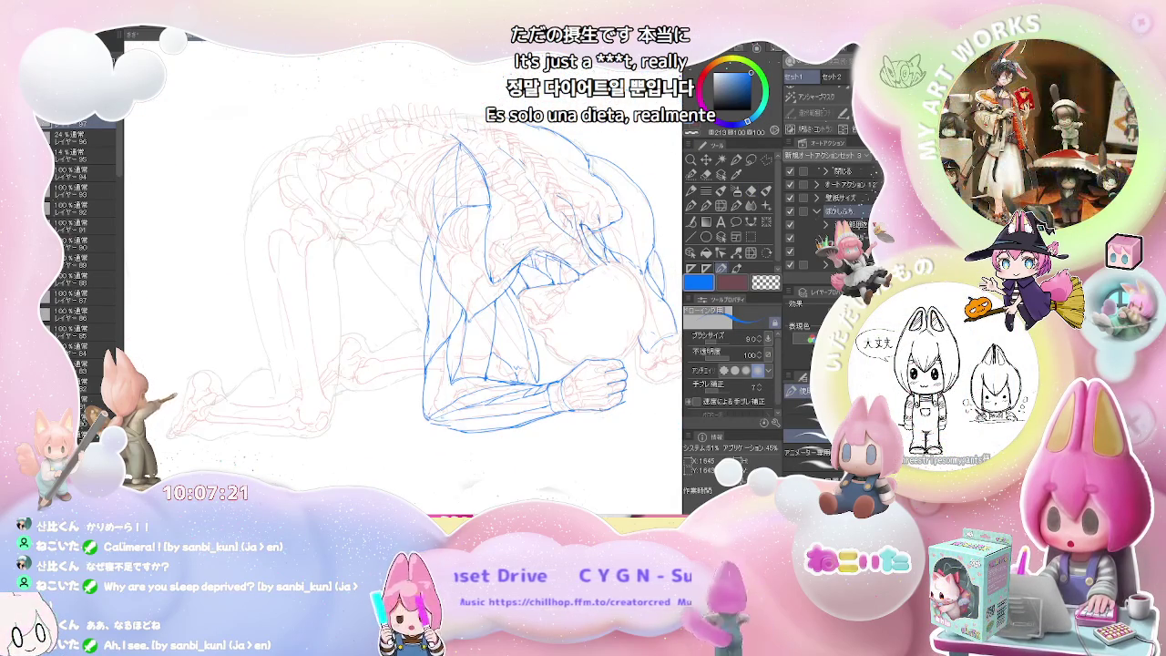
key("ctrl+minus")
key("ctrl+minus")
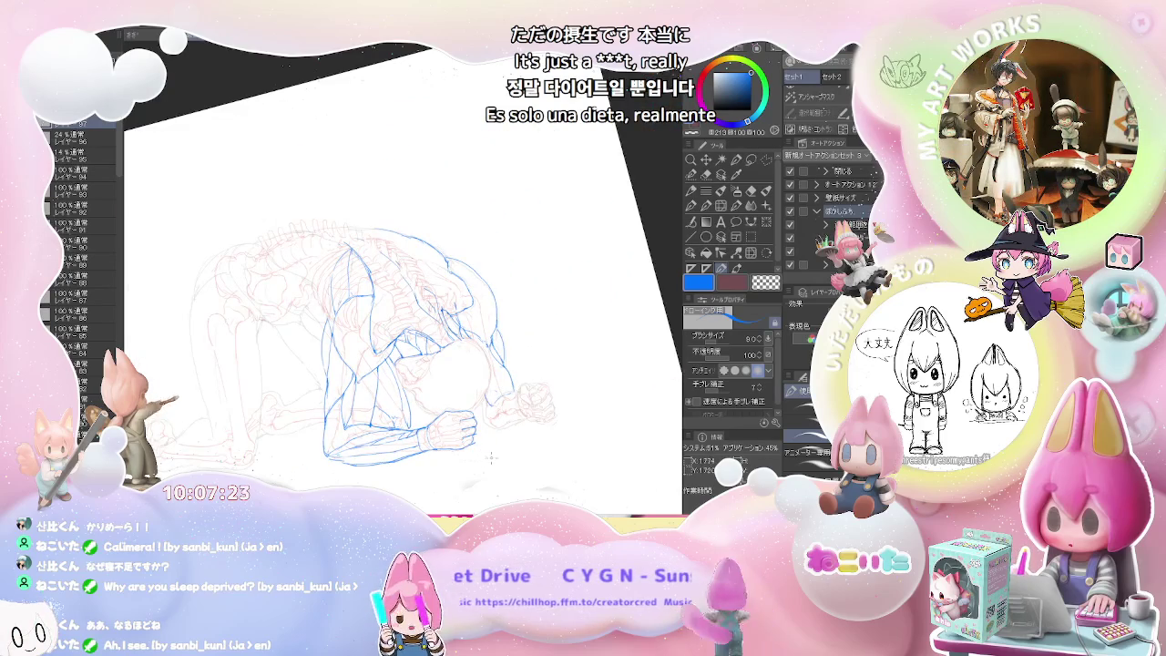
key("asciicircum")
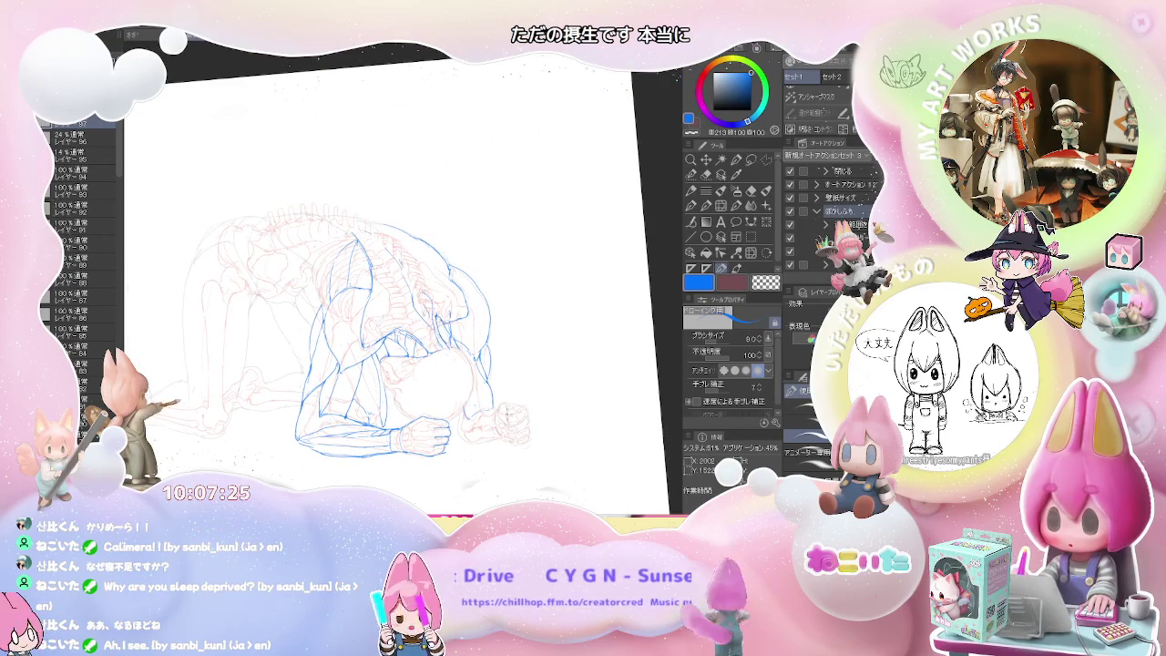
key("ctrl+plus")
key("ctrl+plus")
key("ctrl+plus")
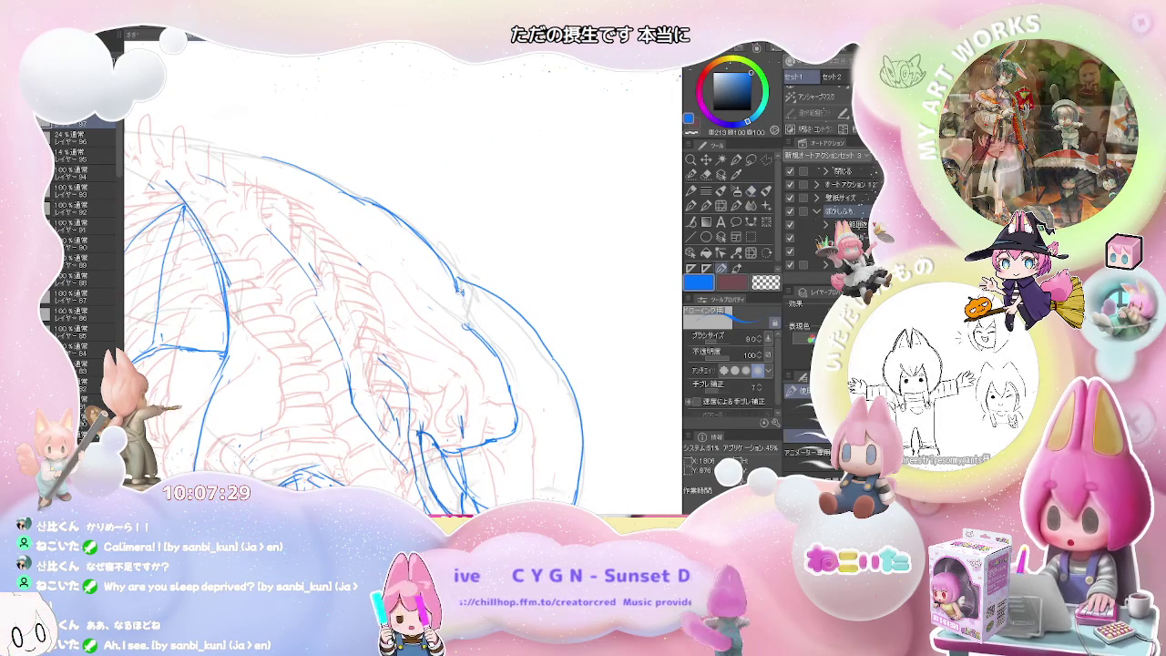
key("ctrl+minus")
key("ctrl+minus")
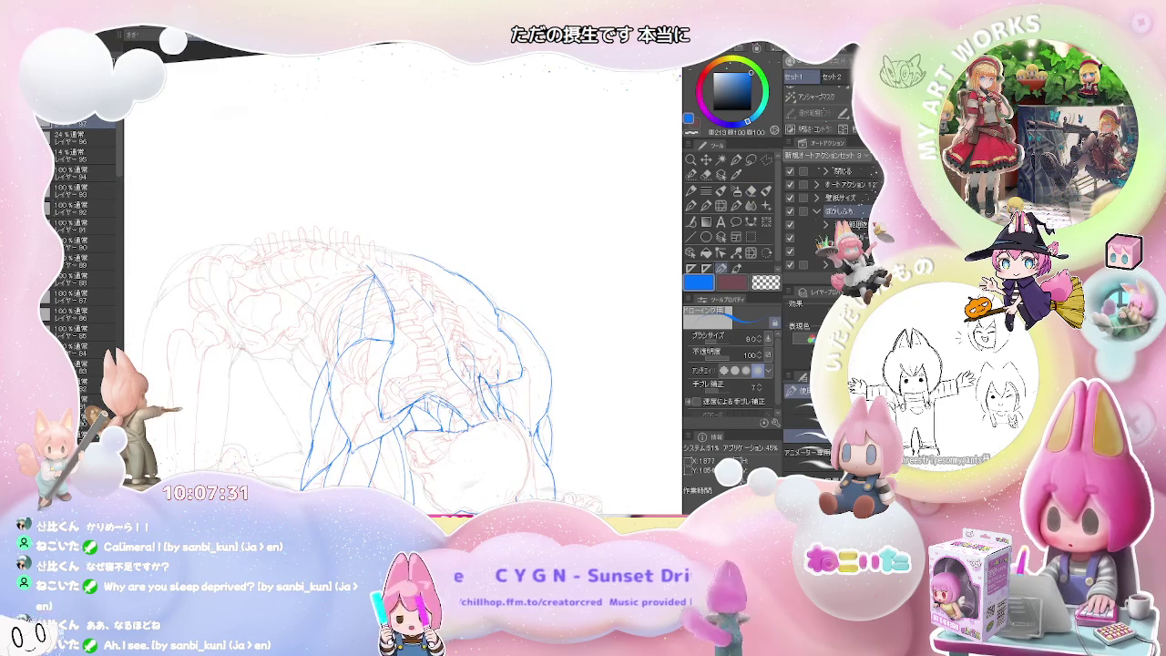
key("ctrl+plus")
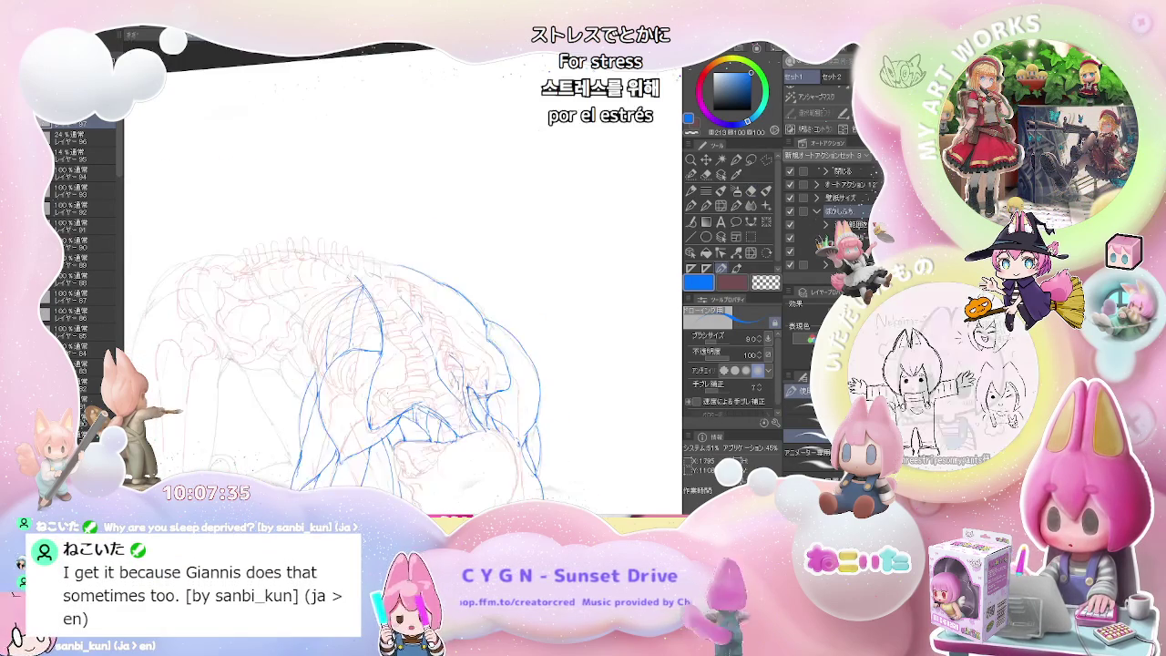
key("ctrl+minus")
key("minus")
key("ctrl+at")
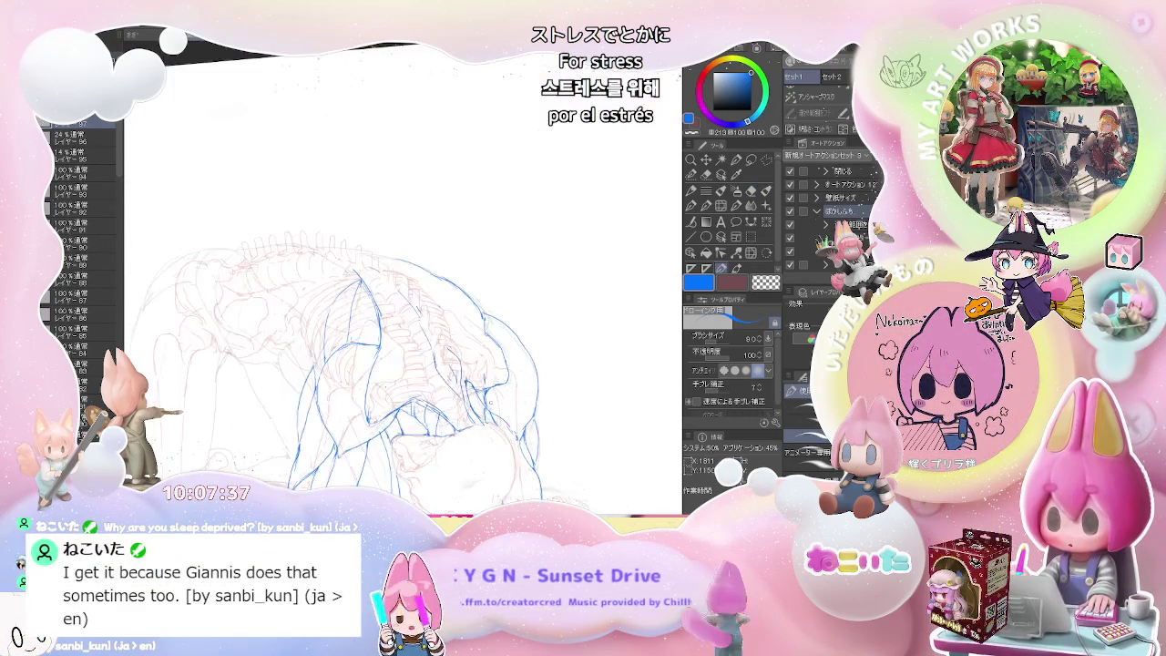
key("ctrl+plus")
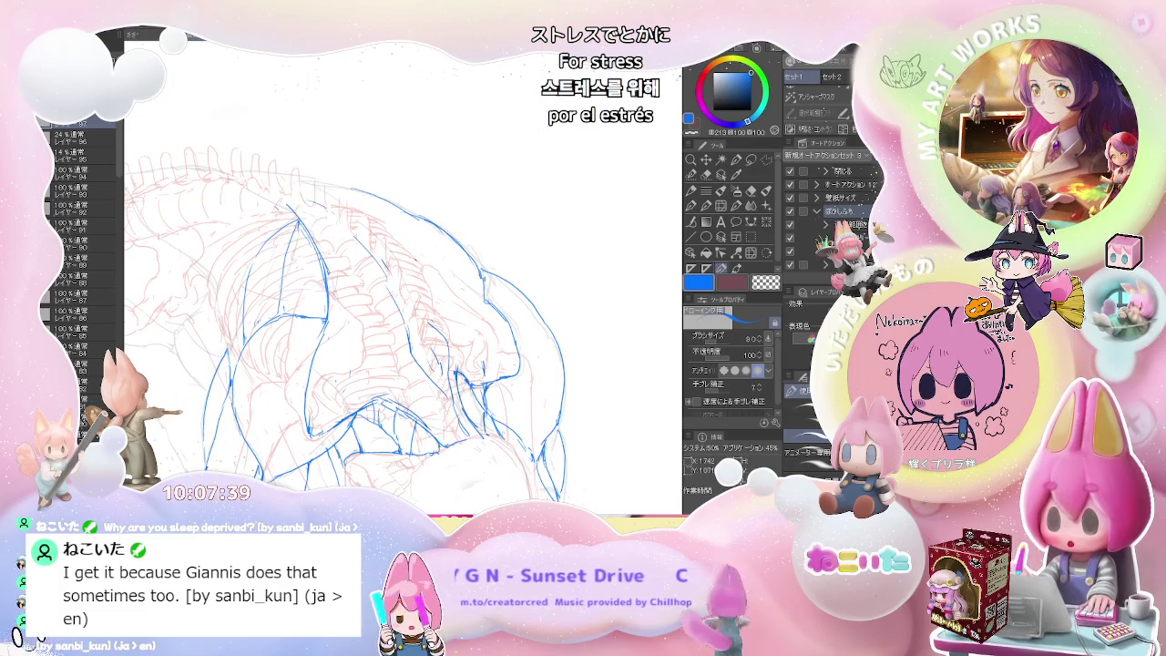
Step: Adjust the blue back and hip lines over the red spine and ribs
key("e")
key("p")
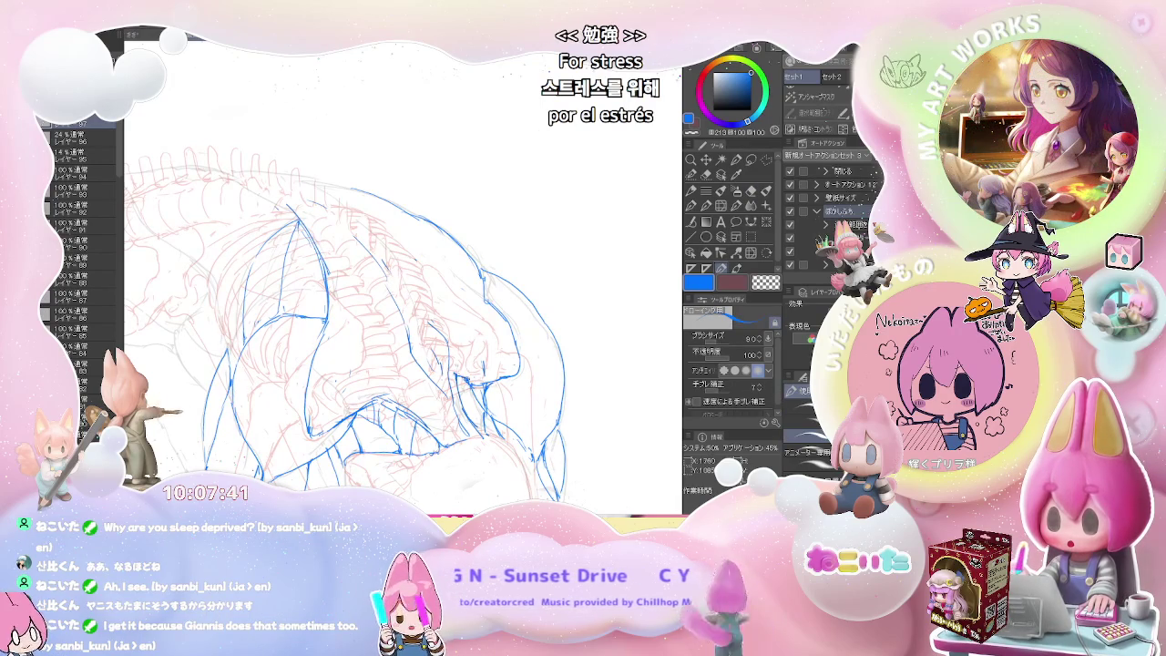
left_click_drag(401, 273, 418, 255)
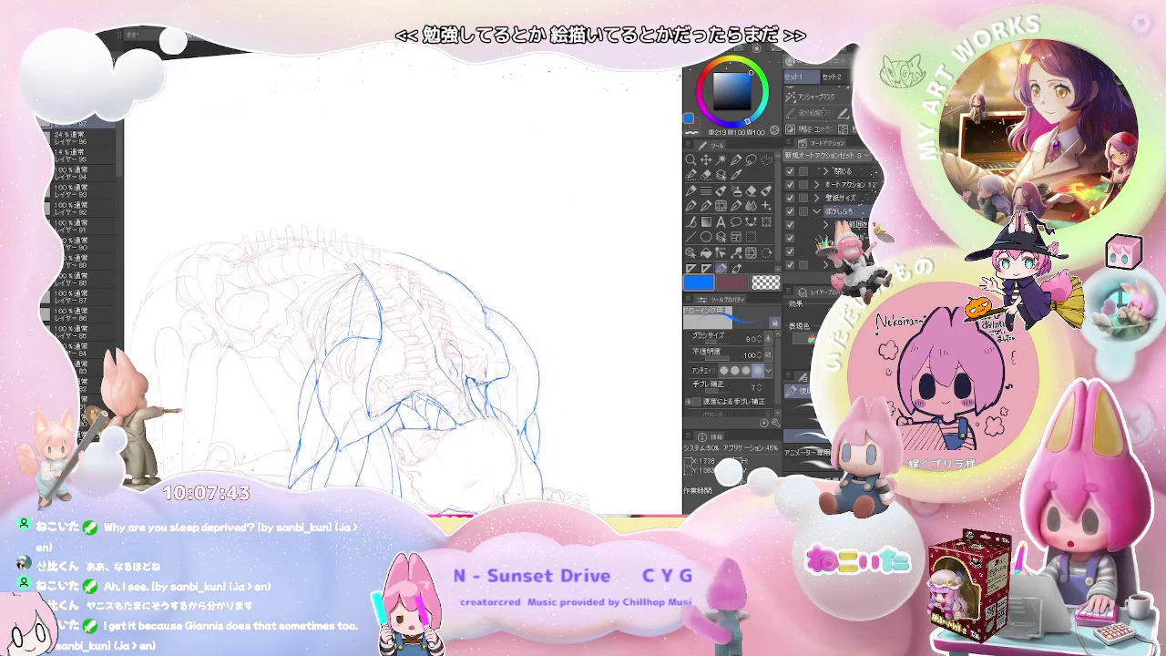
scroll(410, 364, "down", 2)
scroll(409, 365, "down", 3)
scroll(546, 423, "up", 1)
scroll(551, 414, "up", 1)
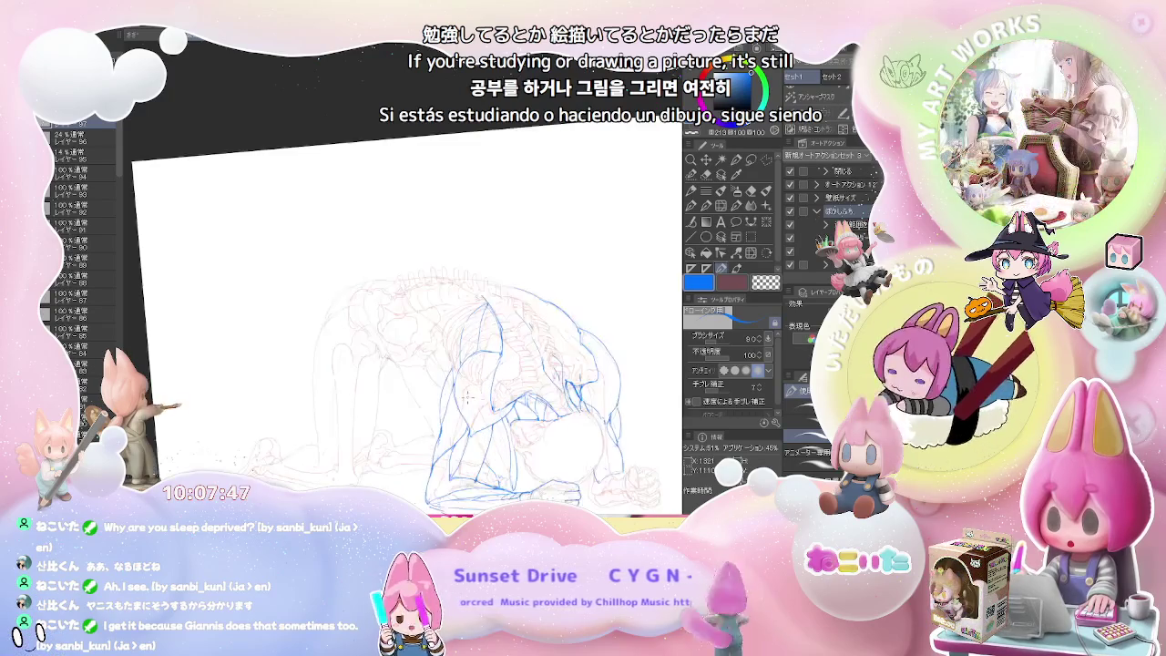
scroll(565, 405, "up", 2)
scroll(583, 393, "up", 1)
scroll(474, 410, "up", 1)
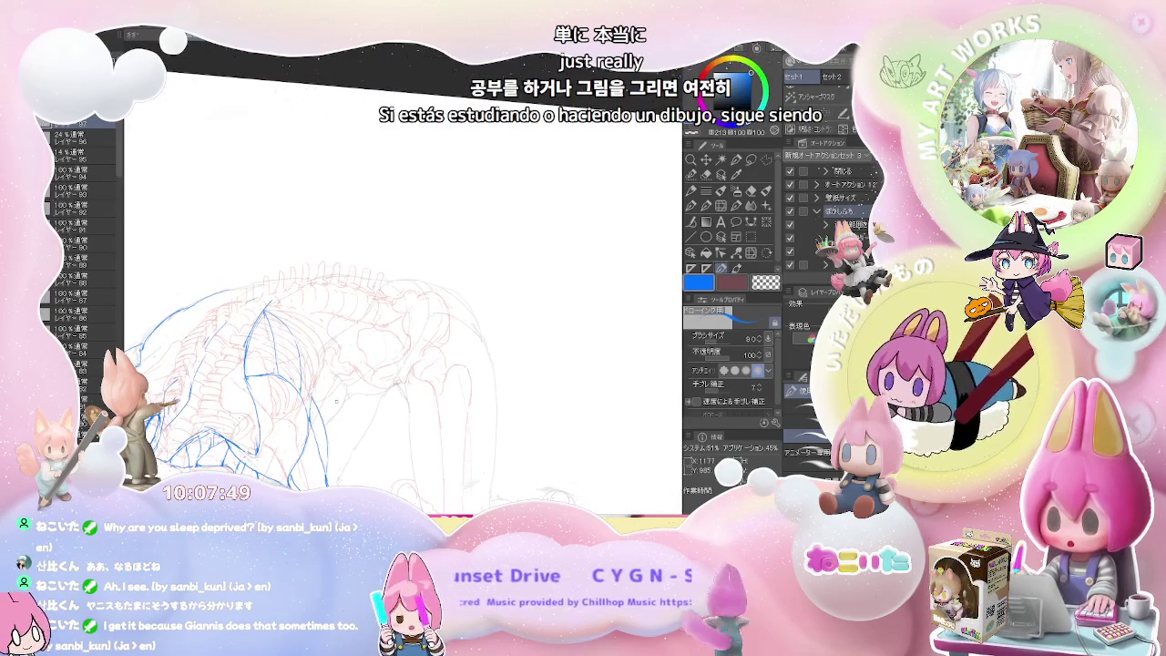
scroll(324, 428, "up", 1)
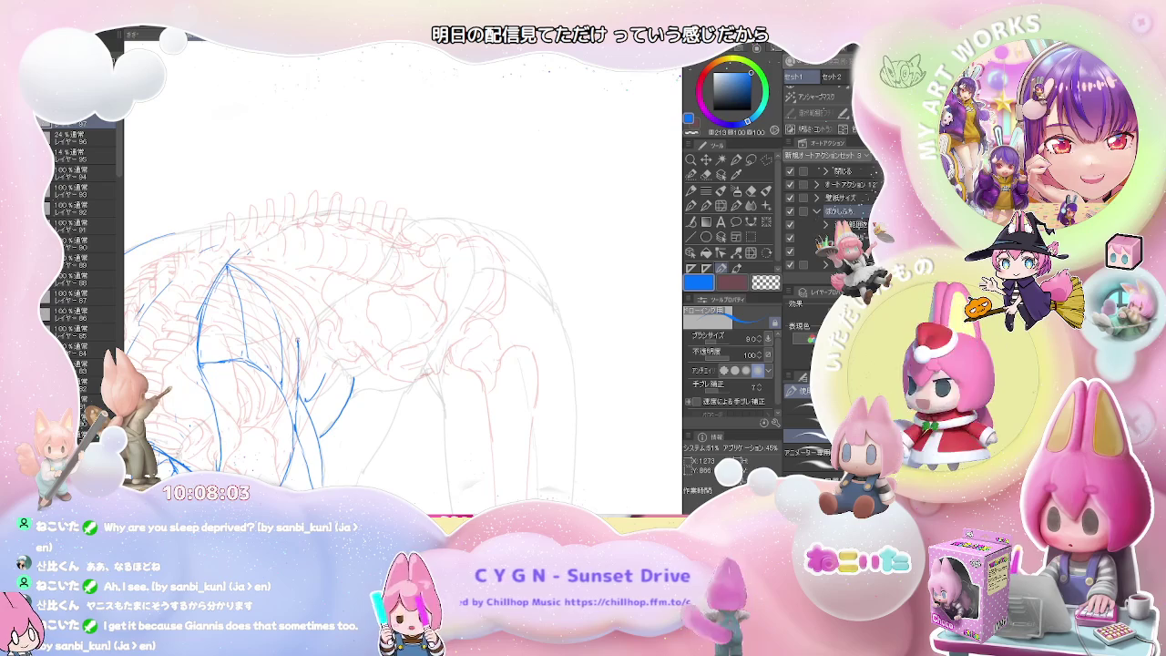
Step: Draw a blue contour line across the torso
left_click_drag(182, 364, 446, 390)
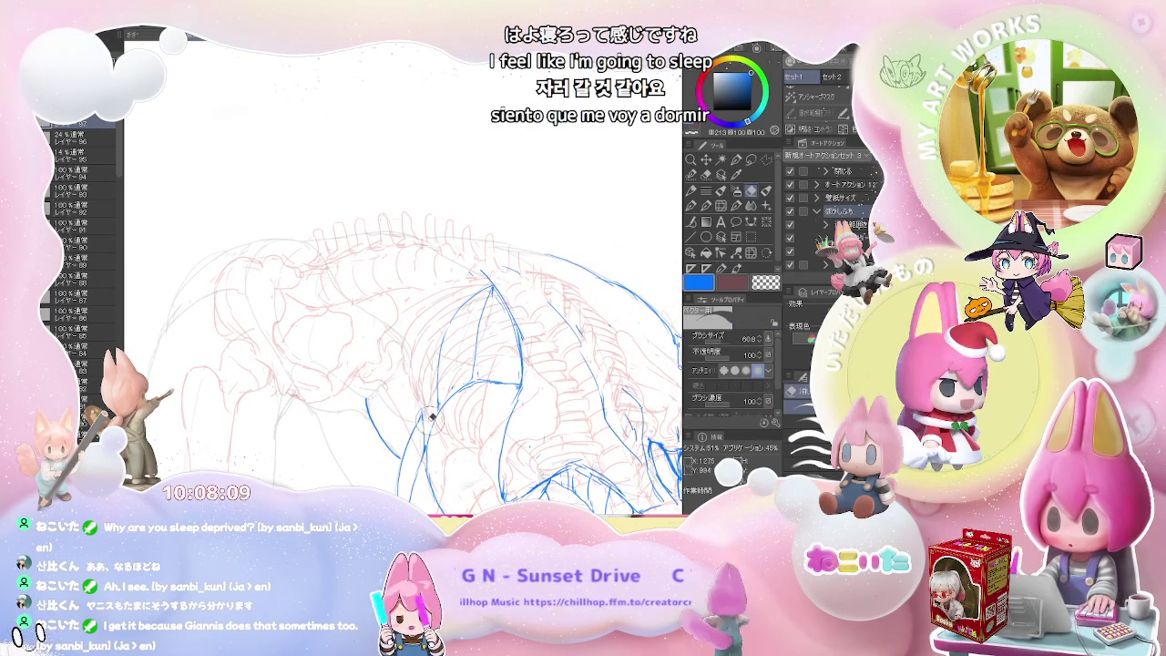
key("p")
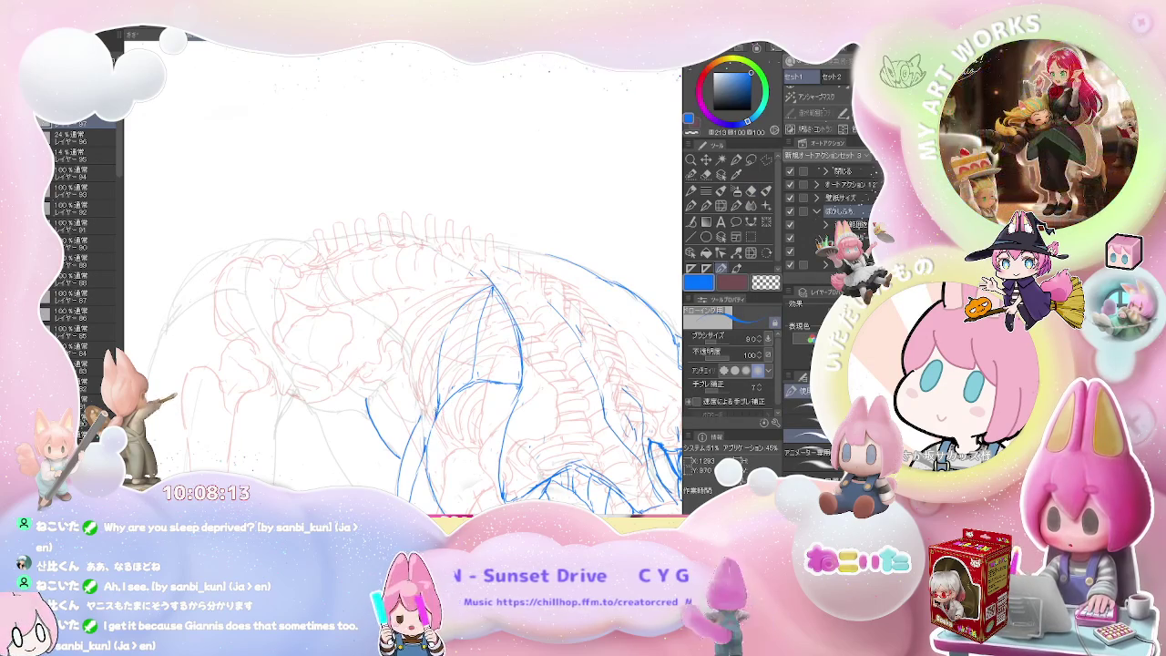
left_click_drag(402, 338, 326, 258)
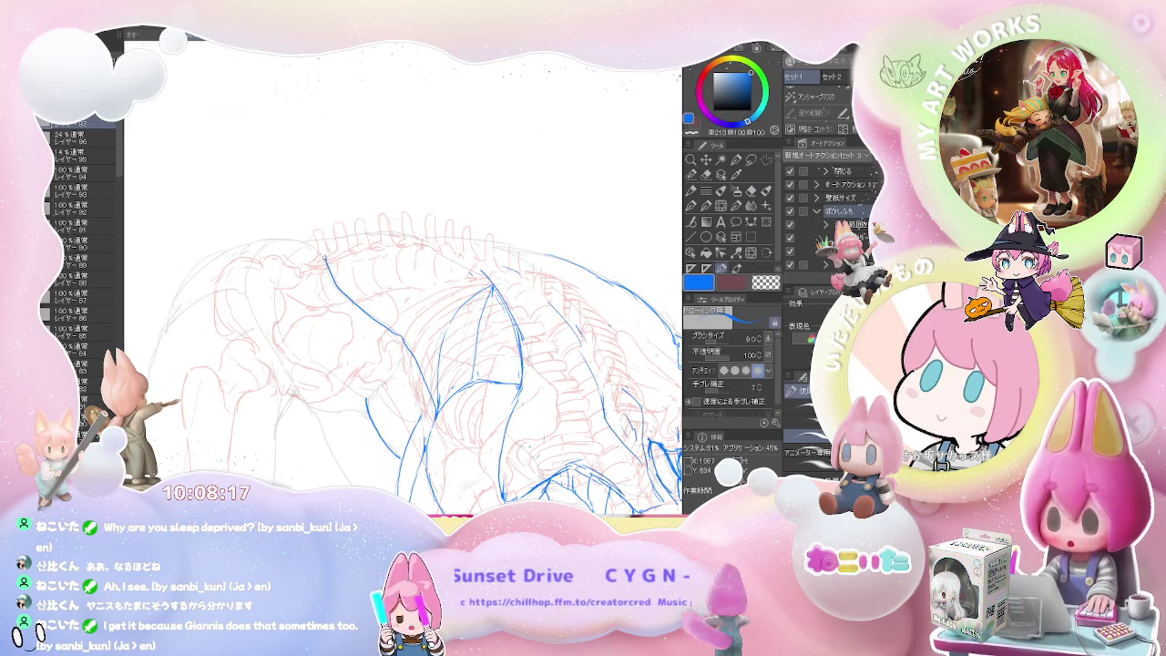
key("ctrl+minus")
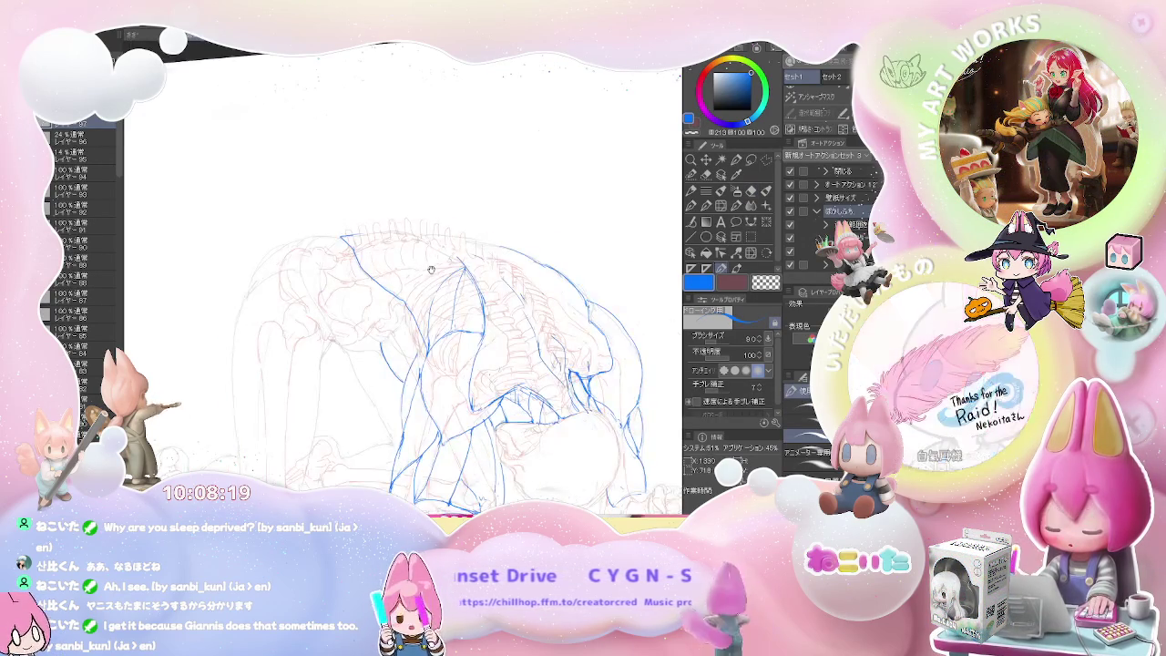
key("ctrl+plus")
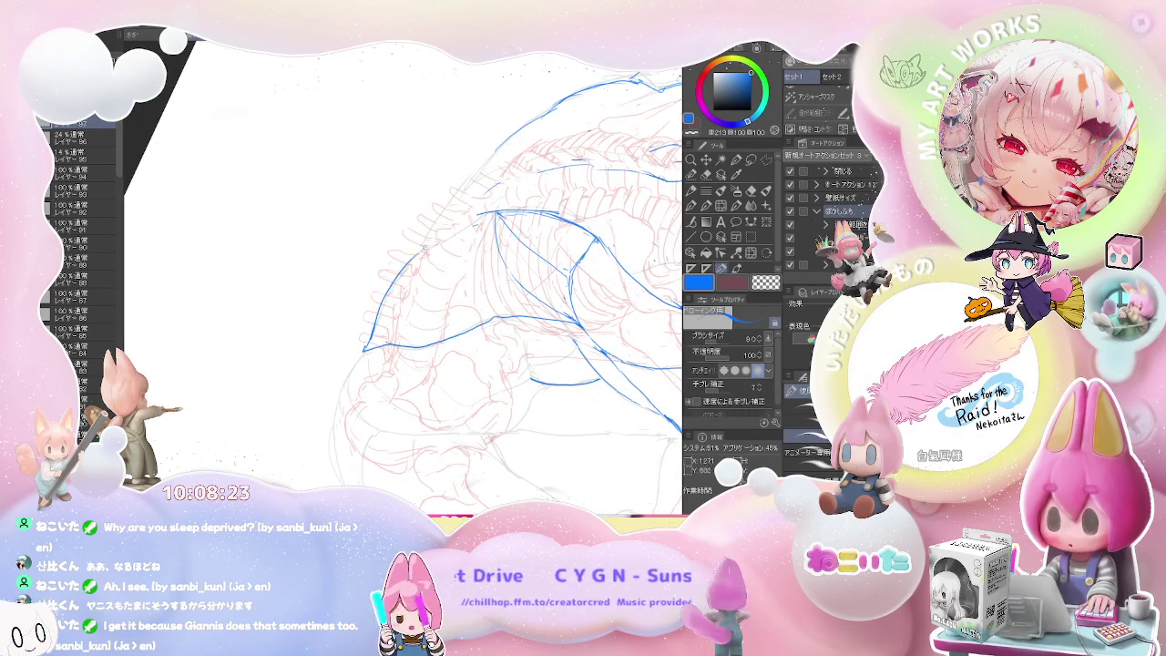
Step: Erase an excess blue stroke on the upper back with the vector eraser
left_click_drag(497, 212, 460, 278)
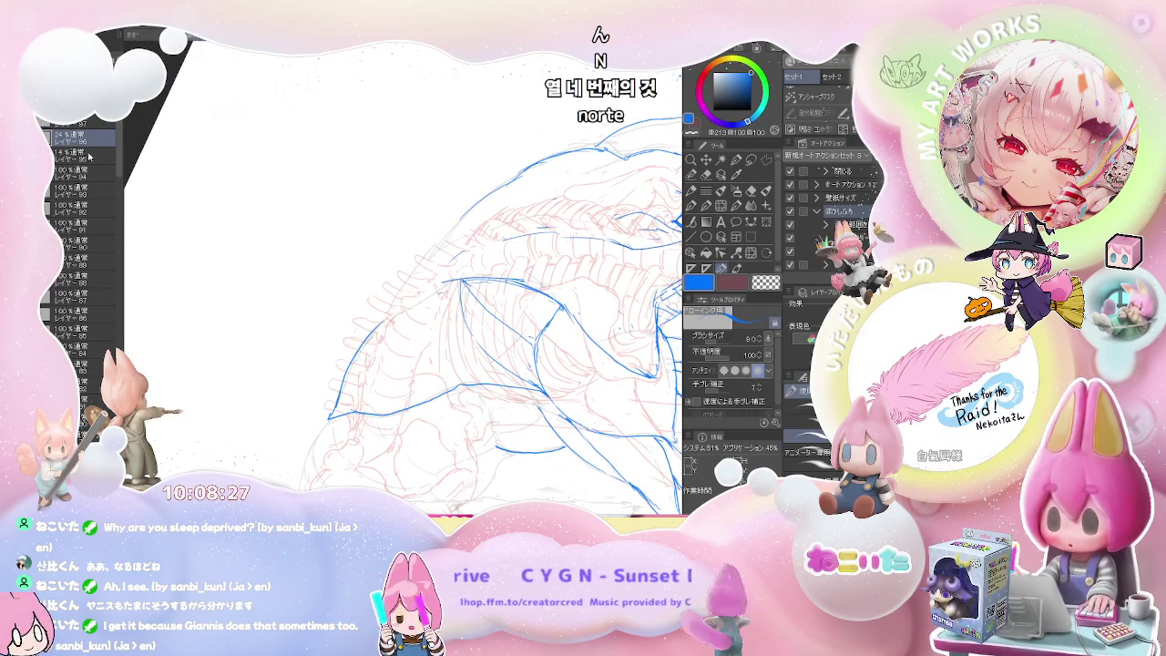
key("e")
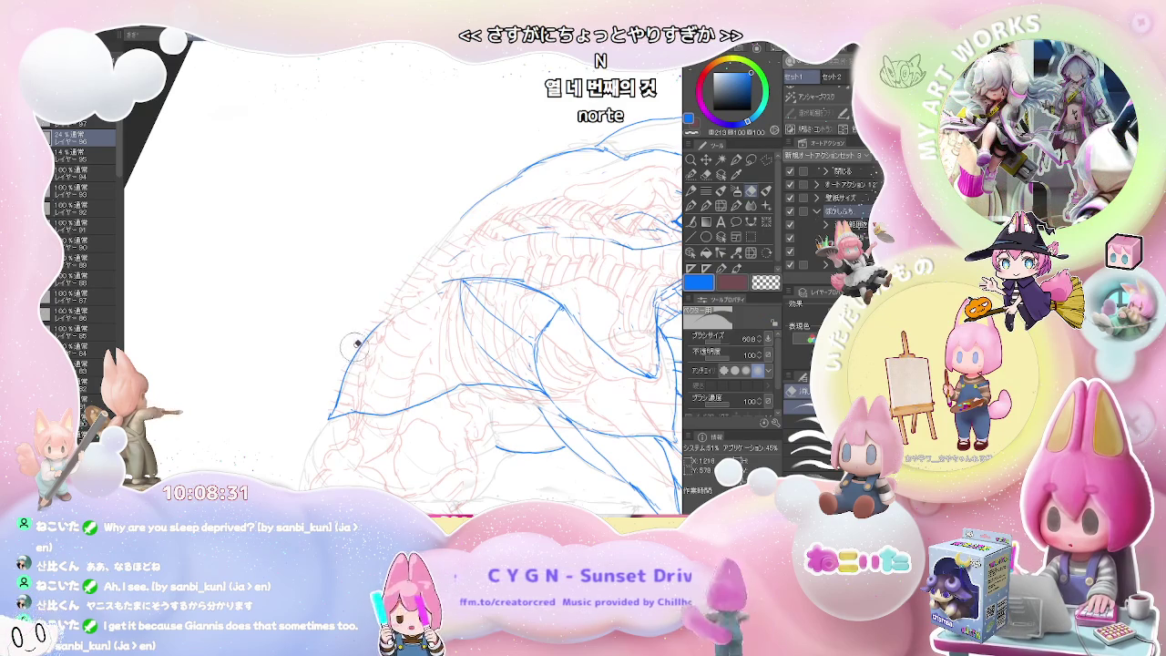
scroll(318, 447, "down", 3)
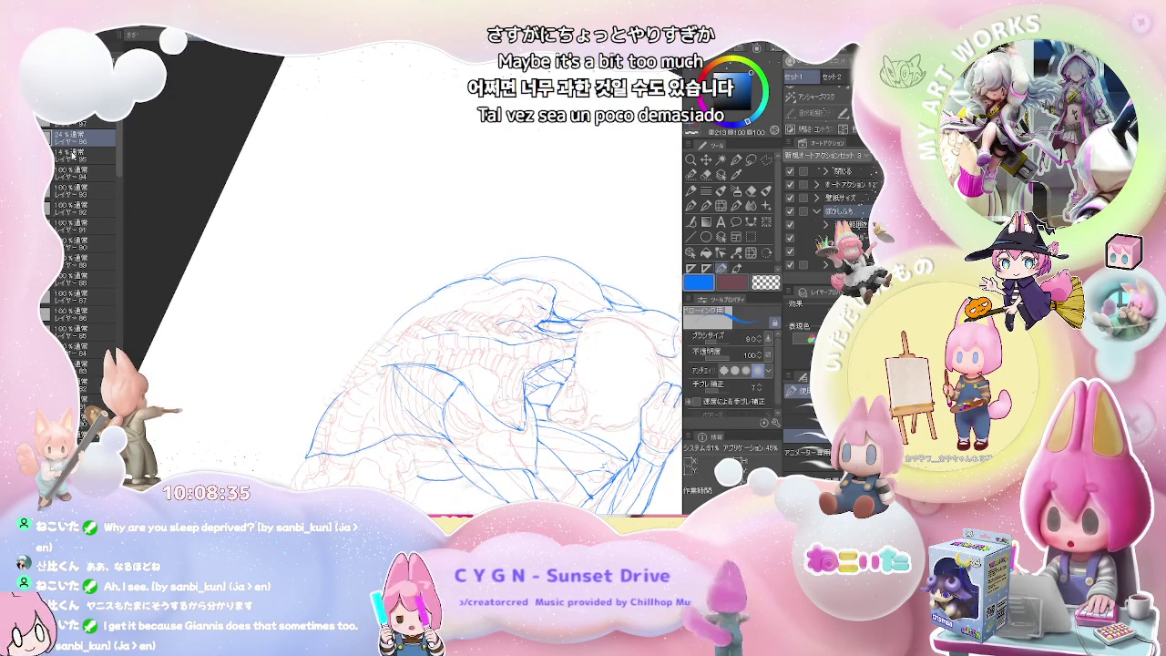
scroll(374, 492, "up", 2)
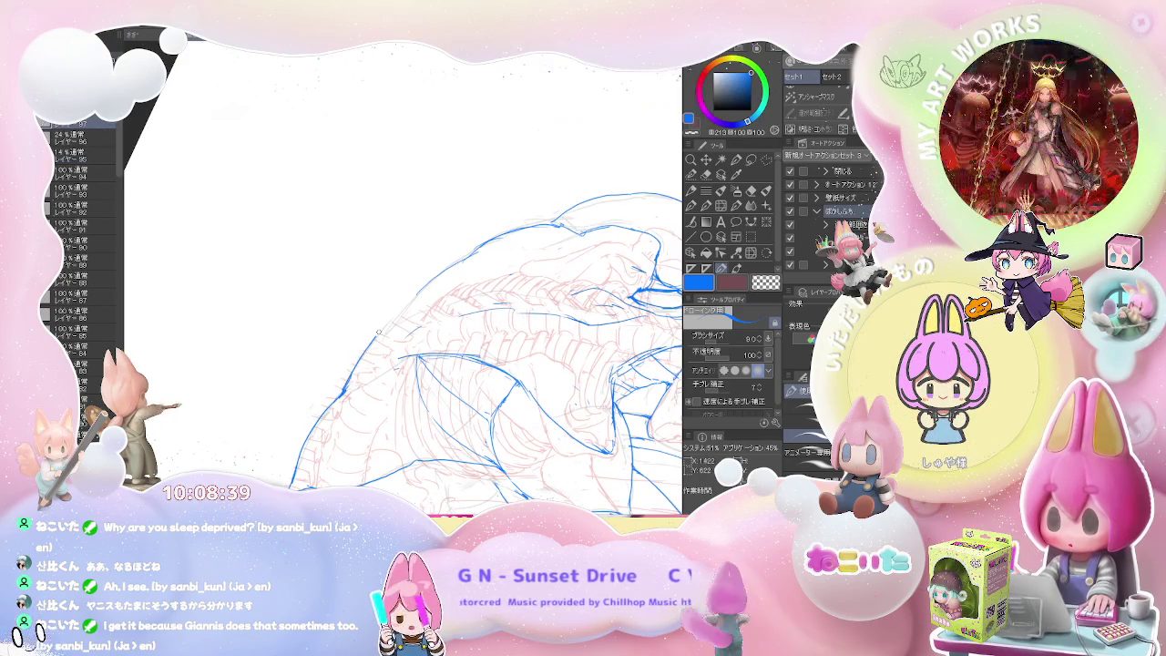
scroll(401, 273, "down", 2)
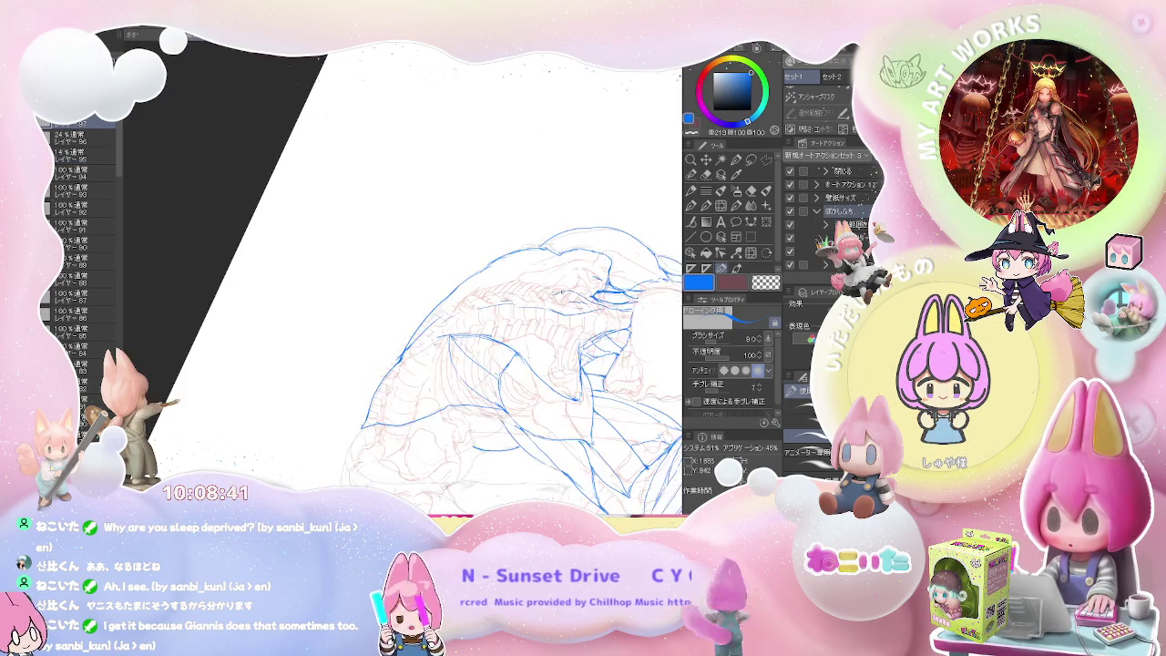
Step: Flip the view horizontally to check the pose and fix the blue back and hip lines
left_click_drag(501, 364, 455, 392)
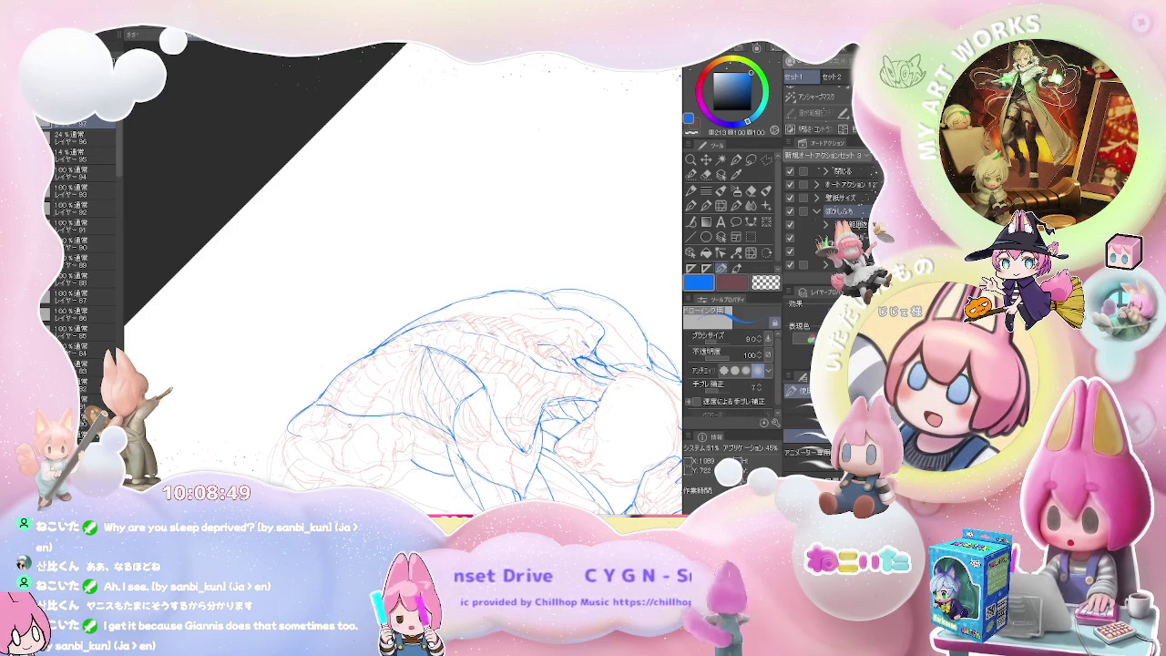
left_click_drag(302, 410, 179, 412)
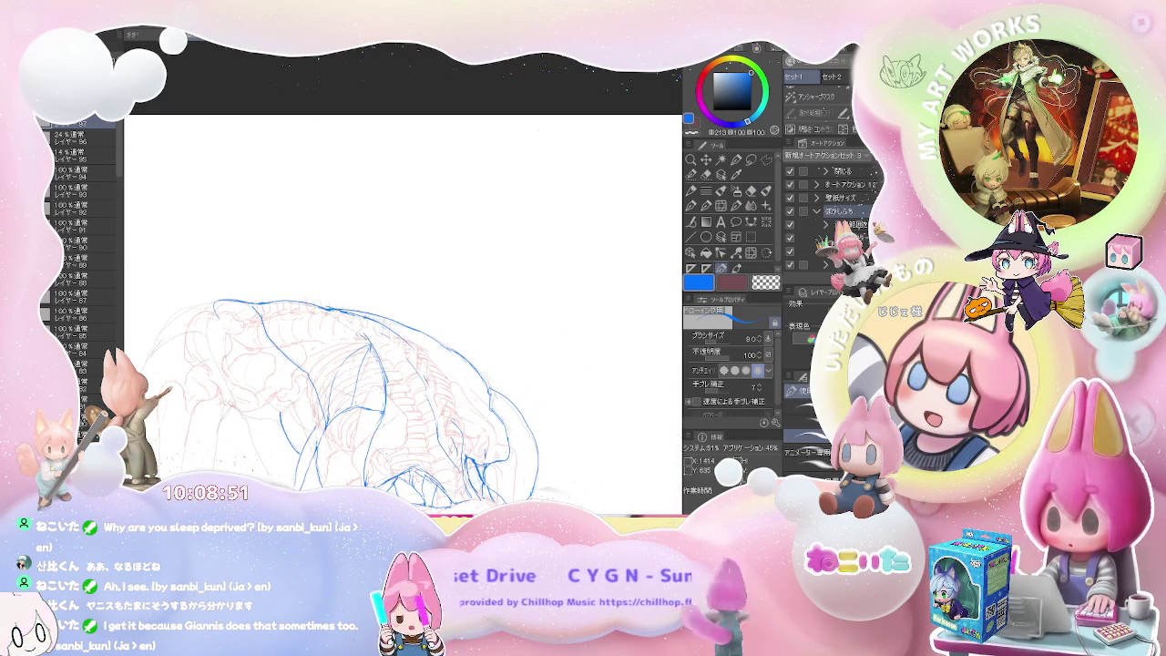
key("h")
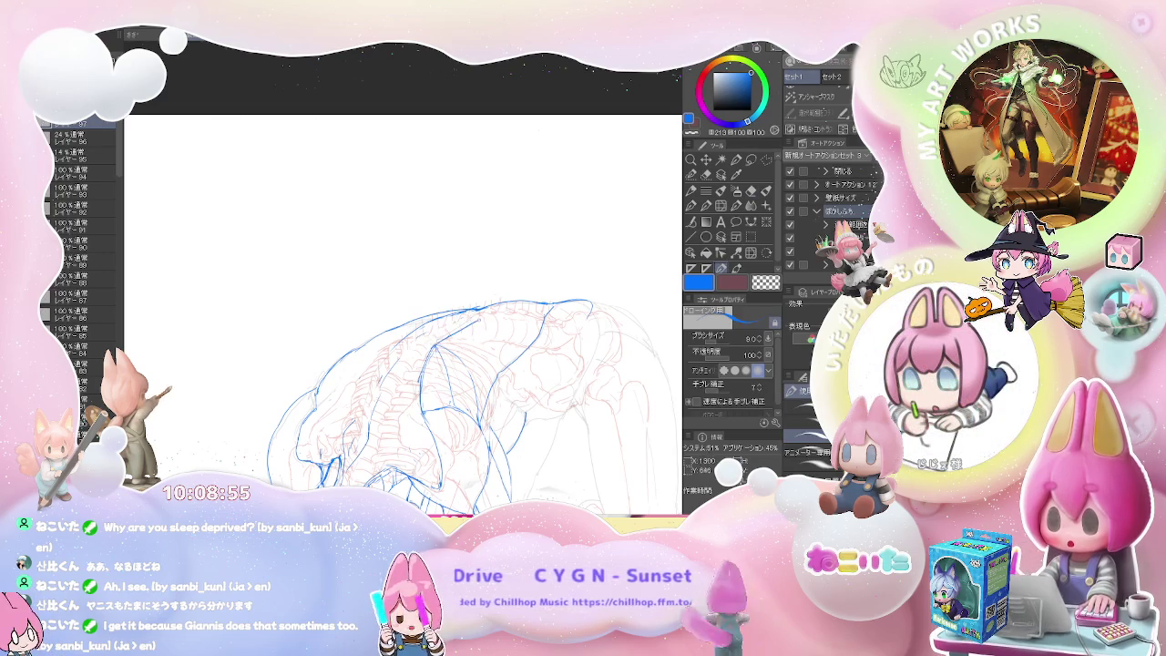
mouse_move(510, 273)
left_mouse_down()
mouse_move(583, 364)
mouse_move(399, 342)
left_mouse_up()
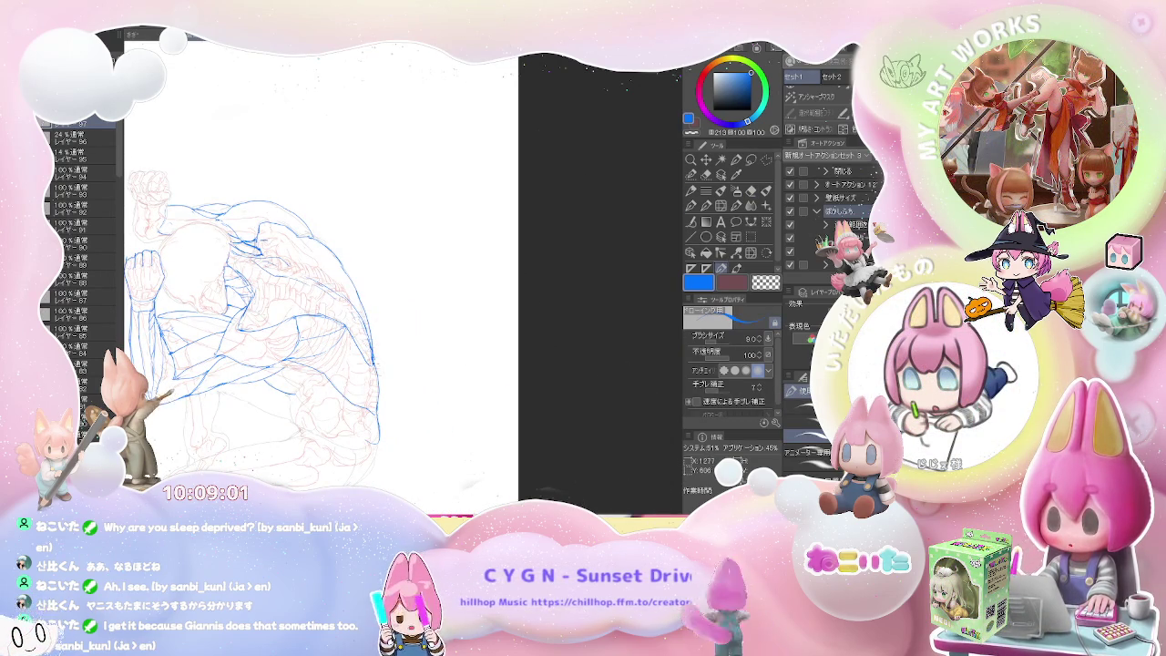
key("e")
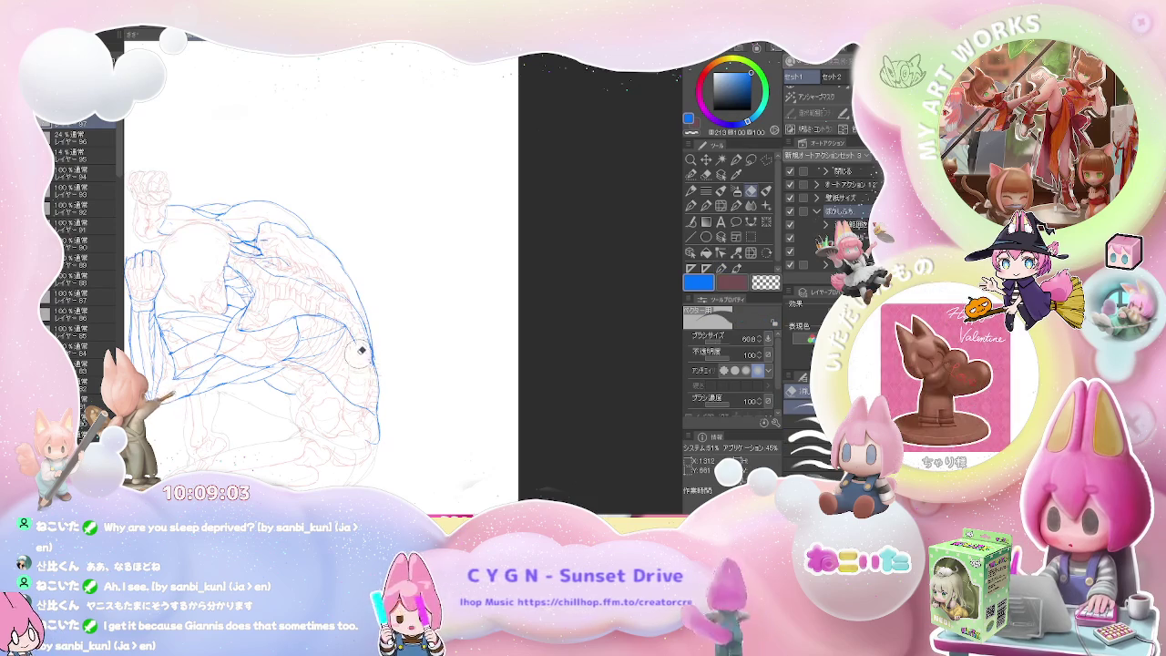
key("p")
left_click_drag(378, 361, 416, 378)
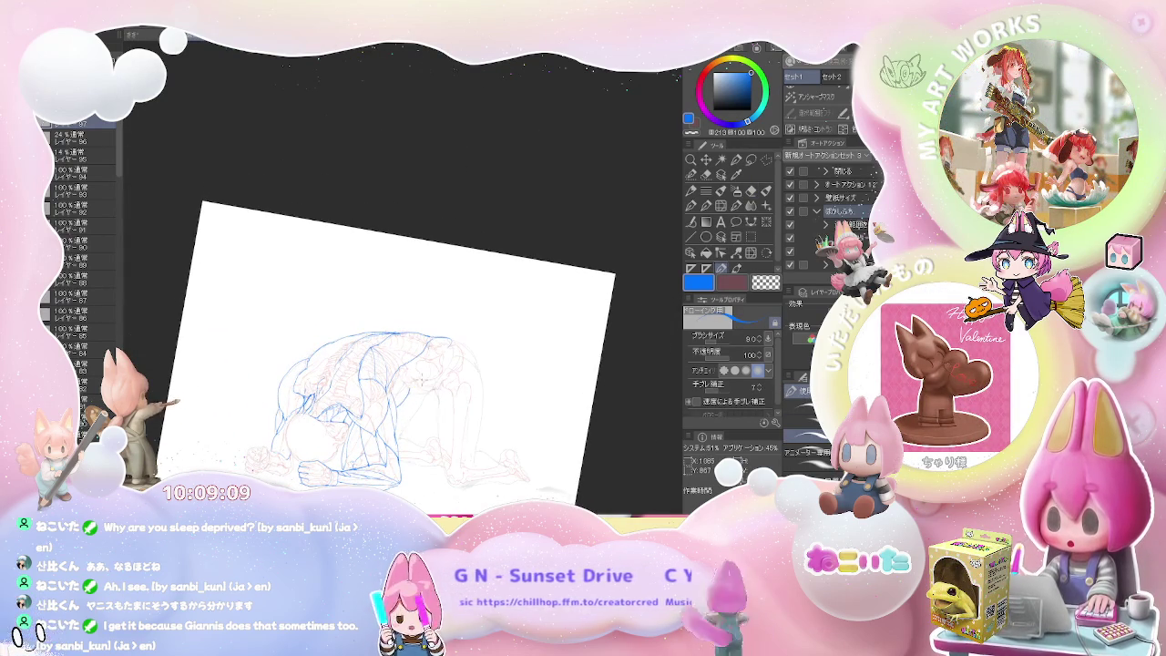
scroll(424, 361, "up", 2)
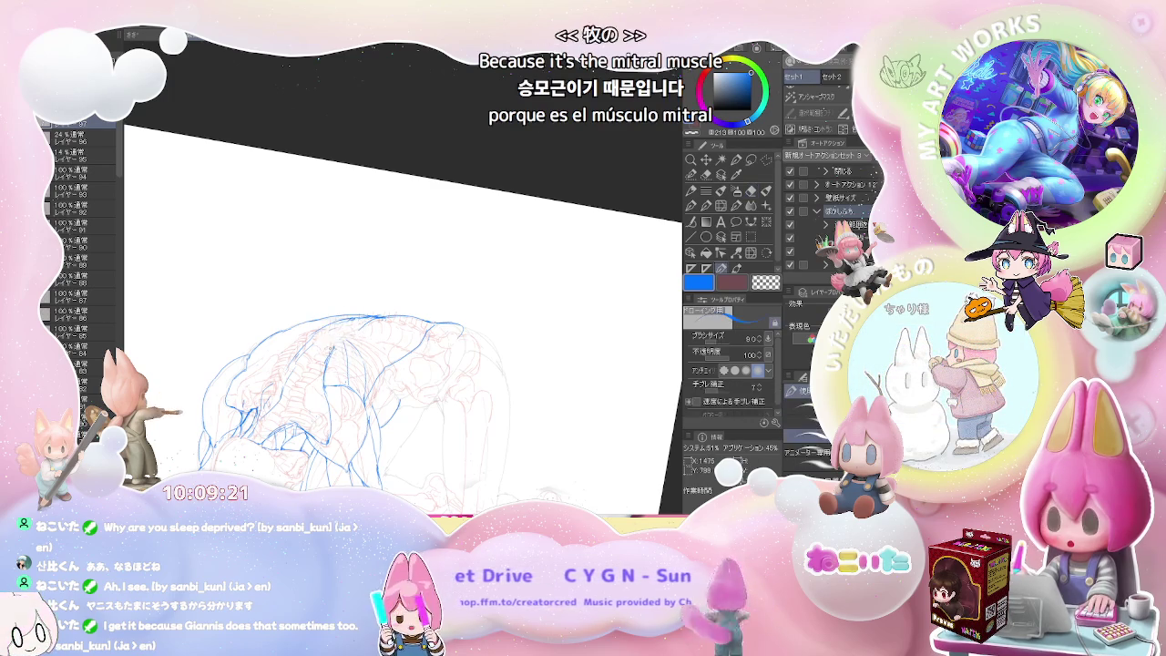
Step: Erase and redraw the blue trapezius lines on the upper back, then flip the view back to normal
key("e")
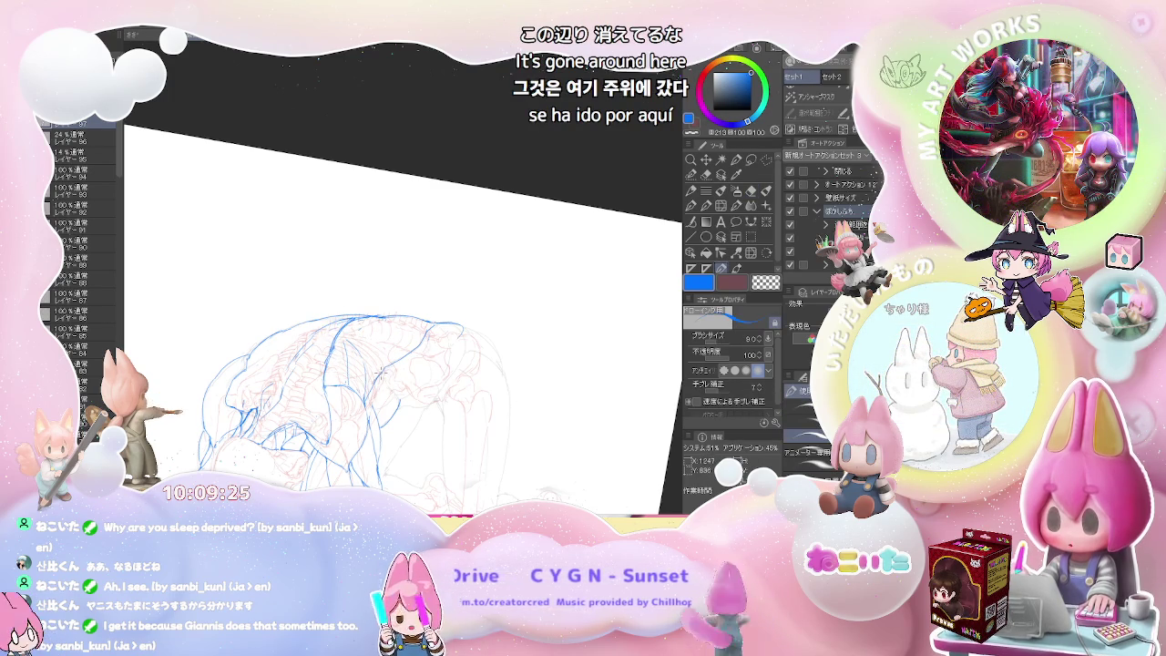
key("p")
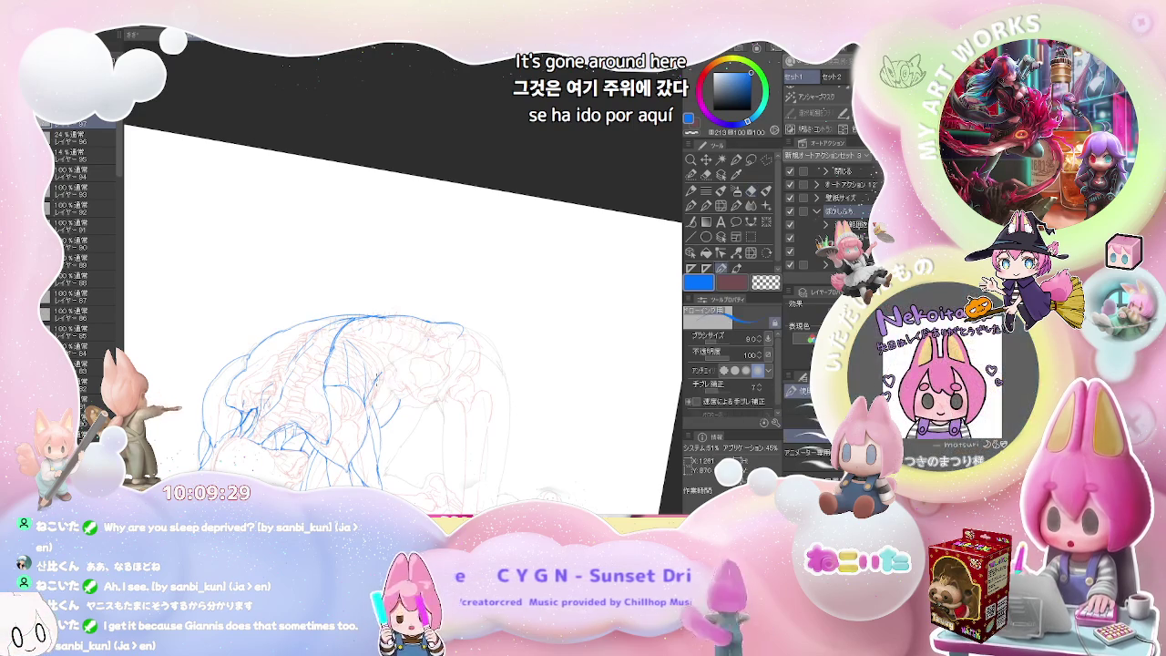
key("h")
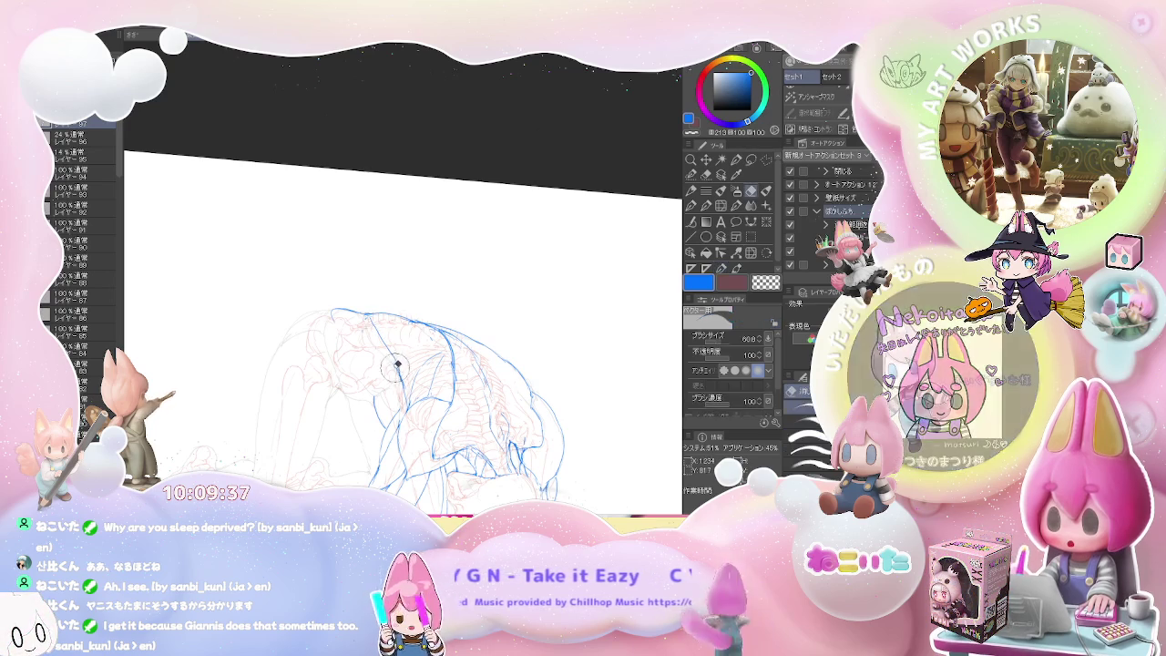
Step: Erase and redraw the blue muscle lines across the back and shoulder in several passes
key("e")
key("p")
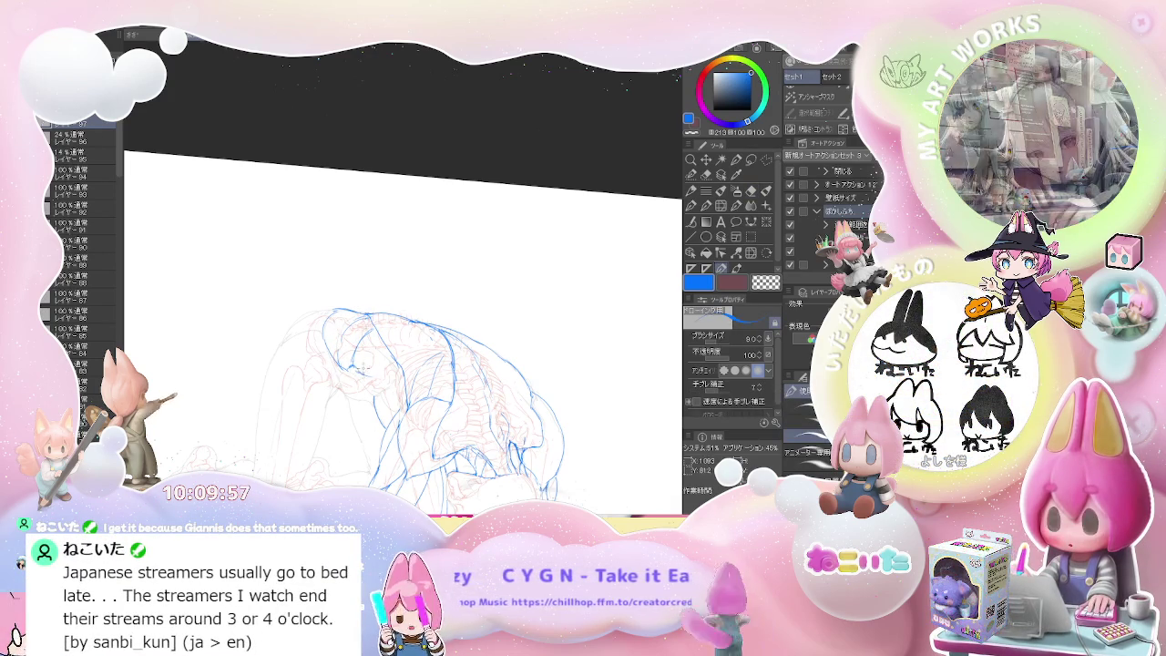
key("e")
key("p")
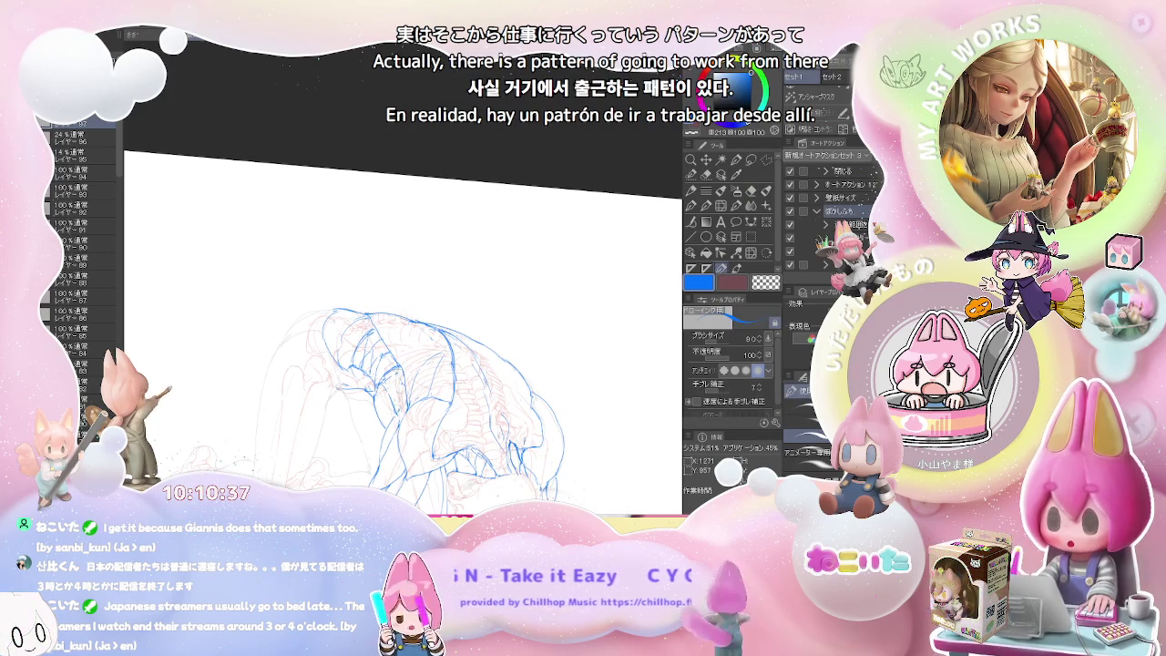
key("e")
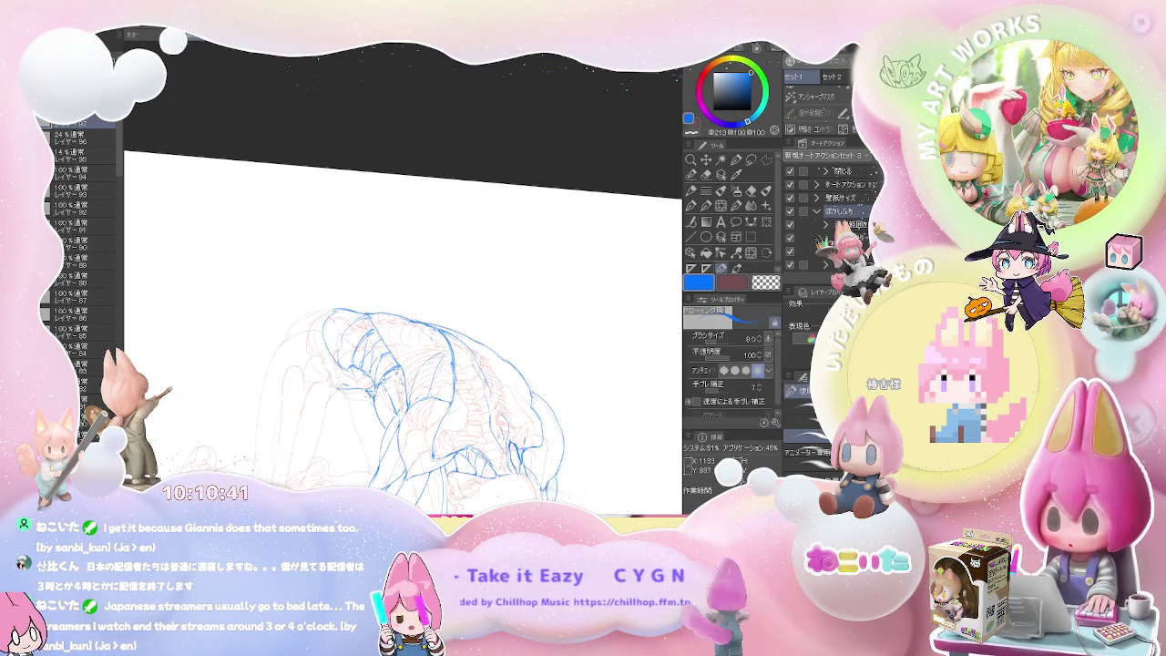
key("p")
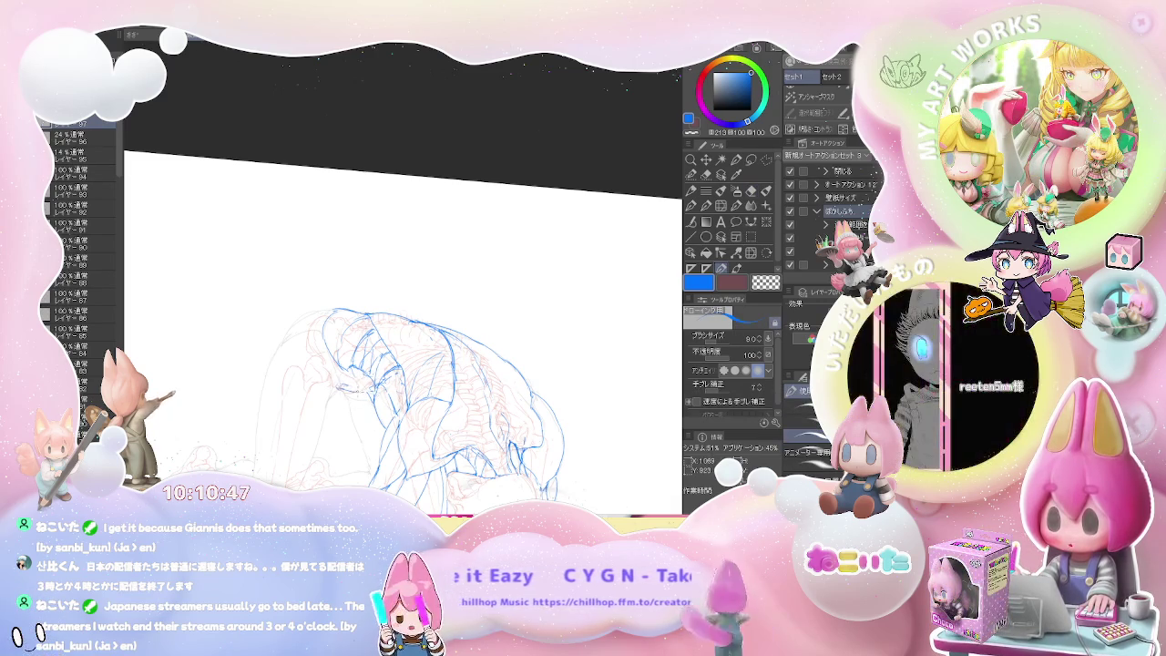
key("e")
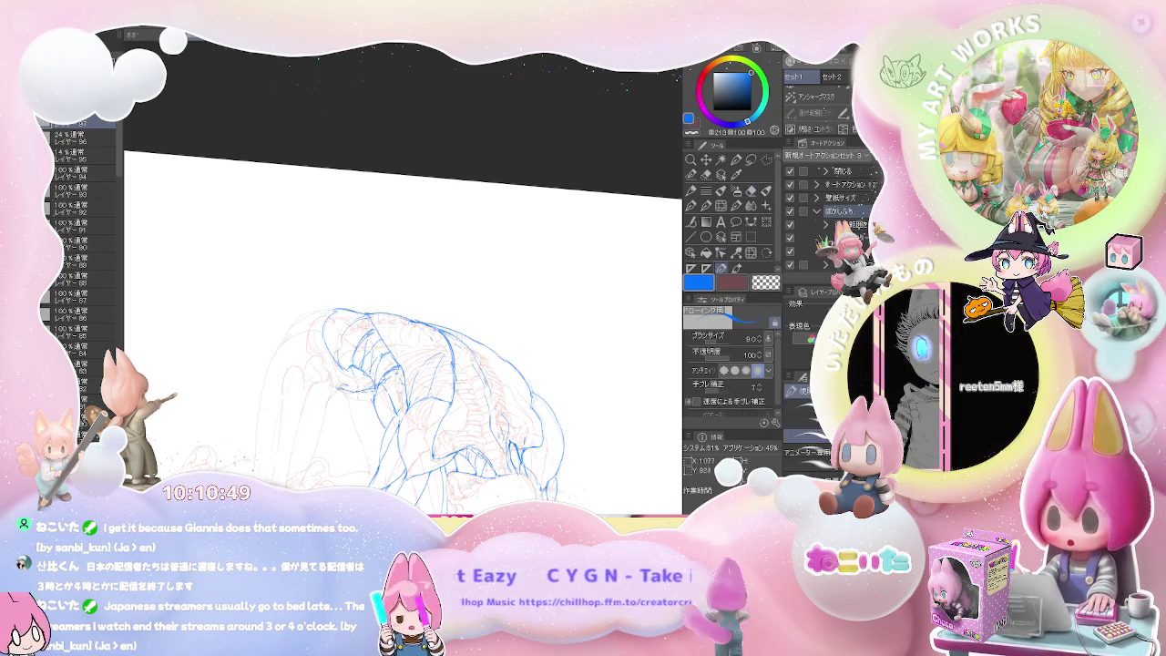
key("p")
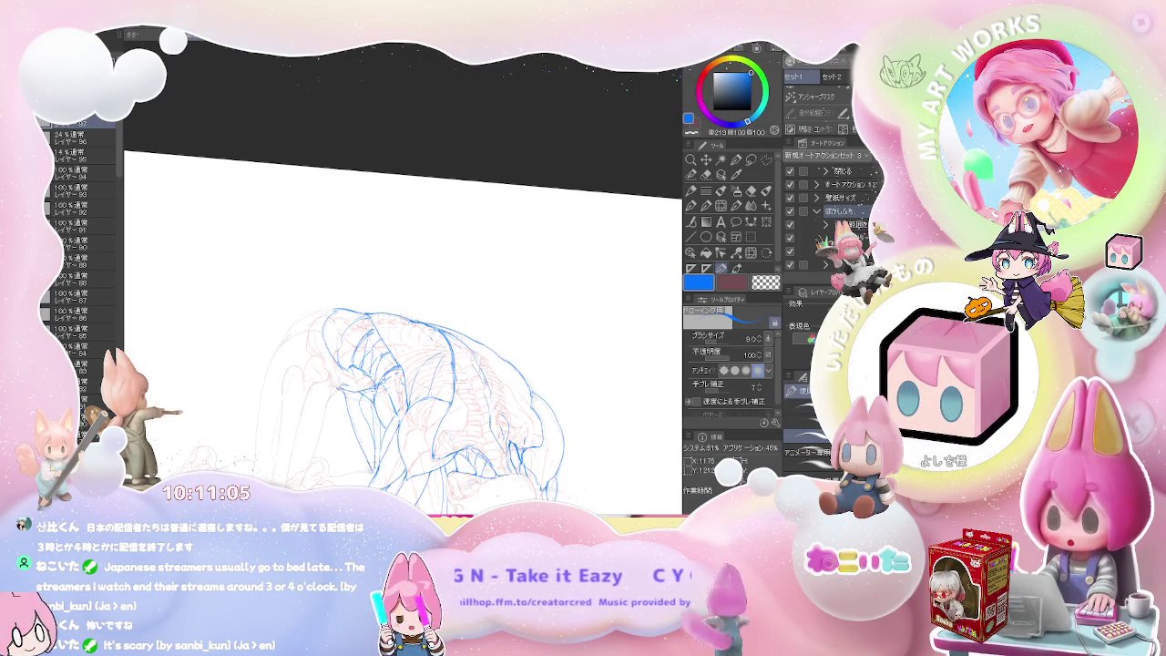
scroll(396, 444, "down", 2)
scroll(400, 410, "down", 1)
scroll(401, 410, "down", 2)
scroll(401, 409, "up", 1)
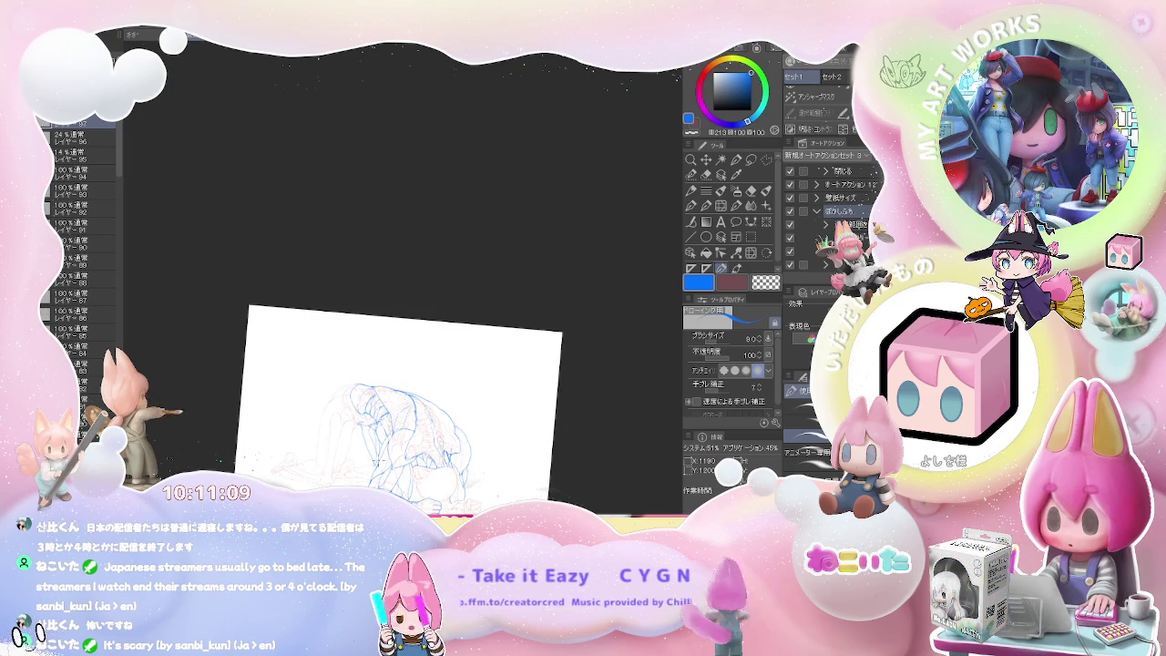
scroll(492, 429, "up", 1)
scroll(492, 429, "up", 1)
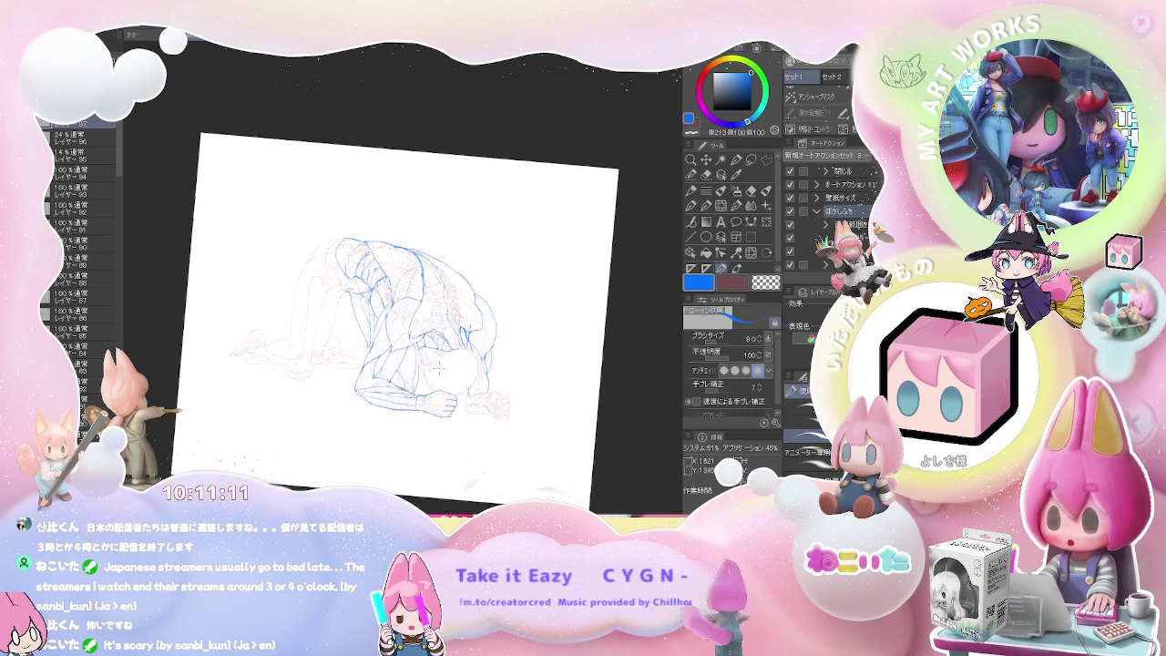
scroll(492, 429, "up", 2)
scroll(492, 429, "up", 1)
scroll(381, 306, "down", 2)
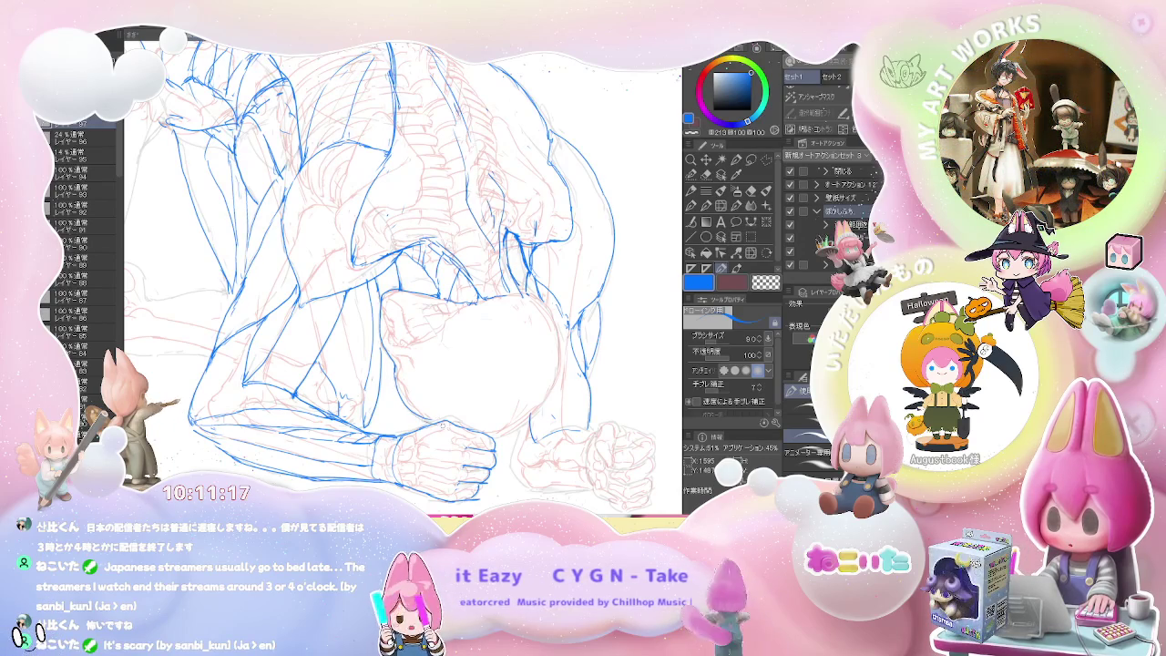
scroll(474, 428, "down", 2)
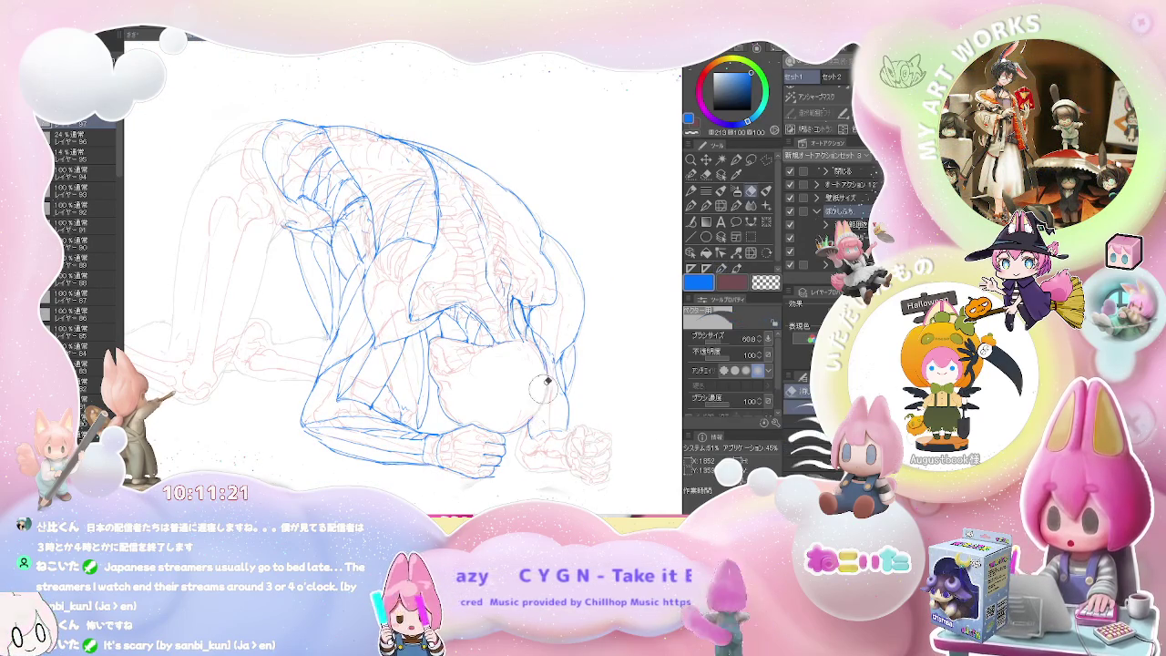
scroll(540, 387, "down", 2)
scroll(428, 292, "up", 2)
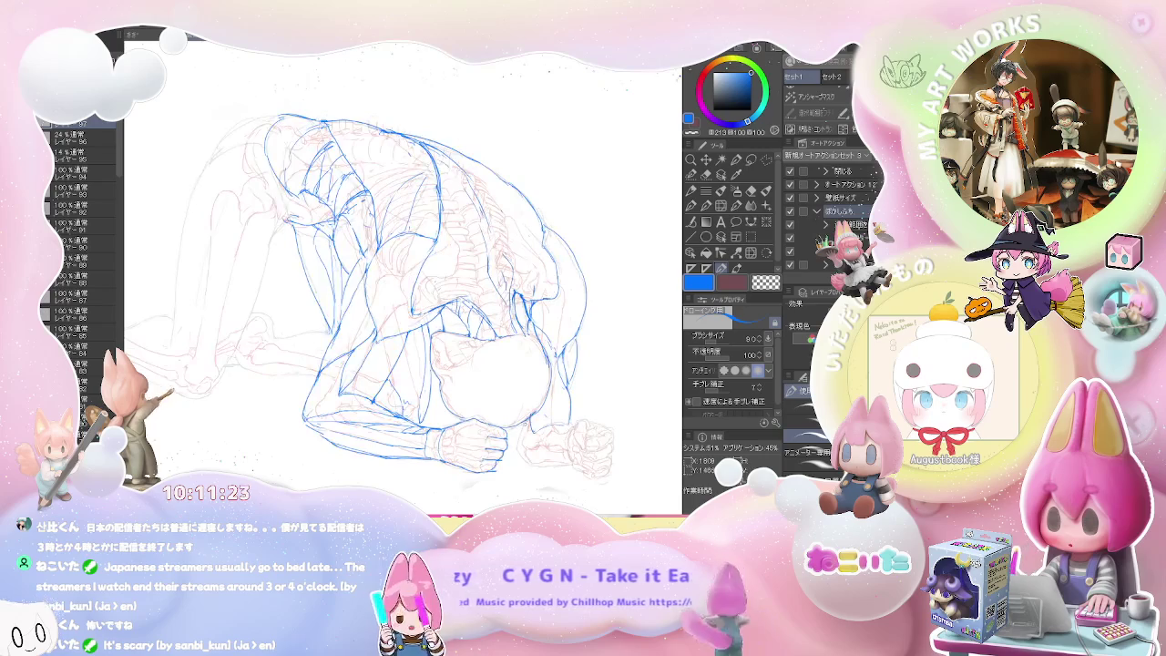
scroll(428, 300, "down", 2)
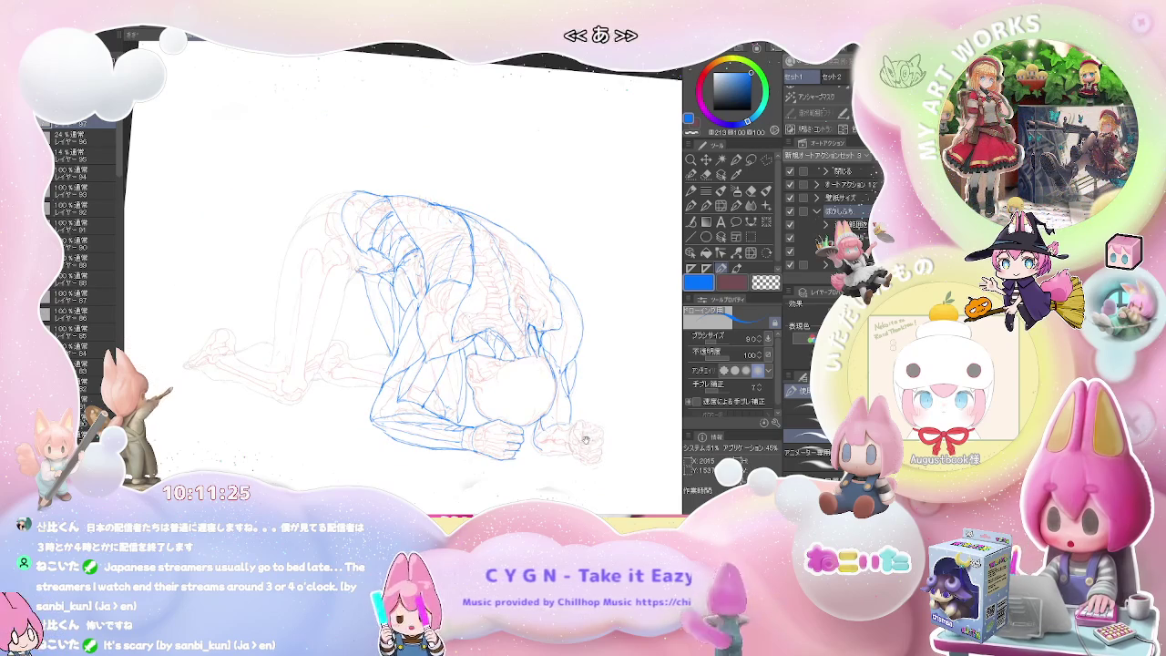
scroll(513, 367, "up", 3)
key("e")
Step: Add small blue strokes beside the figure's right fist
key("p")
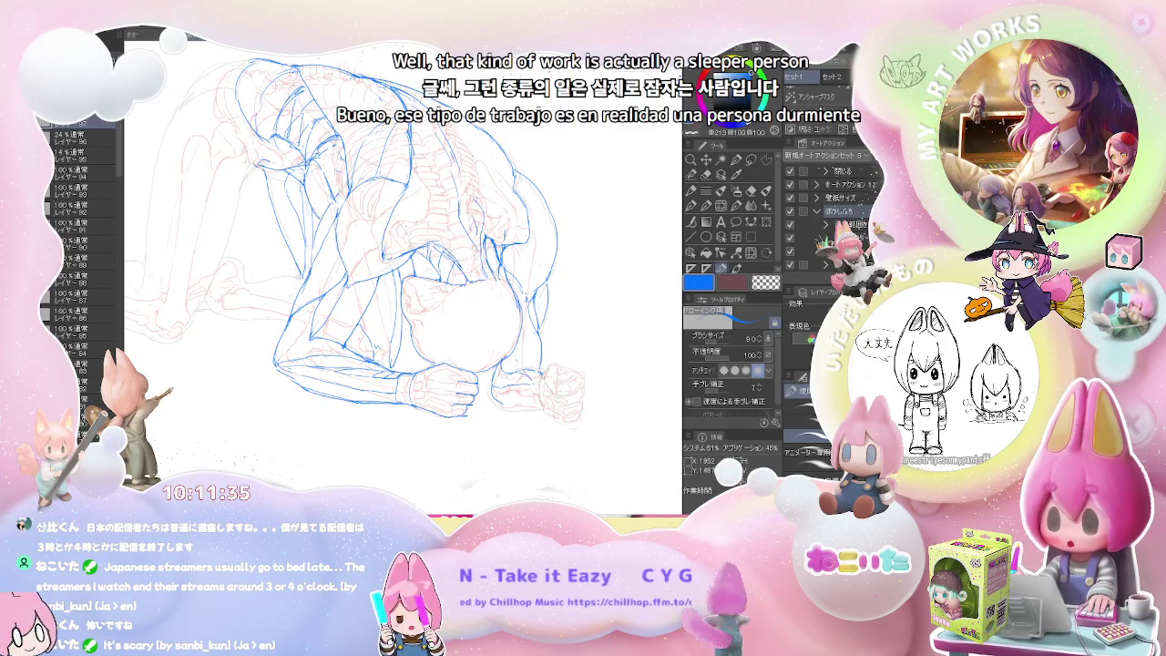
left_click_drag(545, 376, 555, 395)
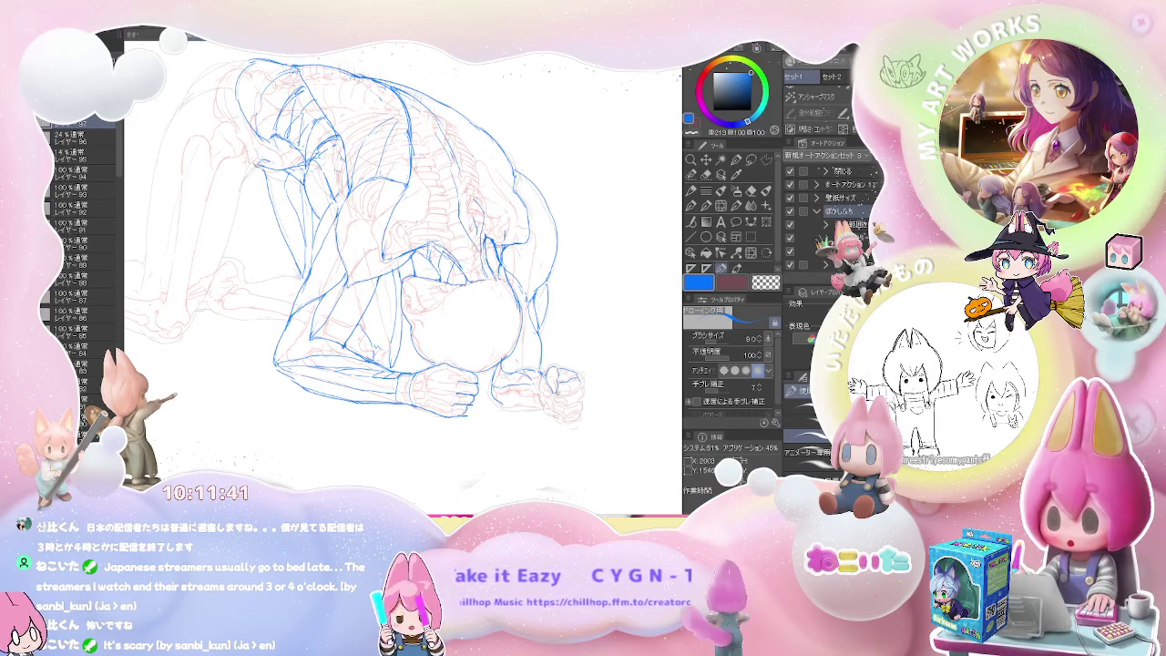
key("e")
key("p")
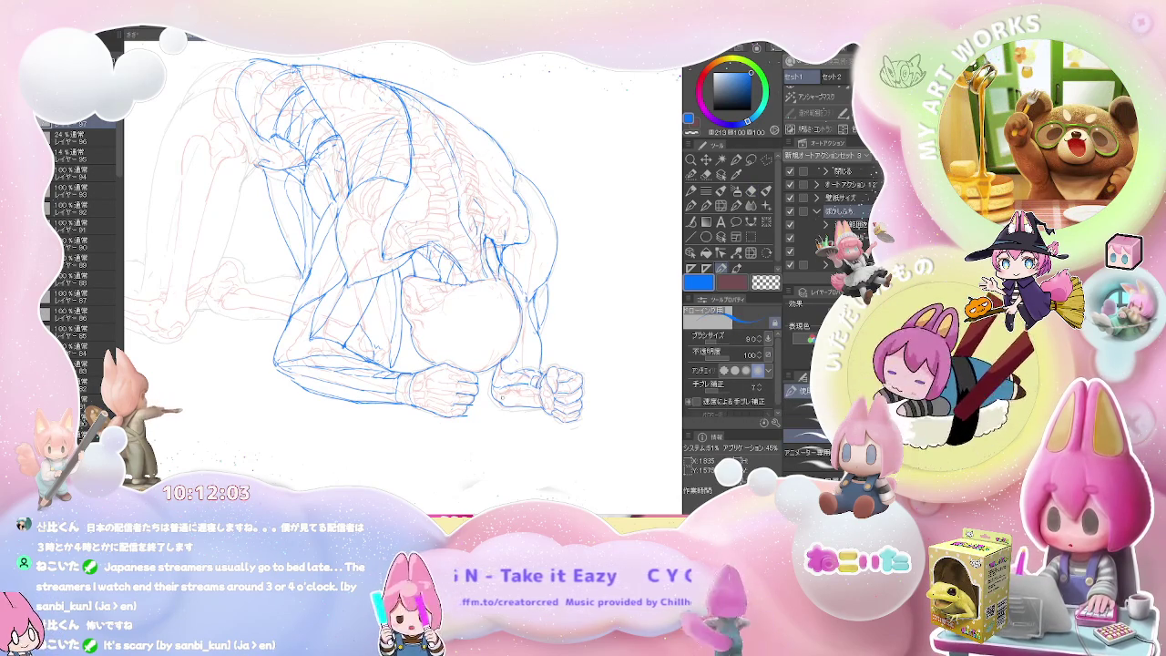
Step: Zoom out, bring the legs into view, and redraw the left thigh outline in blue
key("ctrl+minus")
key("p")
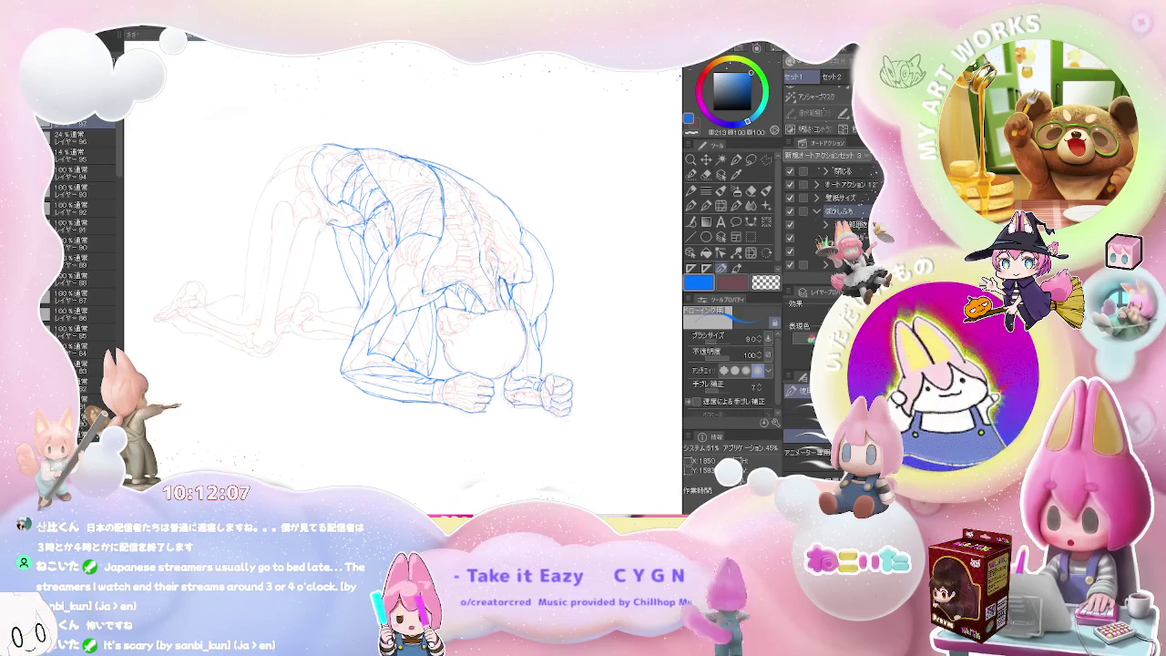
scroll(401, 274, "down", 3)
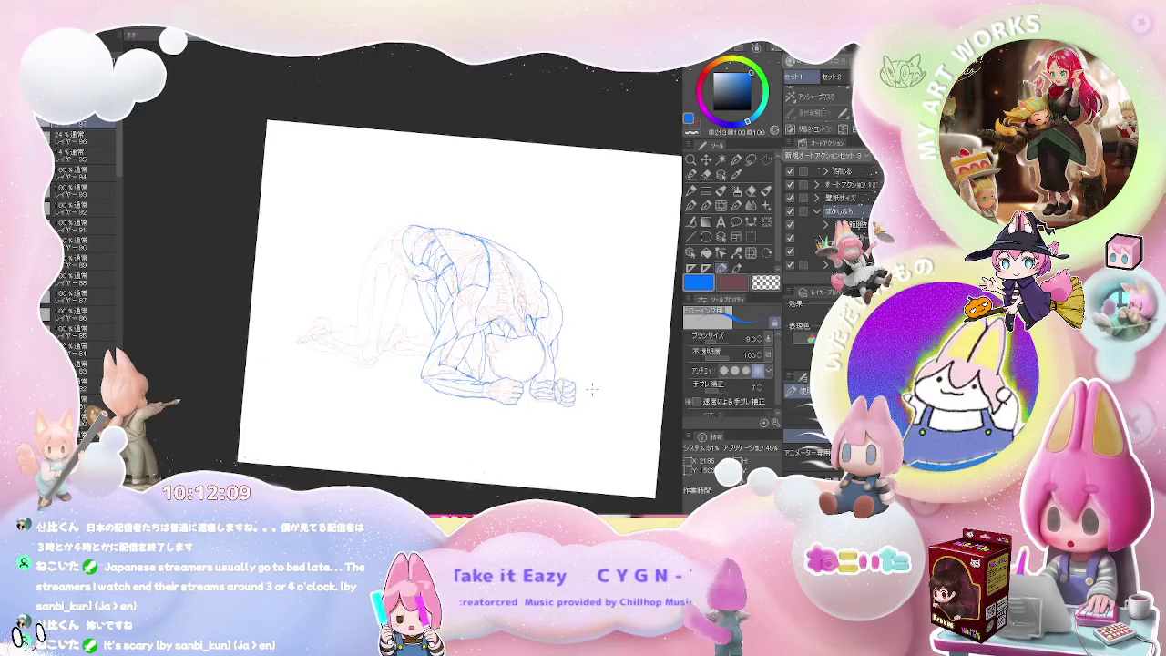
scroll(400, 273, "up", 4)
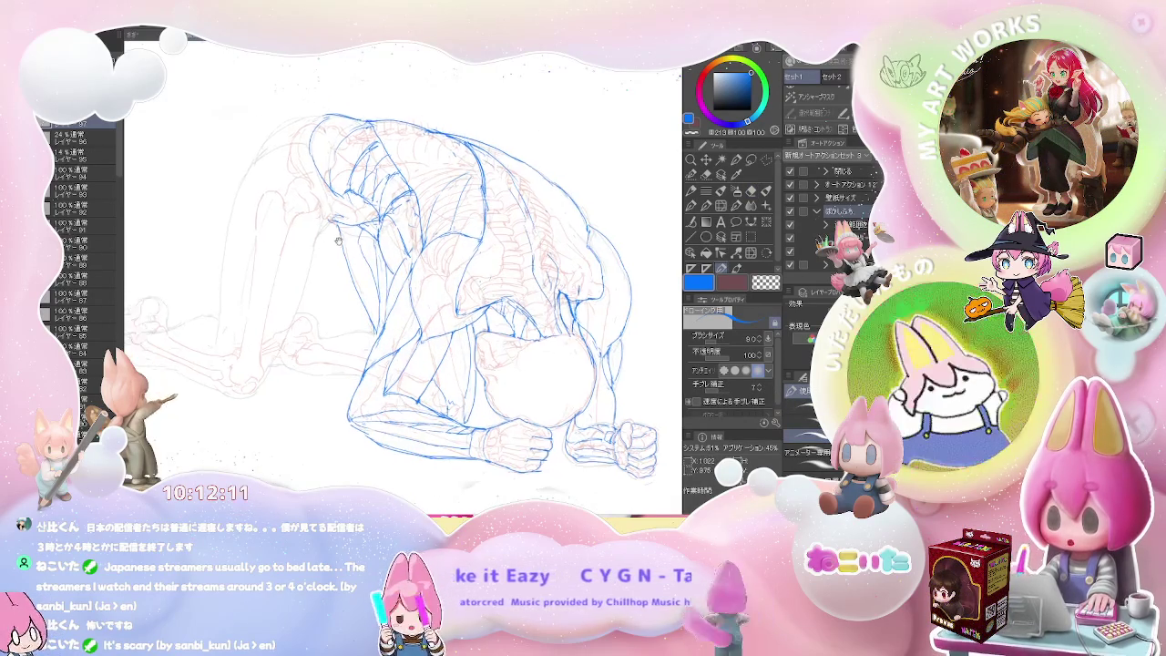
left_click_drag(401, 273, 510, 319)
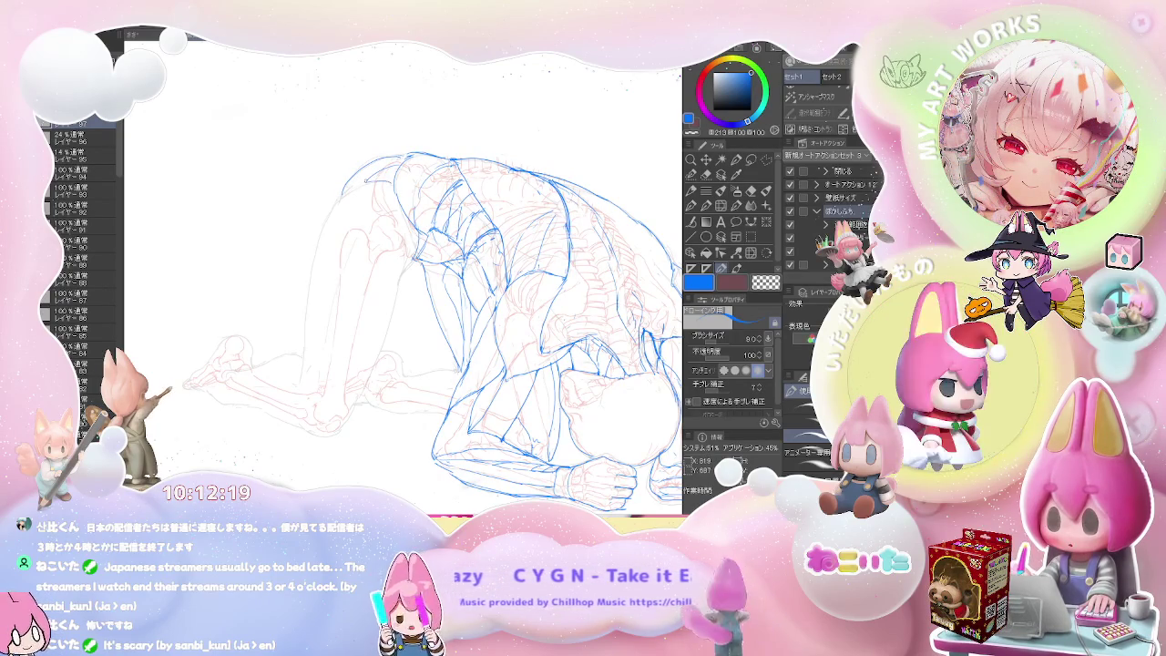
key("ctrl+minus")
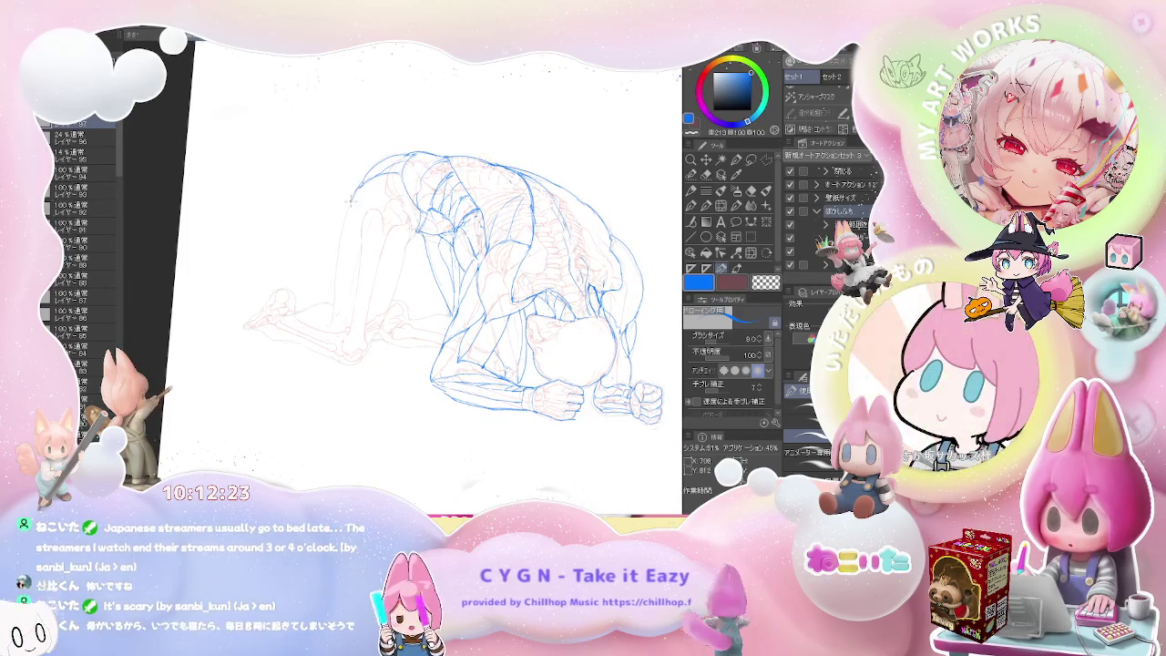
left_click_drag(344, 211, 333, 311)
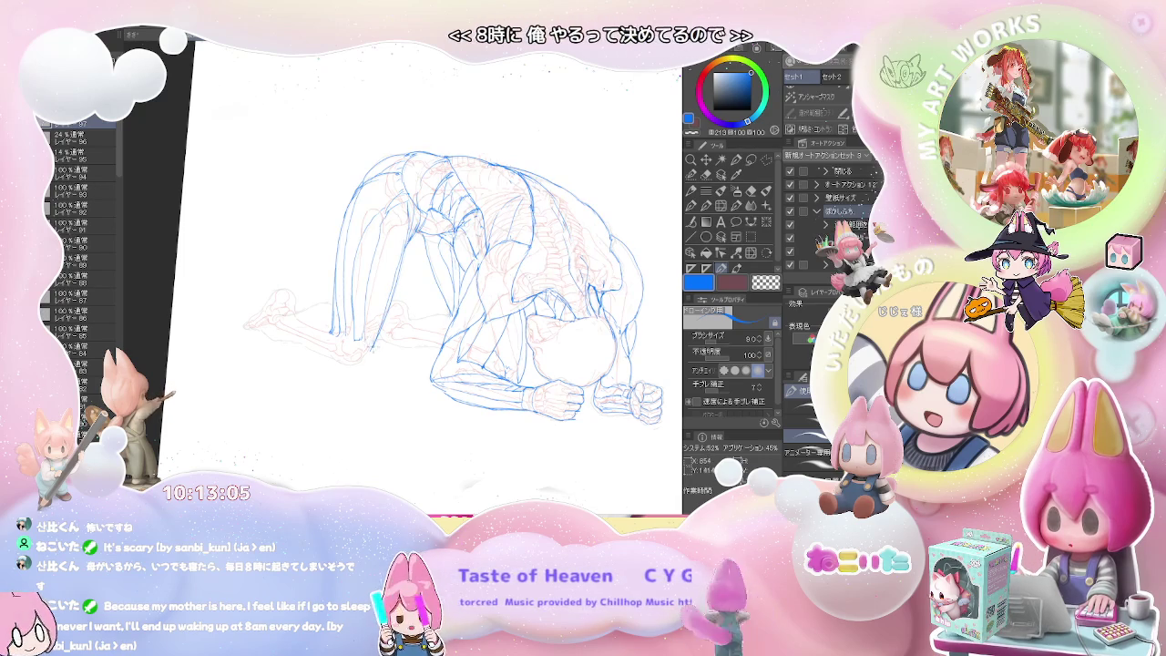
Step: Zoom in on the figure and reinforce the back contour with a blue stroke
key("e")
key("p")
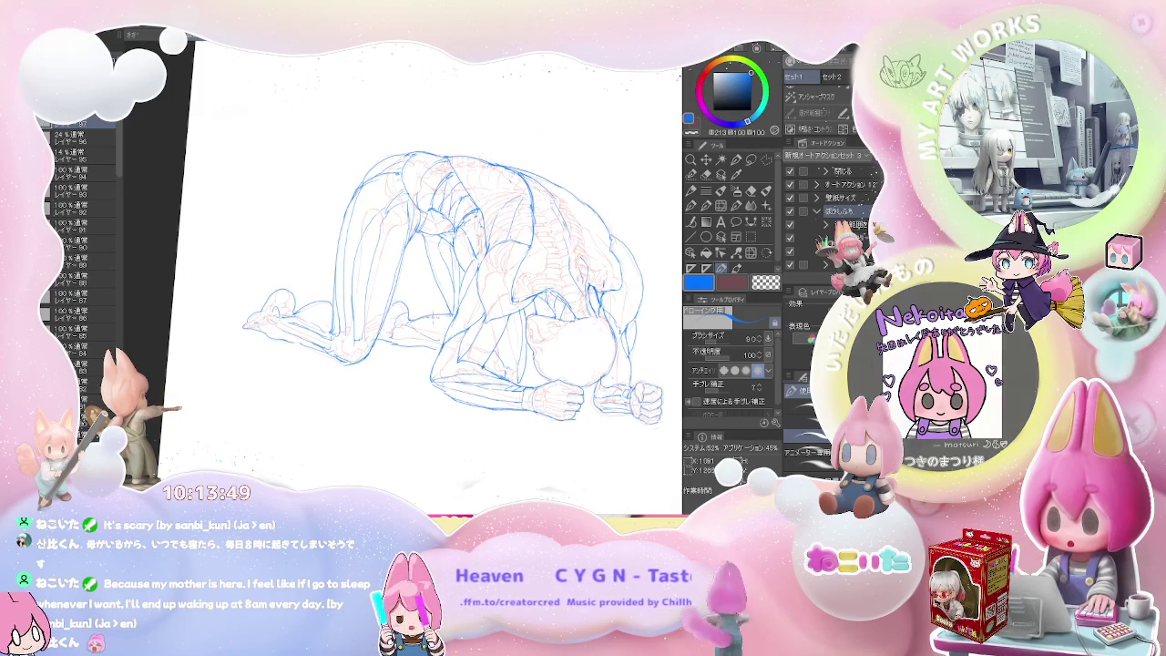
key("ctrl+minus")
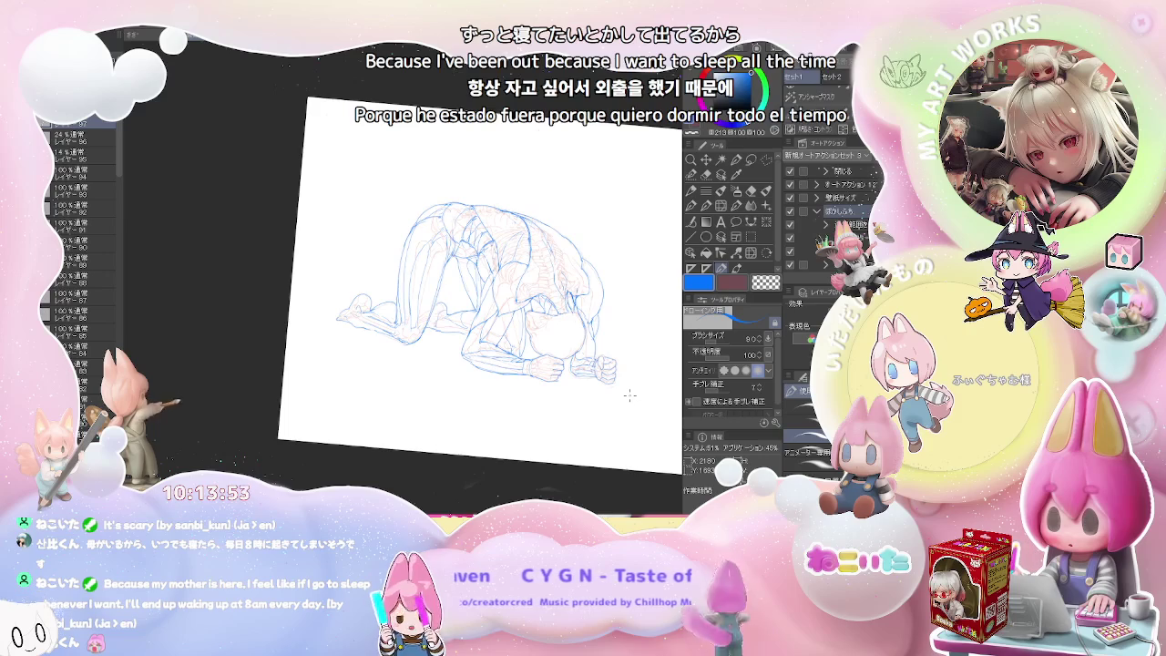
key("ctrl+plus")
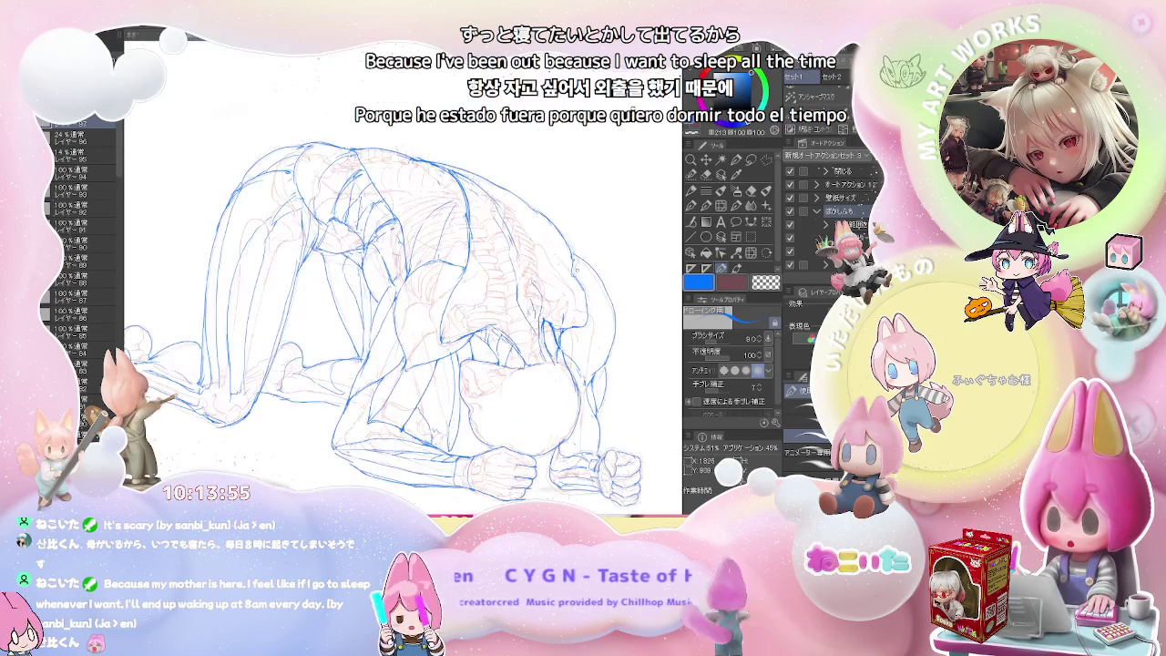
left_click_drag(590, 264, 612, 374)
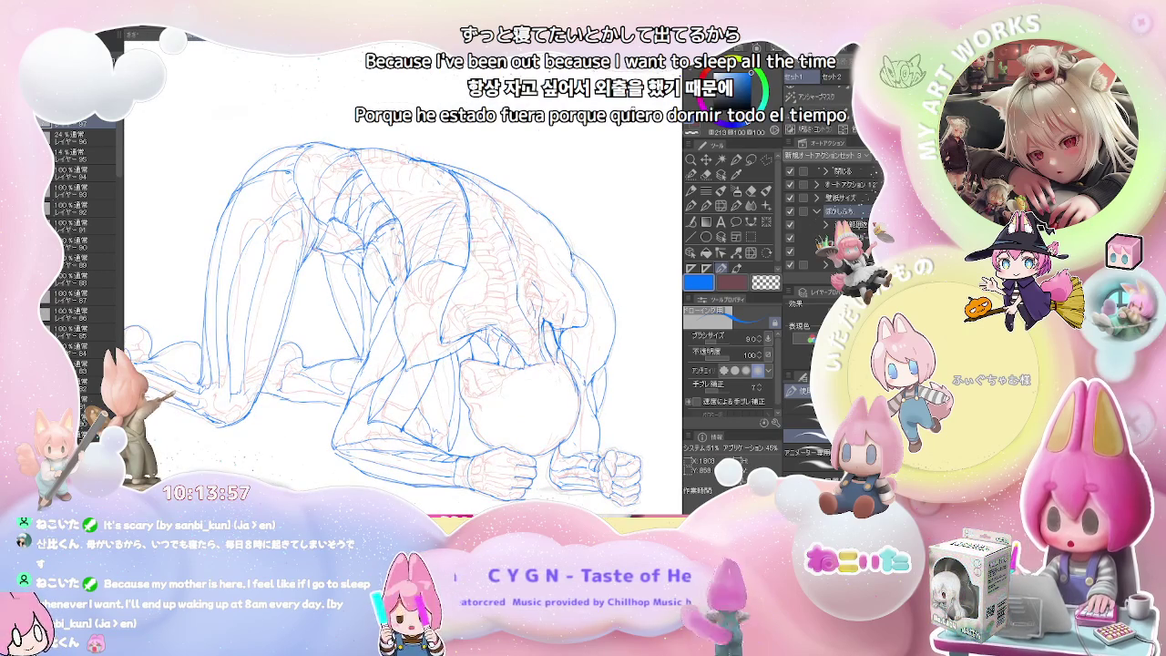
Step: Clean up the back contour lines with the eraser and pen, scrolling to check the figure
key("e")
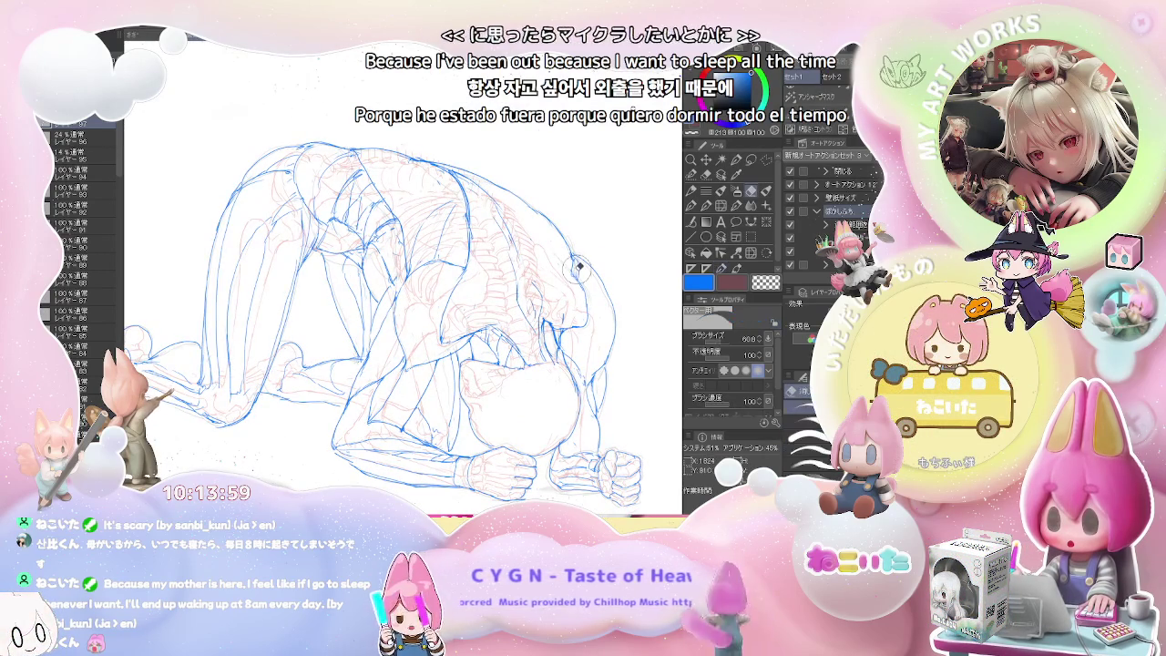
key("p")
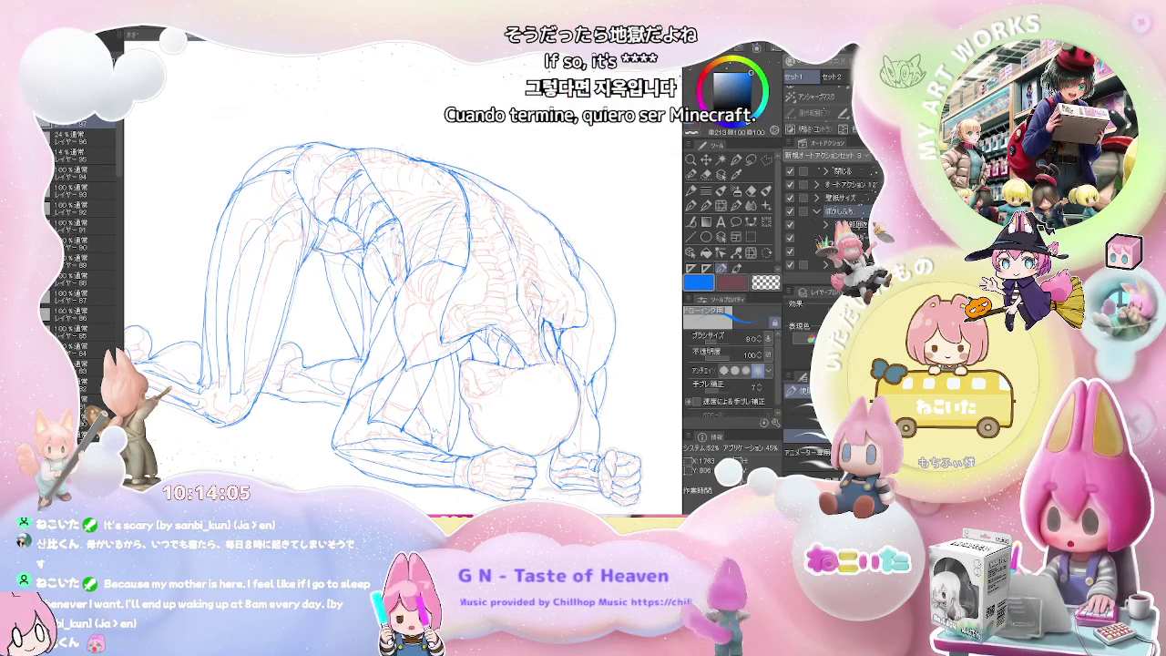
scroll(542, 261, "down", 1)
scroll(483, 269, "down", 2)
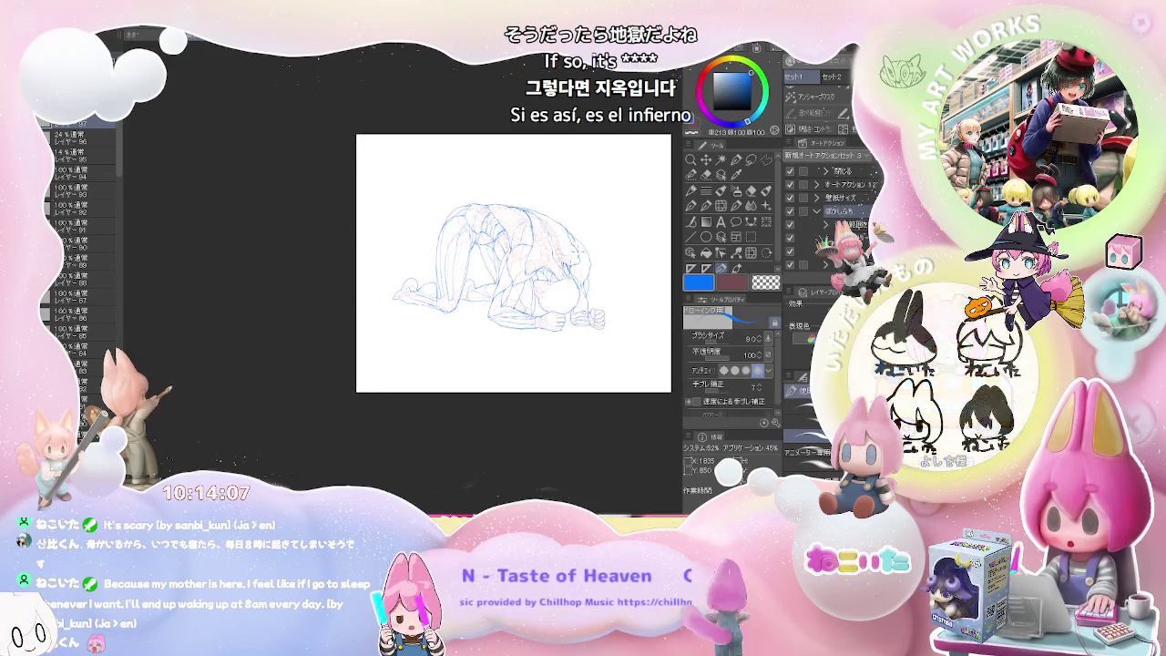
scroll(579, 241, "up", 2)
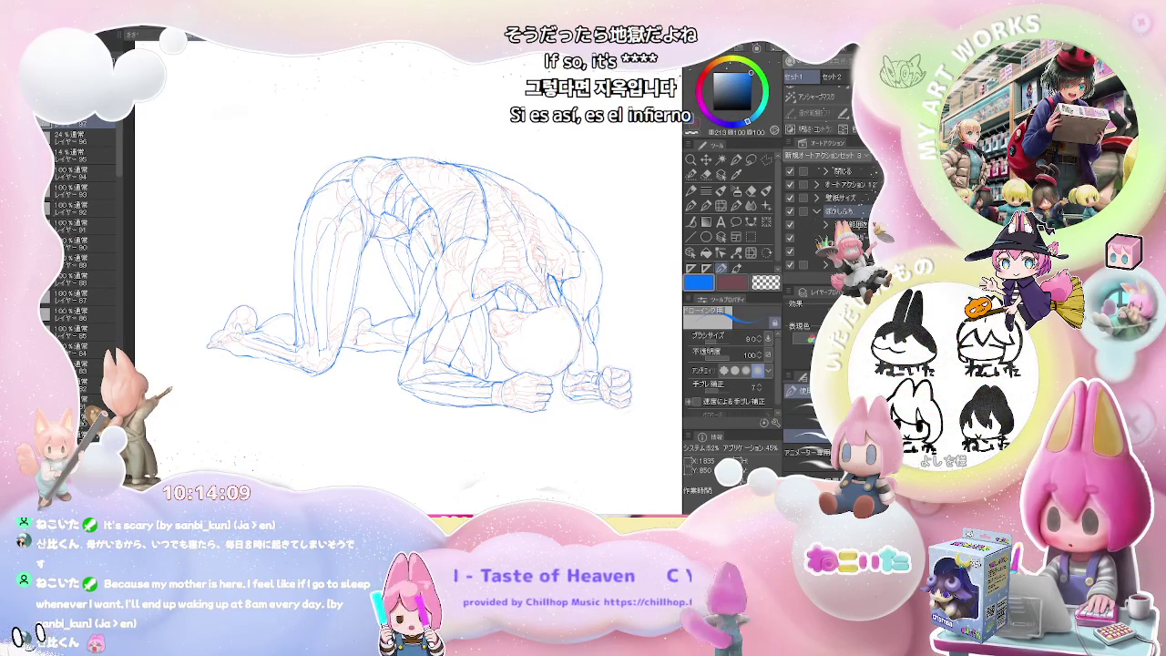
scroll(580, 248, "down", 2)
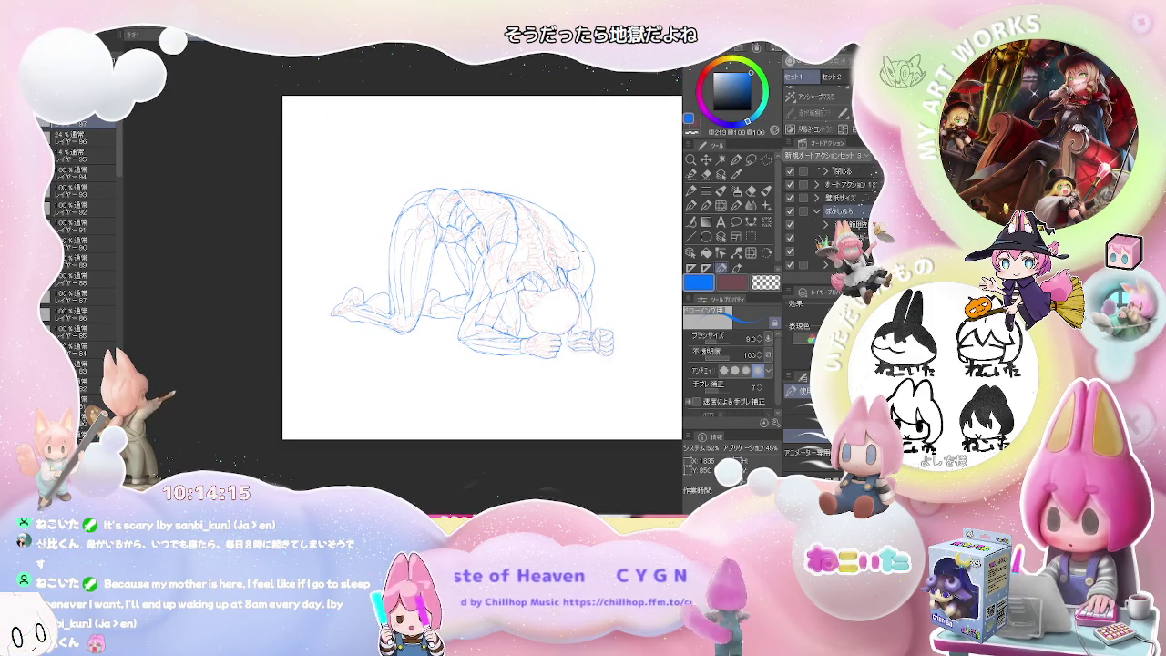
scroll(580, 248, "up", 2)
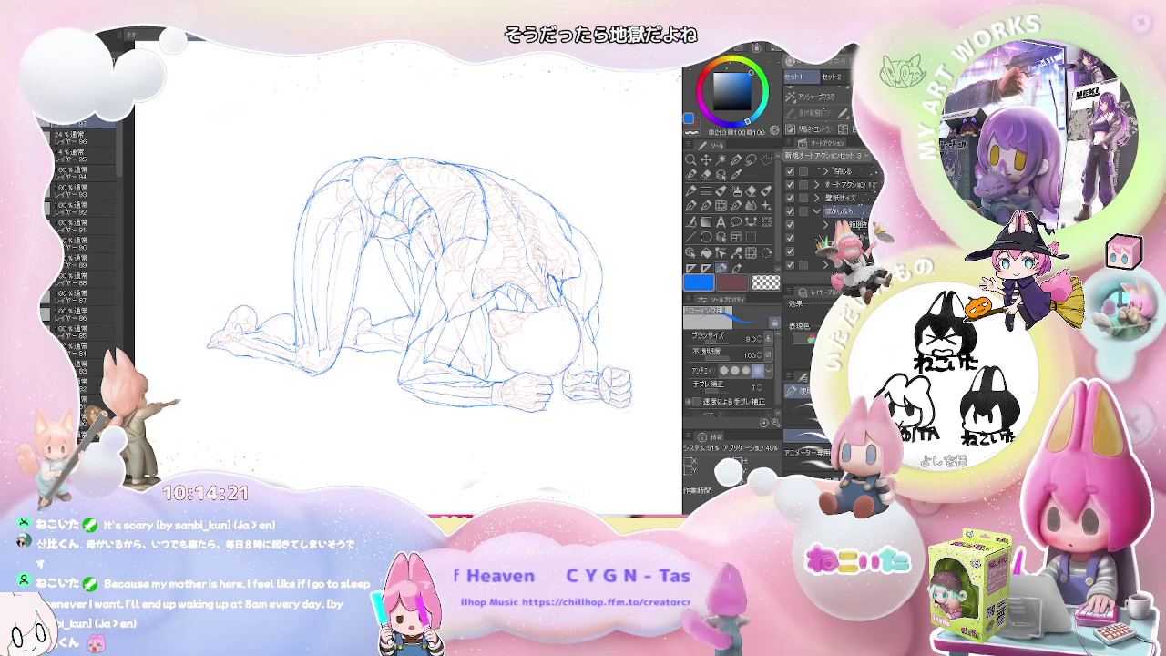
key("ctrl+shift+n")
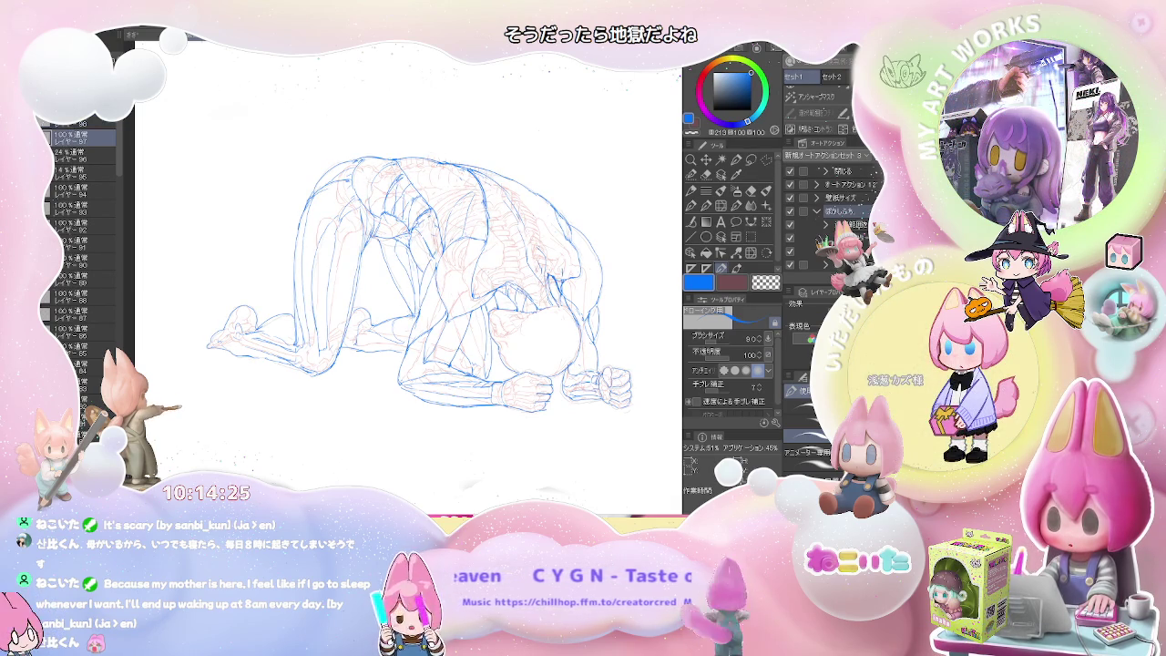
Step: Make the red skeleton layer fully opaque, copy the drawing onto a new layer, and start scaling it down
left_click(77, 155)
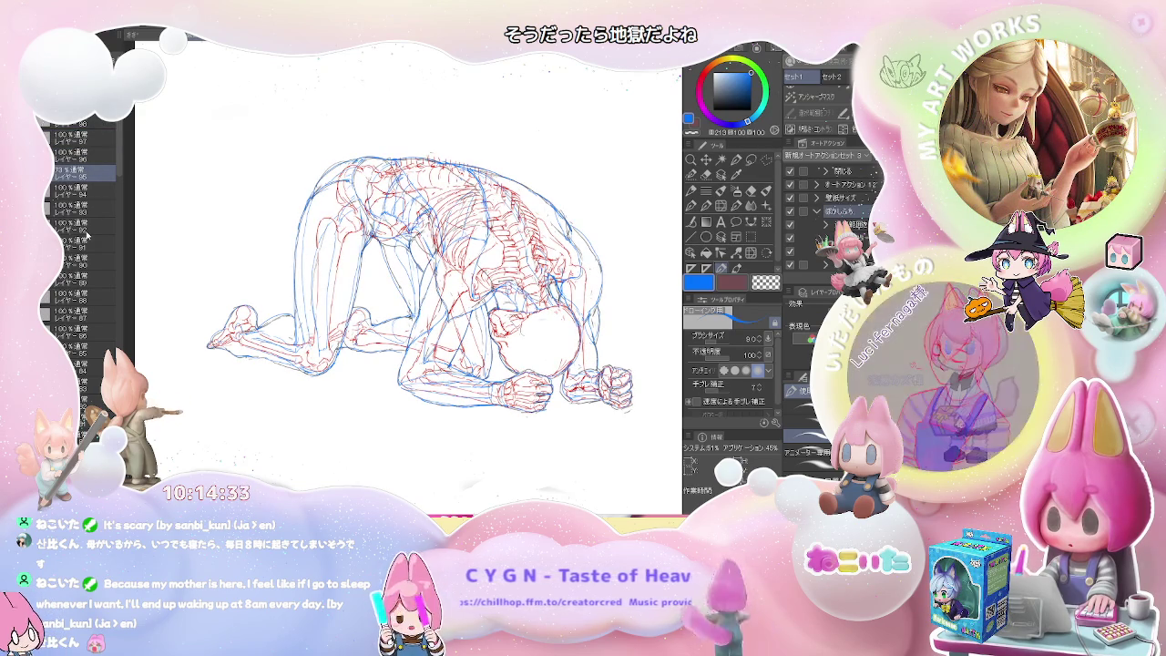
key("ctrl+minus")
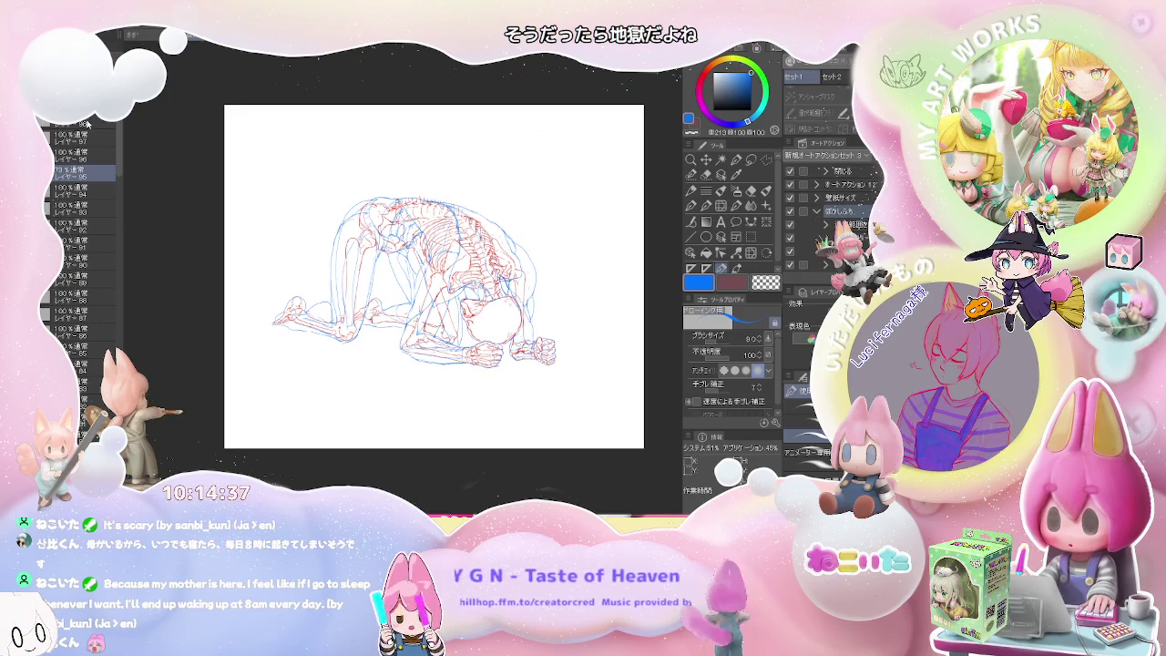
left_click(98, 153)
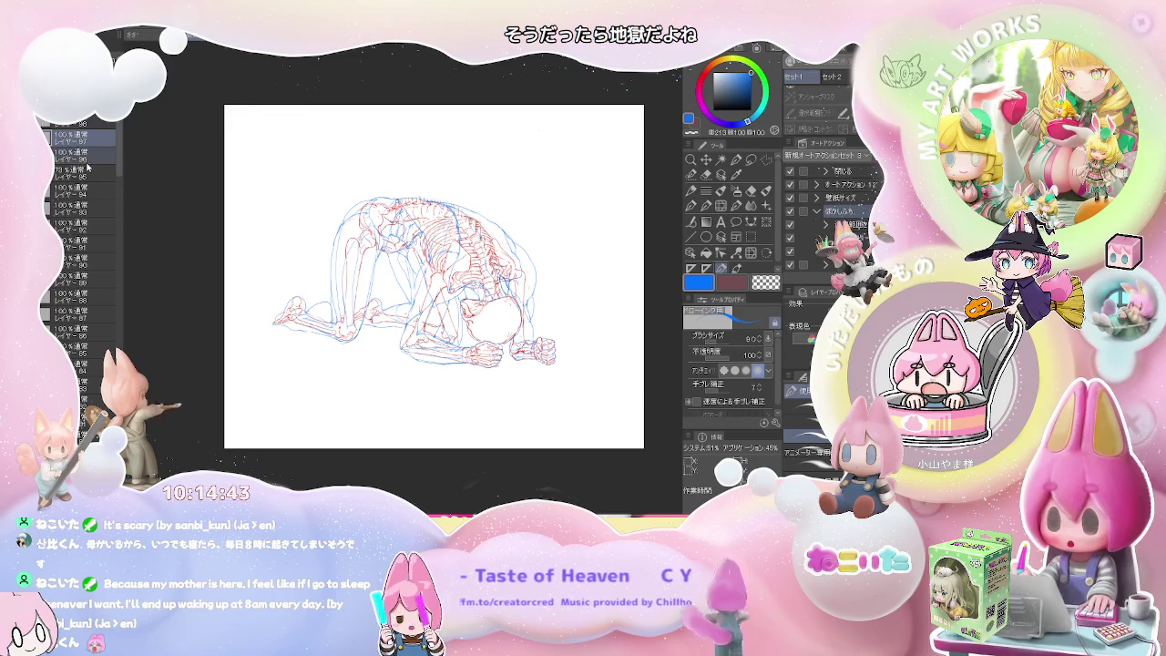
key("ctrl+c")
key("ctrl+v")
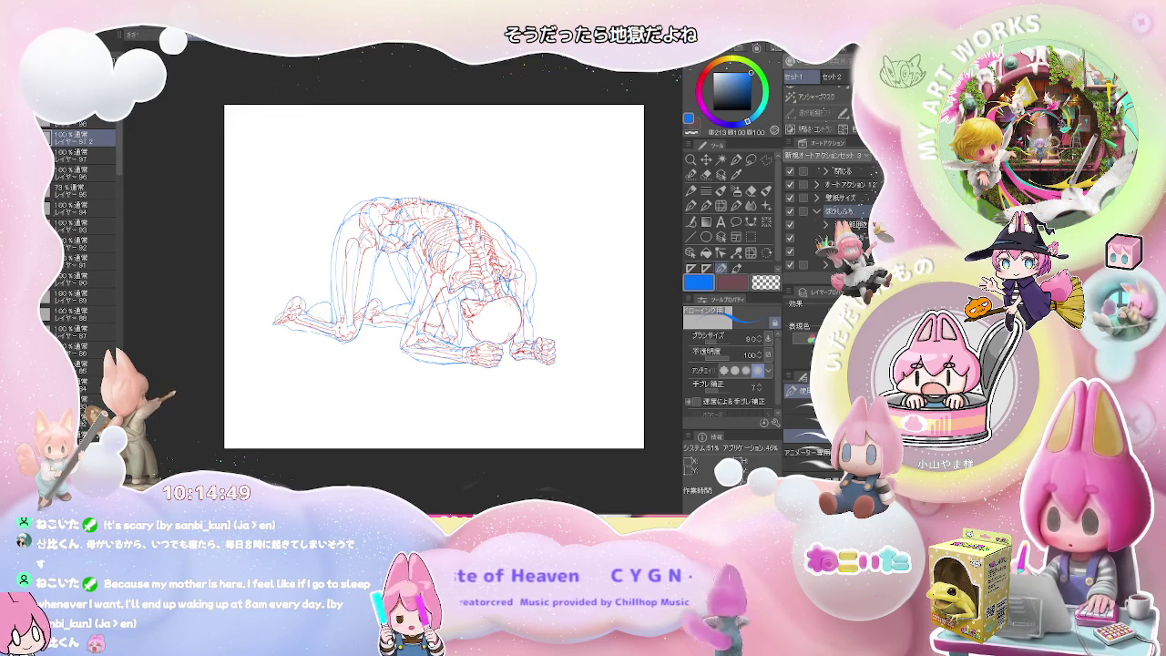
key("ctrl+t")
left_click_drag(558, 195, 448, 284)
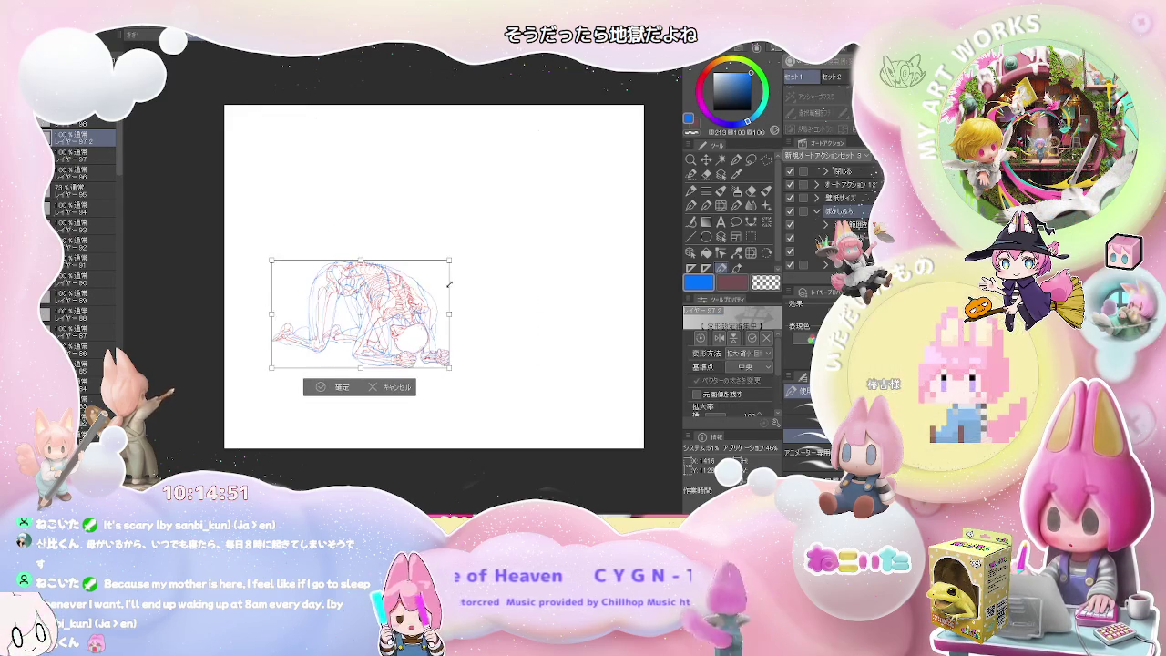
Step: Move the shrunken drawing up and right, confirm the resize, and adjust the page view
left_click_drag(386, 337, 473, 310)
left_click(425, 359)
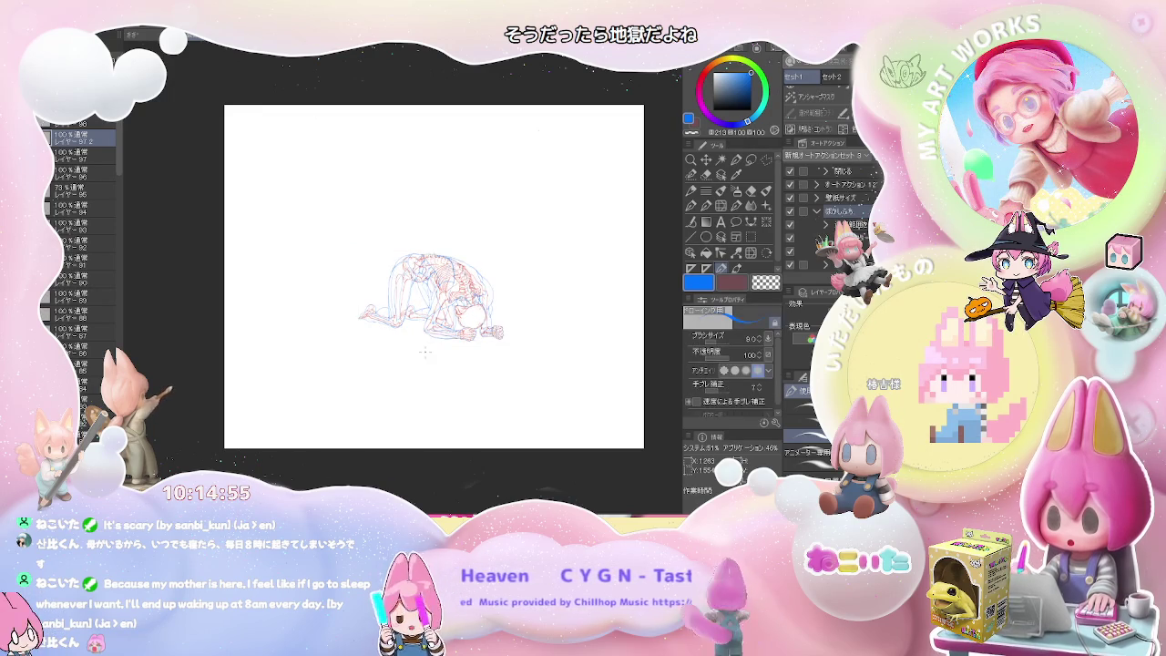
scroll(424, 352, "up", 3)
scroll(425, 352, "down", 1)
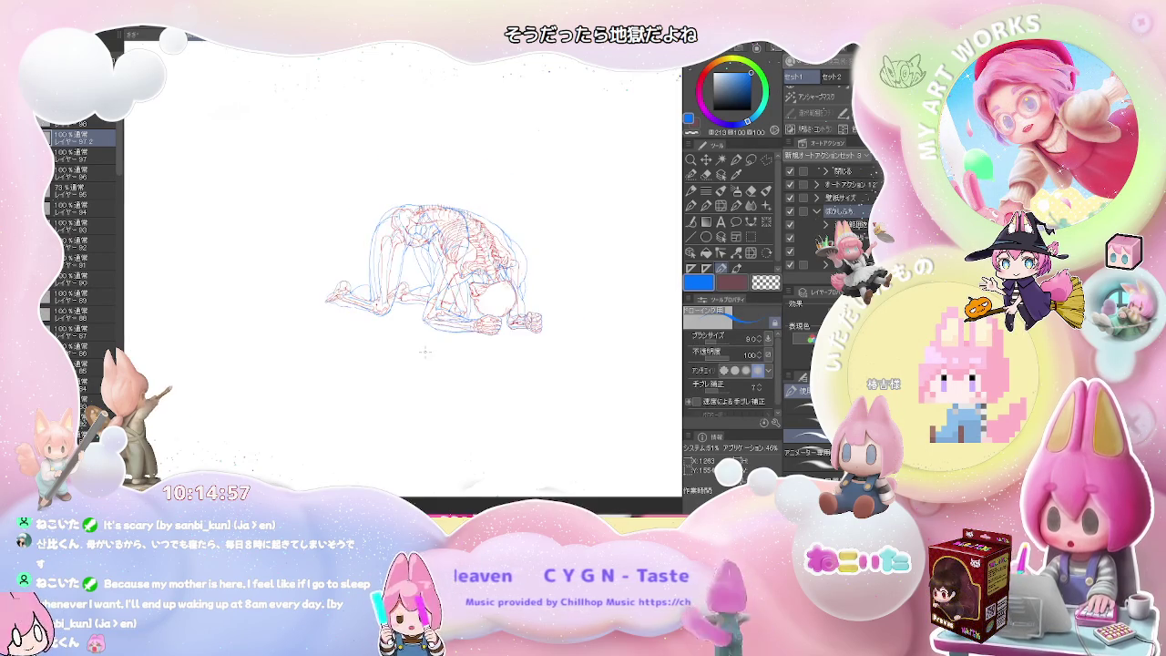
scroll(424, 353, "down", 2)
left_click_drag(472, 353, 420, 353)
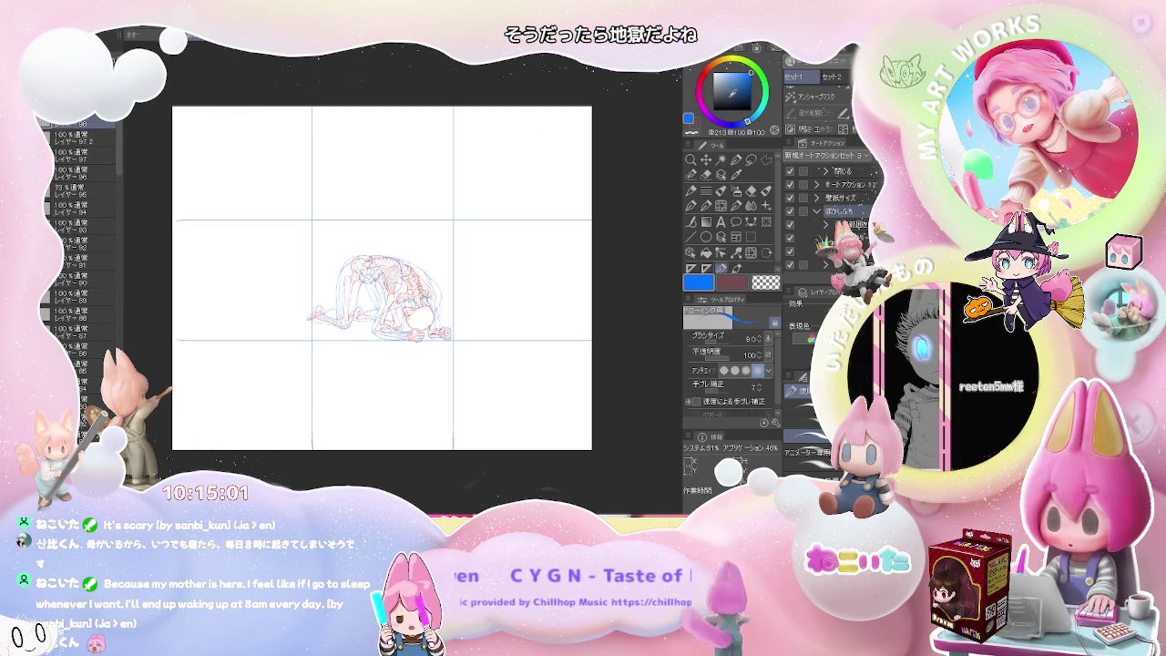
scroll(456, 274, "up", 2)
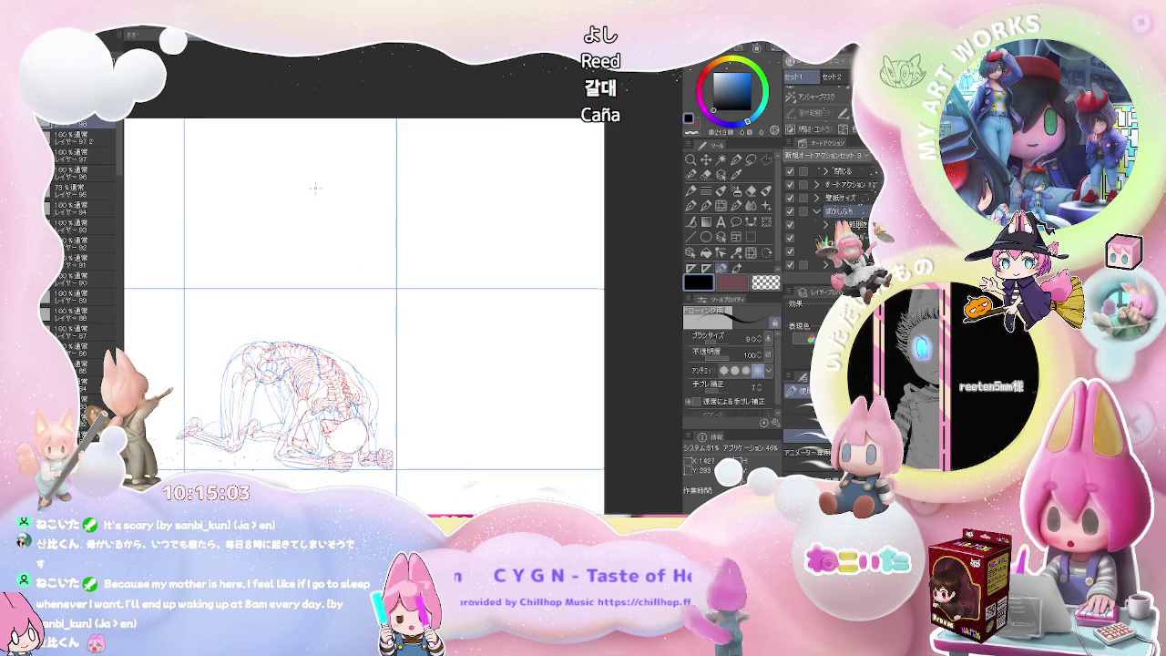
scroll(315, 187, "up", 1)
scroll(323, 210, "down", 1)
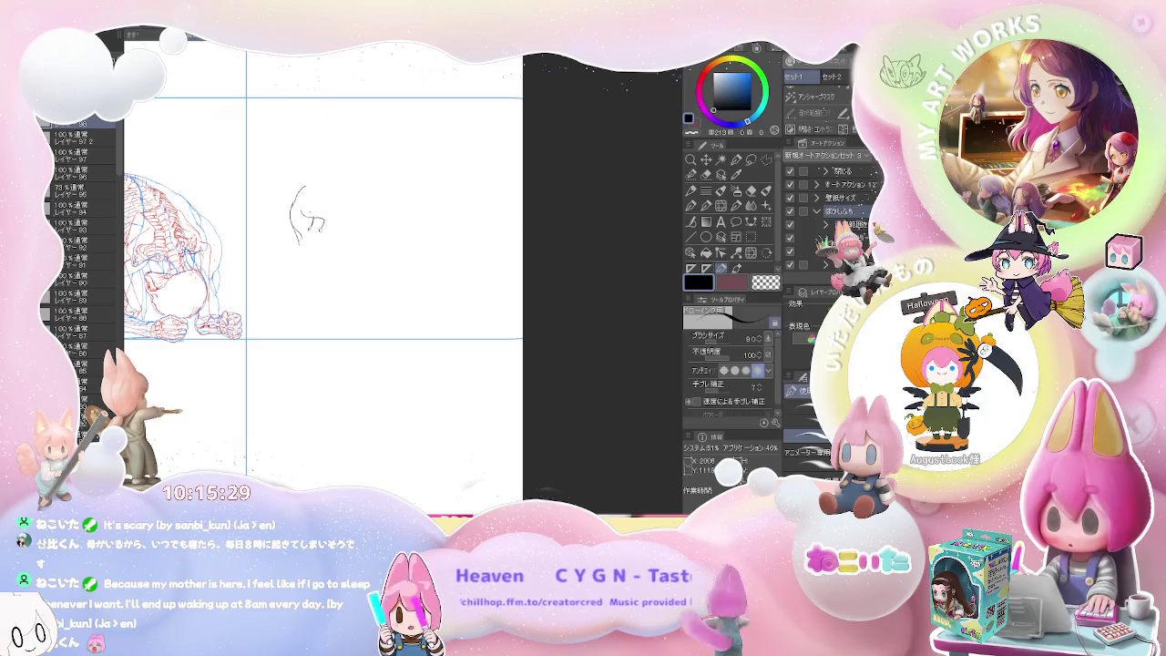
Step: Sketch the bowed head in black with short strokes, plus the top and right edge of the back
left_click_drag(308, 230, 309, 255)
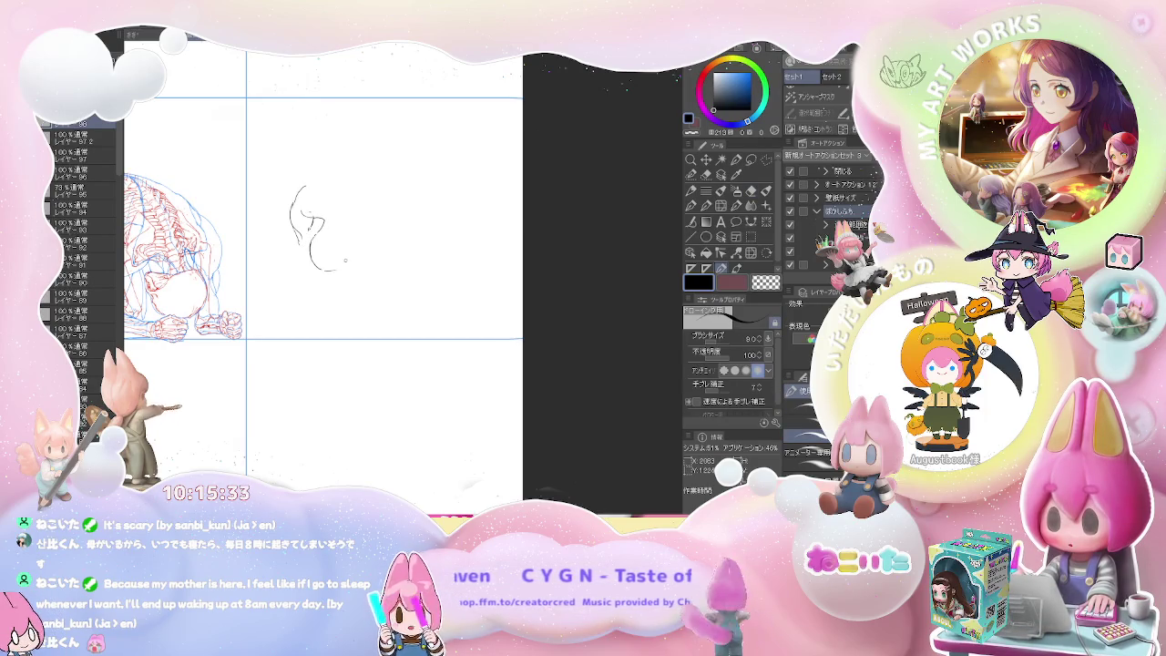
key("ctrl+z")
mouse_move(310, 246)
left_mouse_down()
mouse_move(343, 263)
mouse_move(349, 238)
left_mouse_up()
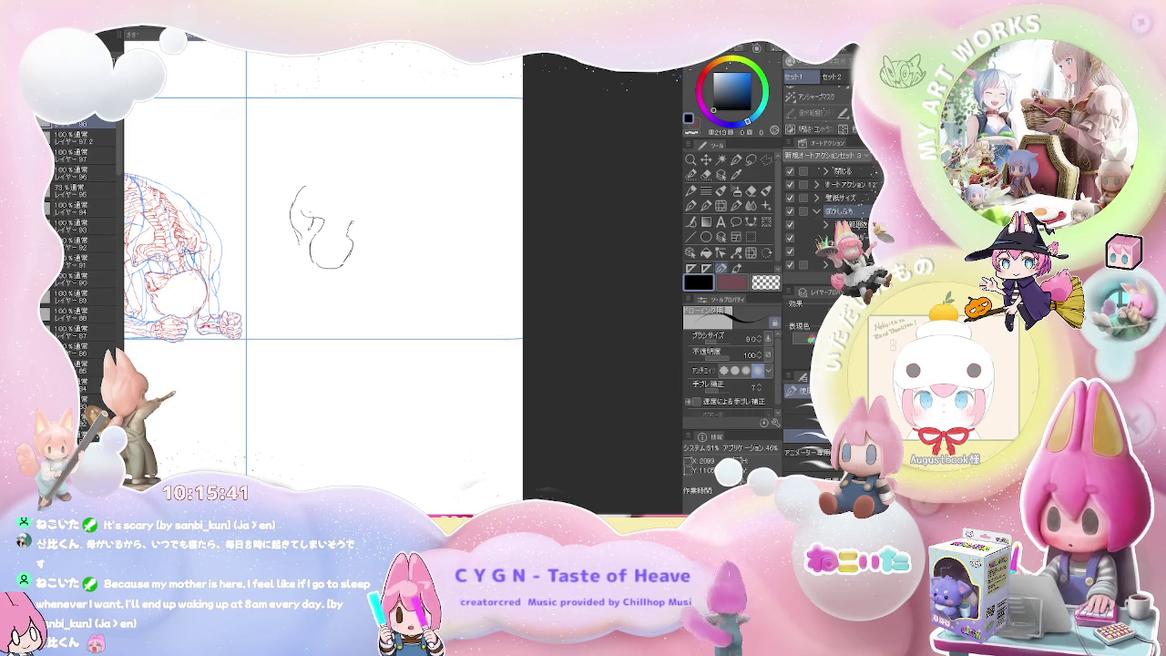
left_click_drag(333, 222, 352, 220)
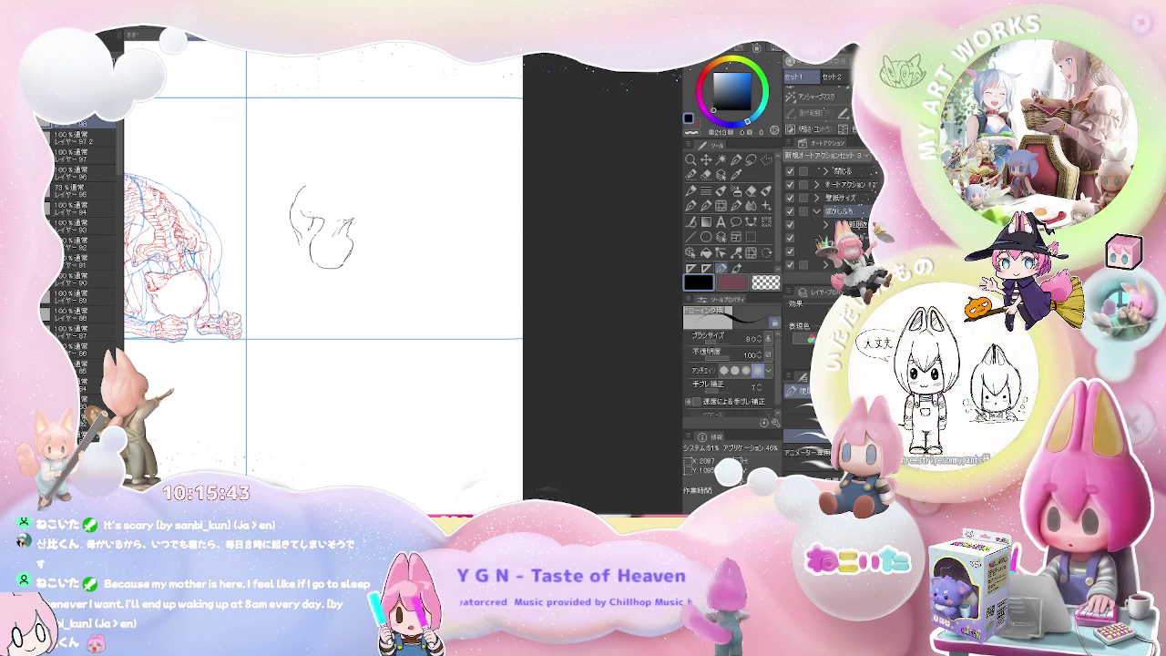
left_click_drag(307, 185, 314, 175)
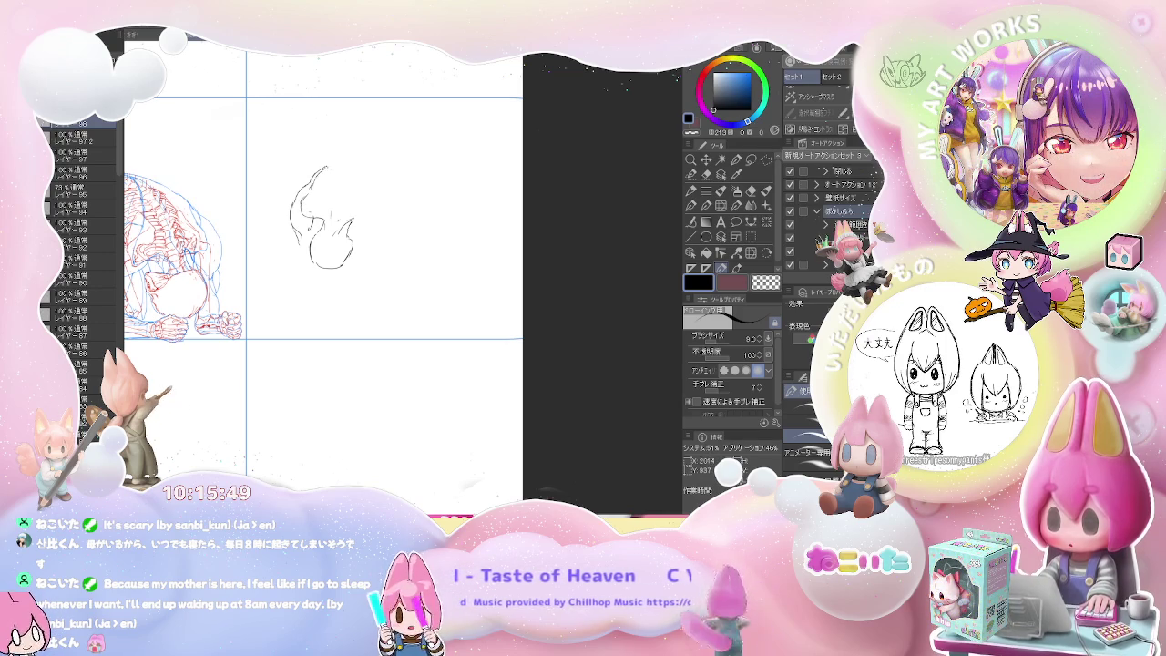
left_click_drag(354, 162, 394, 172)
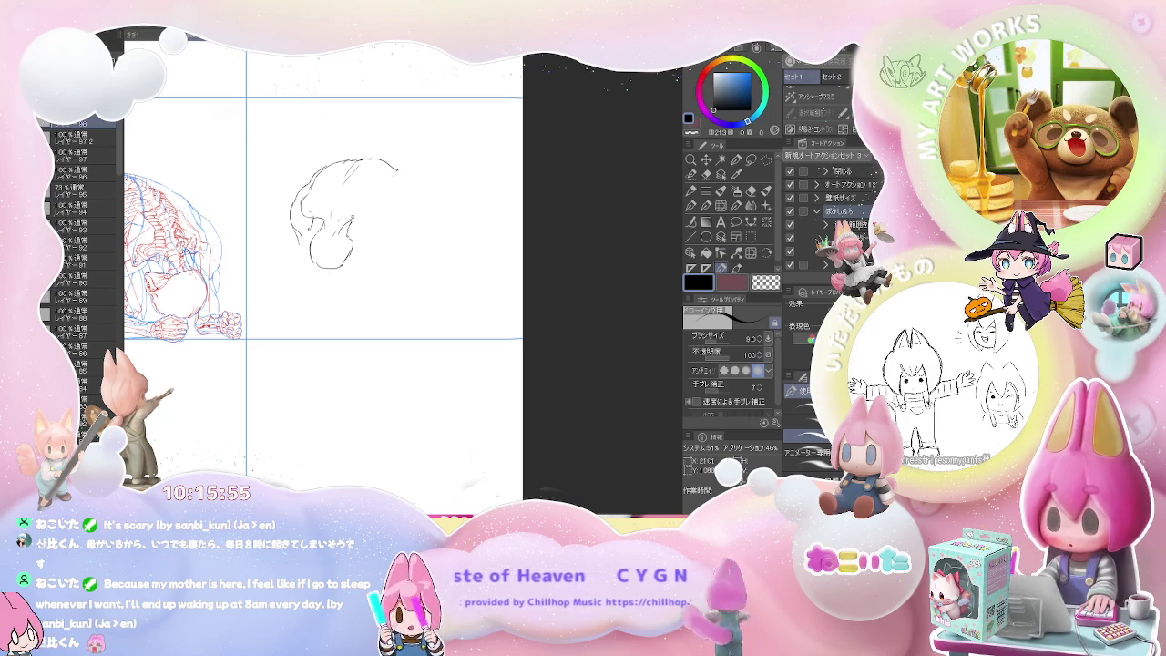
left_click_drag(333, 211, 339, 224)
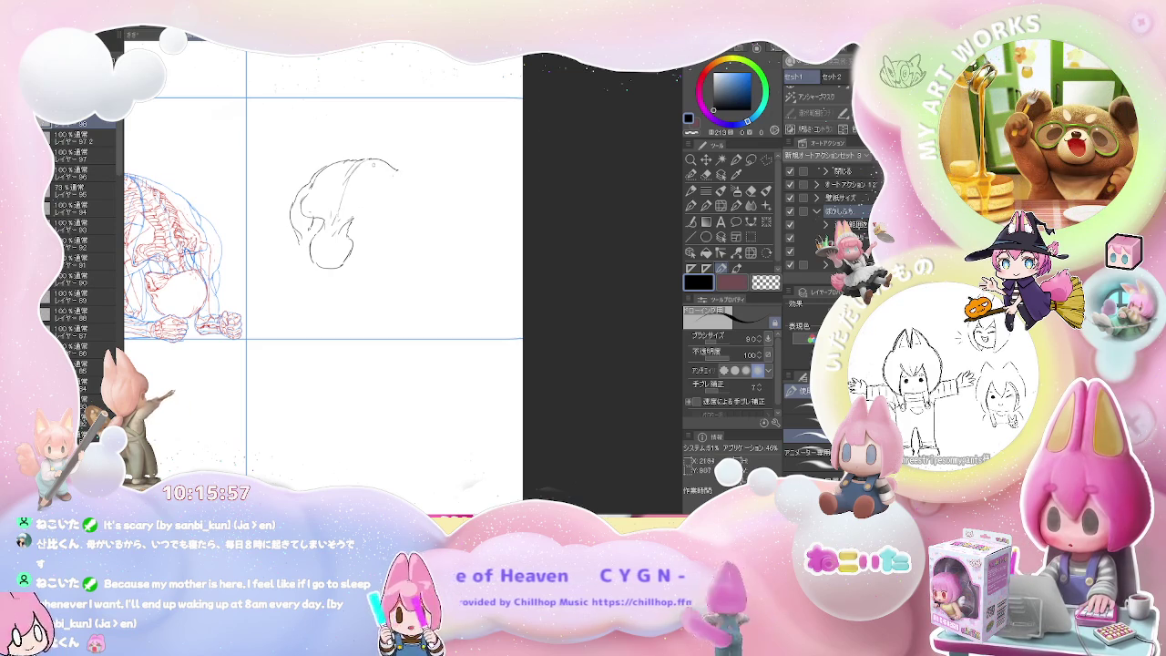
left_click_drag(364, 201, 371, 213)
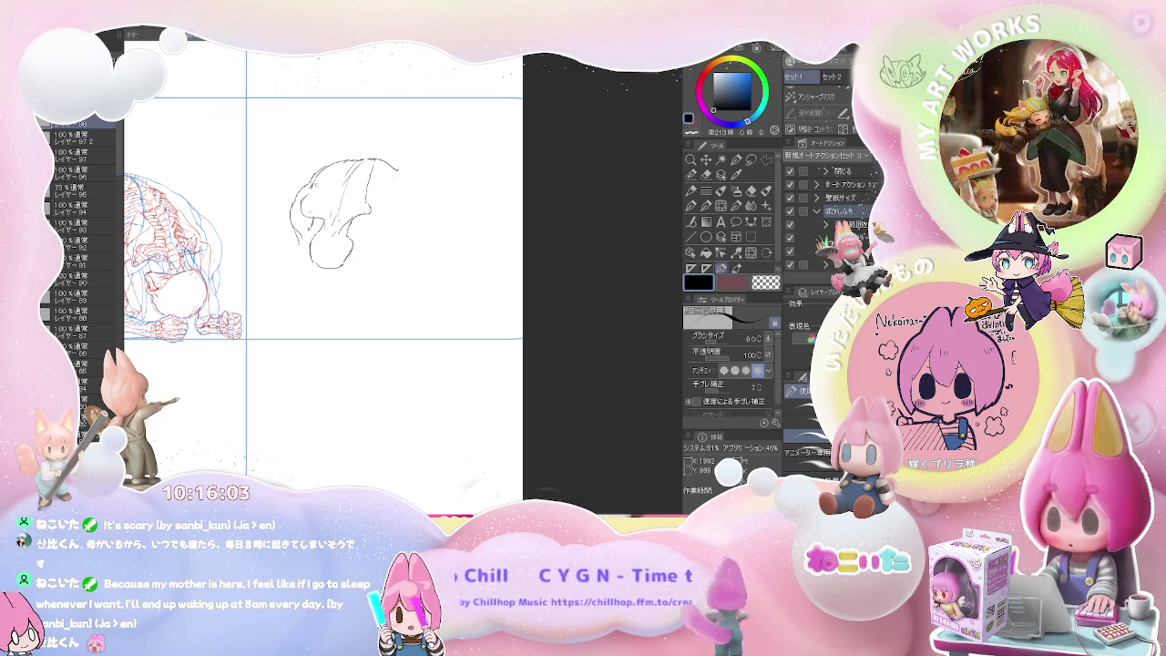
left_click_drag(323, 168, 347, 158)
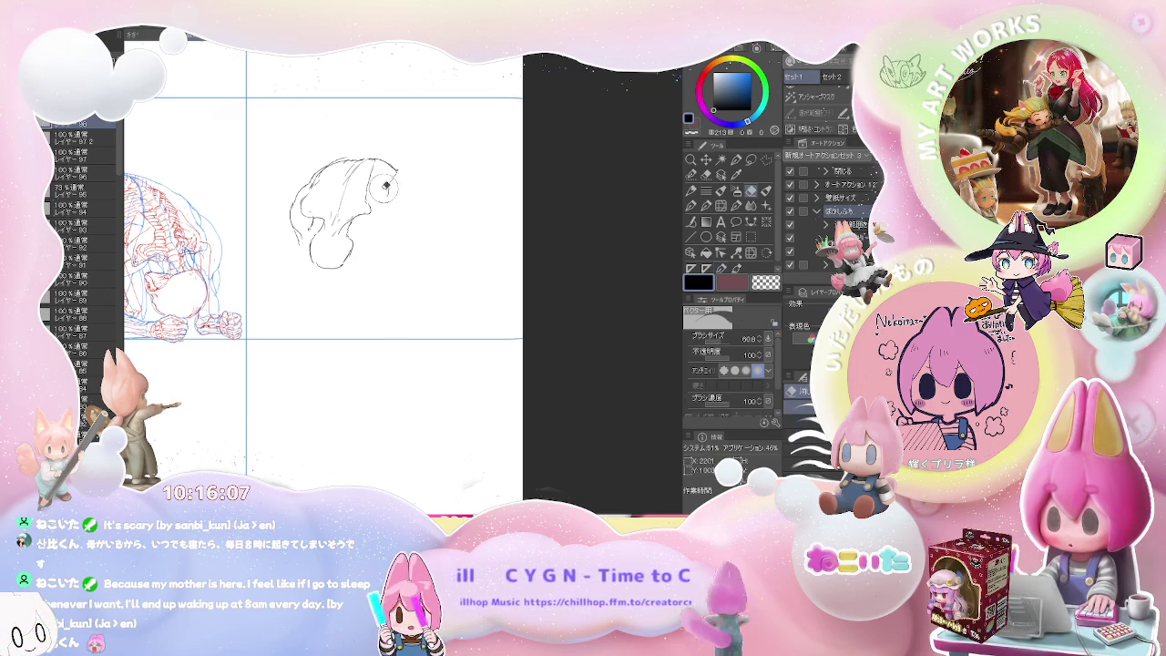
left_click_drag(395, 172, 385, 195)
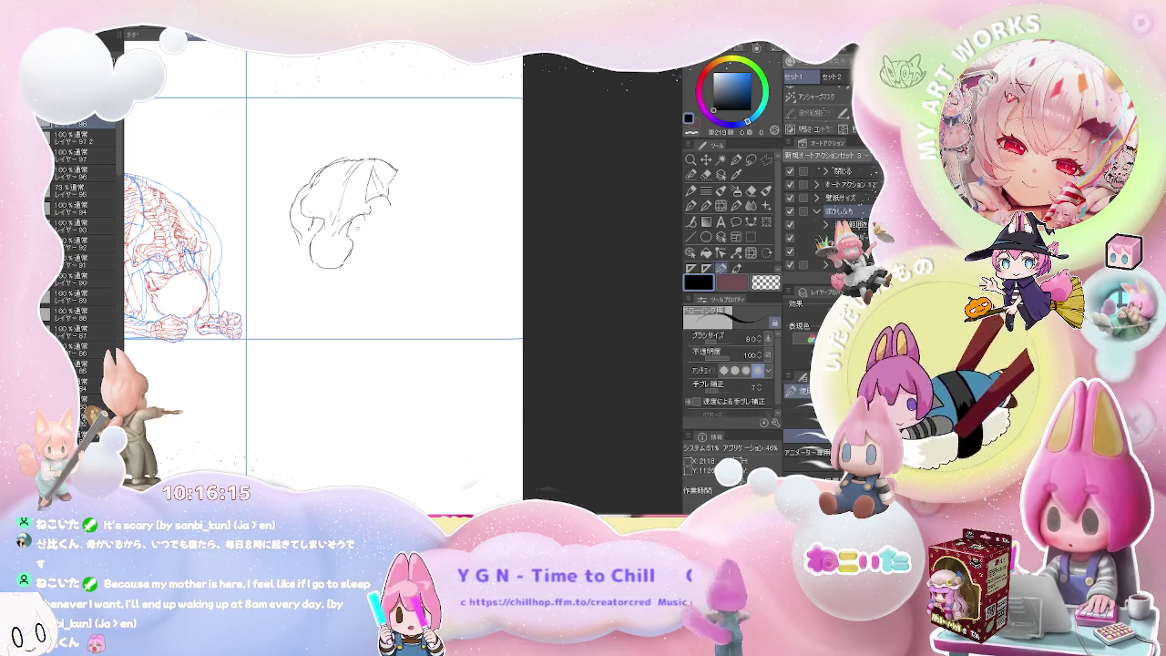
left_click_drag(362, 226, 384, 237)
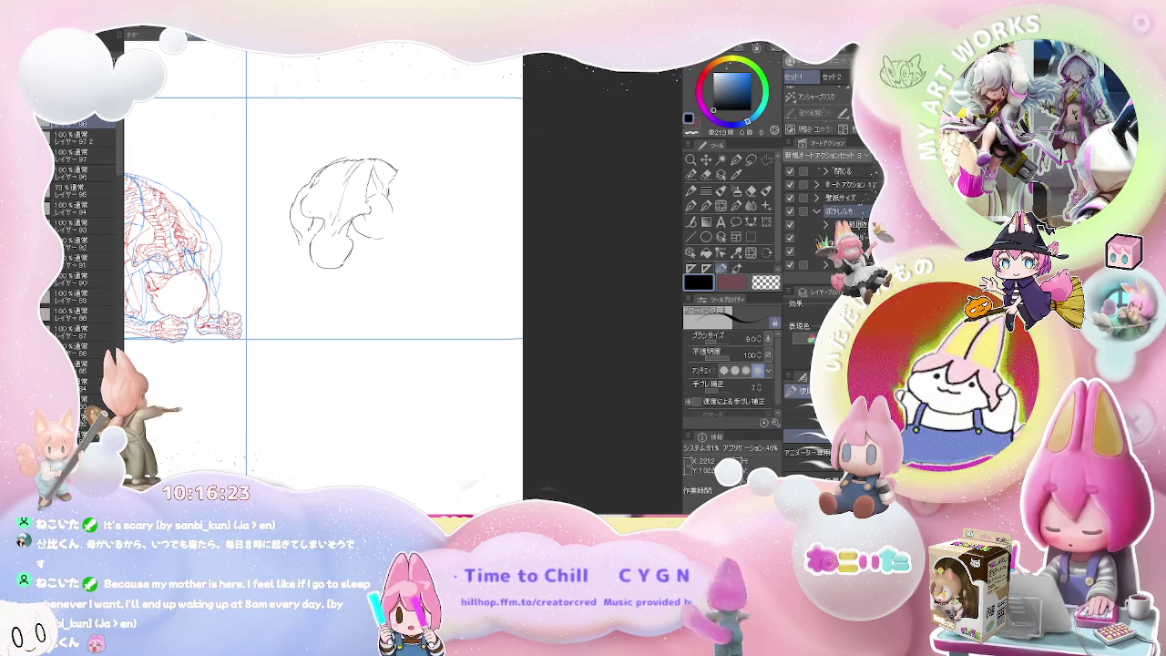
Step: Extend the back outline right and down, adding a hooked line below that closes the shape
key("e")
key("p")
mouse_move(376, 173)
left_mouse_down()
mouse_move(398, 166)
mouse_move(420, 192)
left_mouse_up()
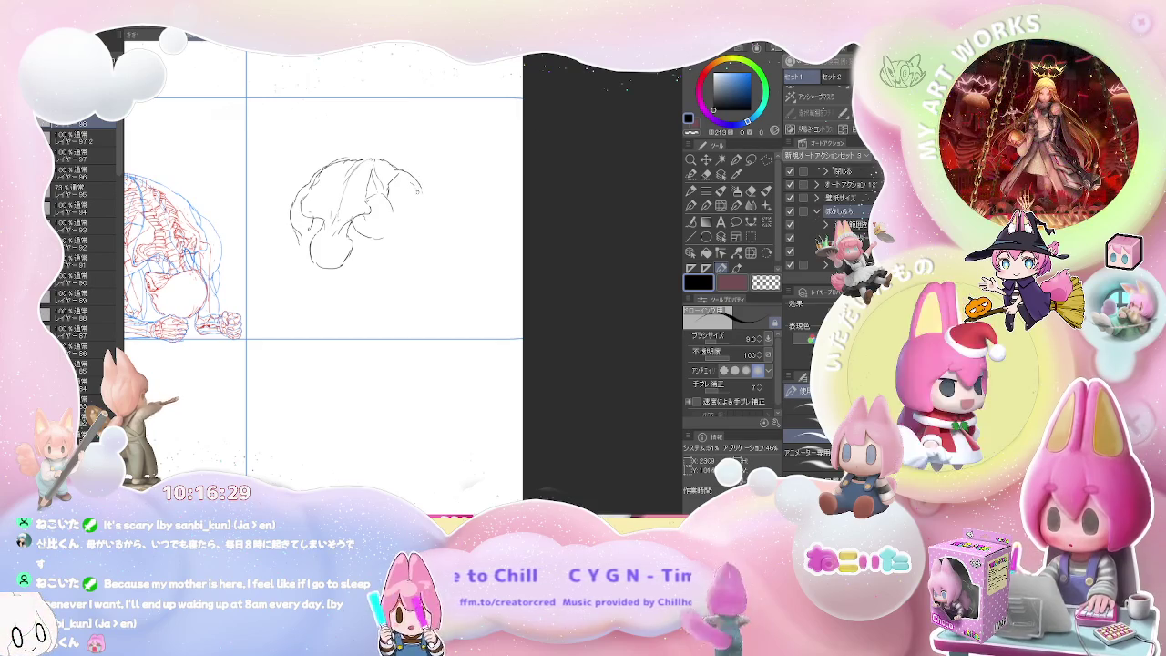
key("e")
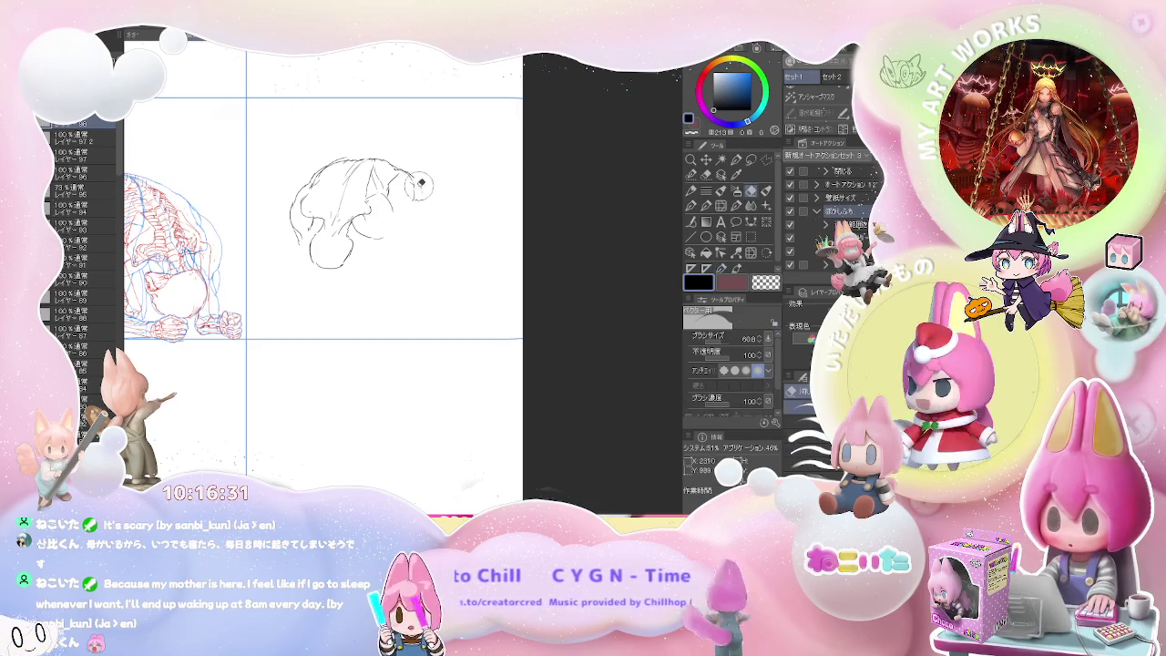
key("p")
mouse_move(404, 170)
left_mouse_down()
mouse_move(423, 182)
mouse_move(435, 238)
left_mouse_up()
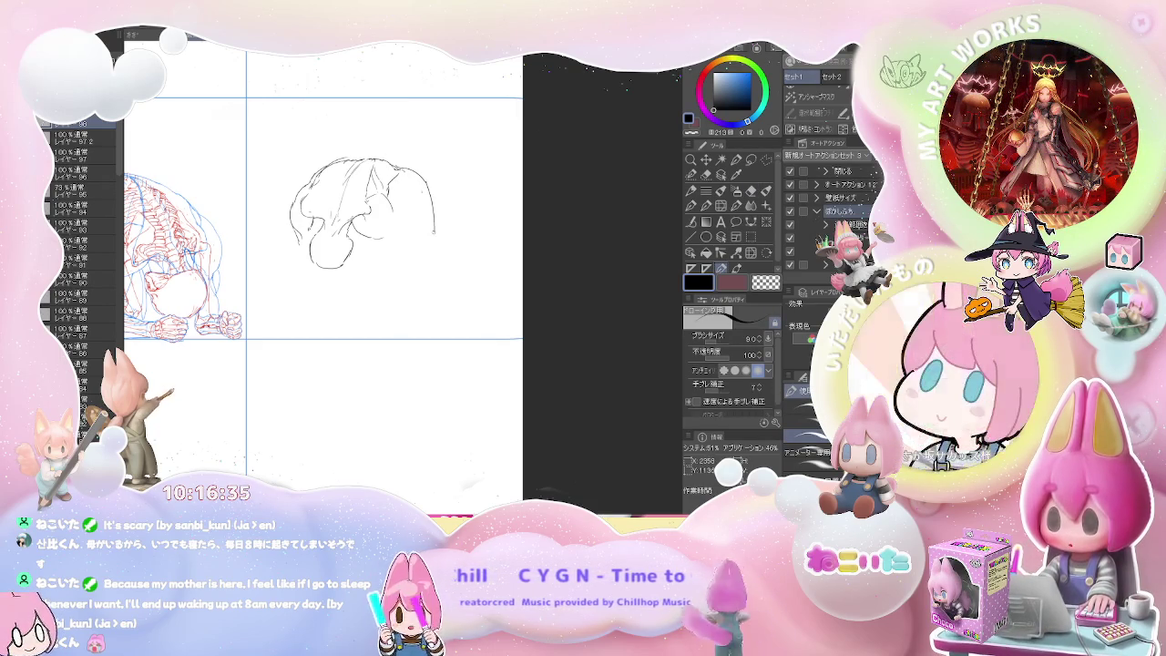
left_click_drag(435, 229, 492, 235)
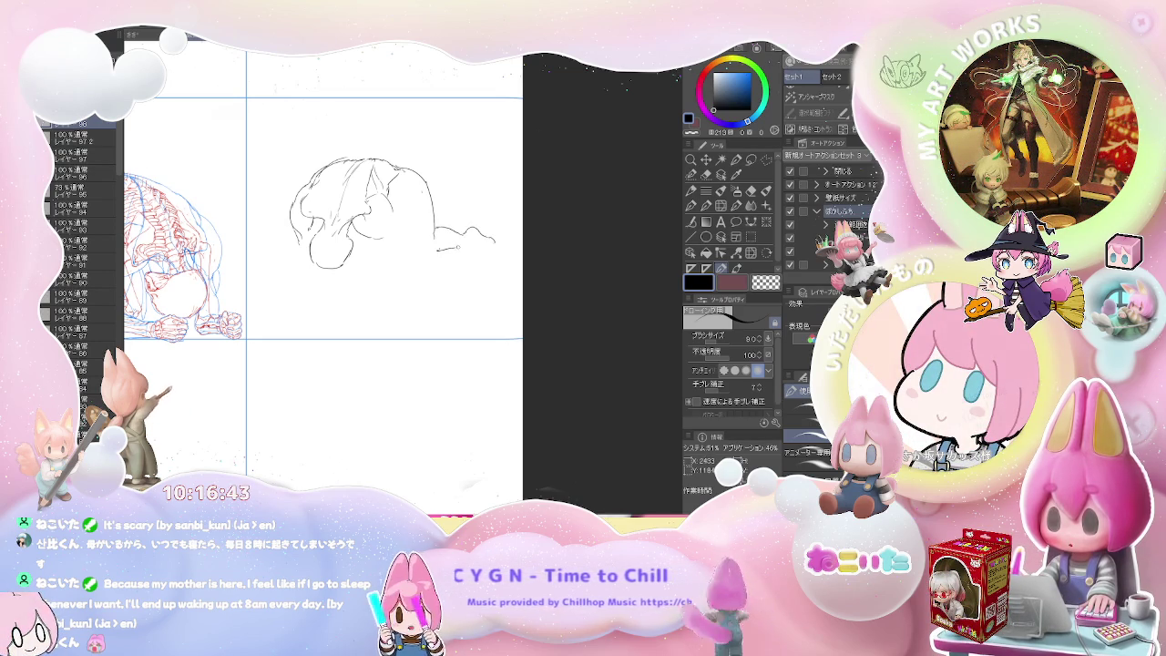
left_click_drag(462, 246, 494, 244)
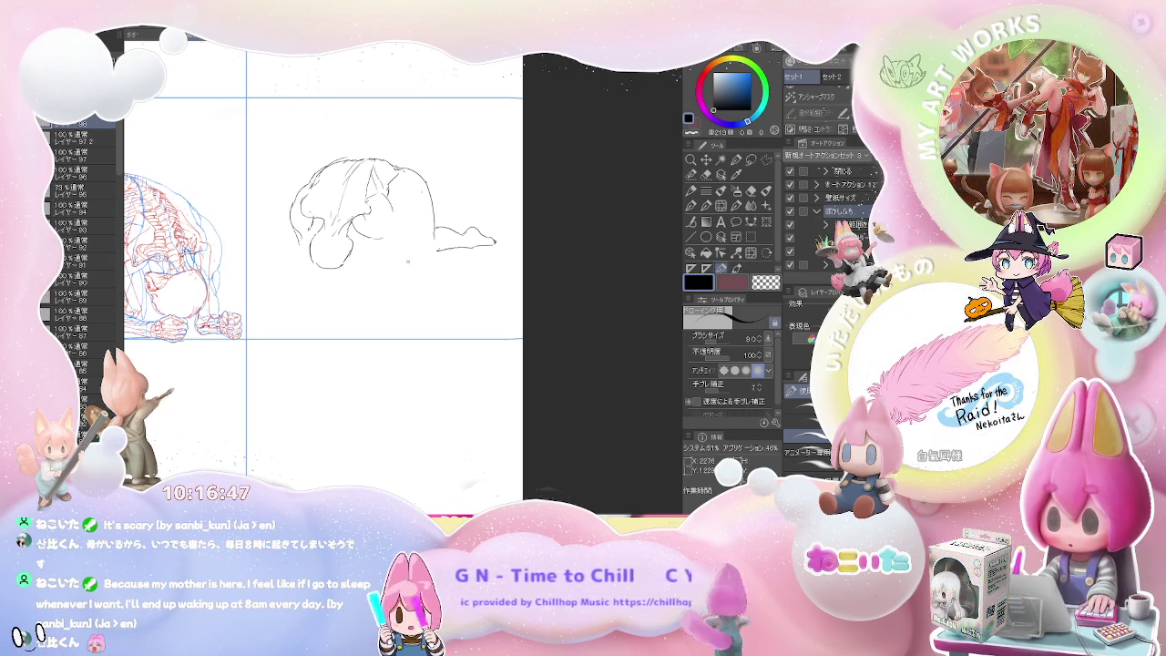
Step: Redraw the figure's bottom line and add strokes for the foot, lower hip and underside
key("e")
left_click_drag(414, 259, 446, 245)
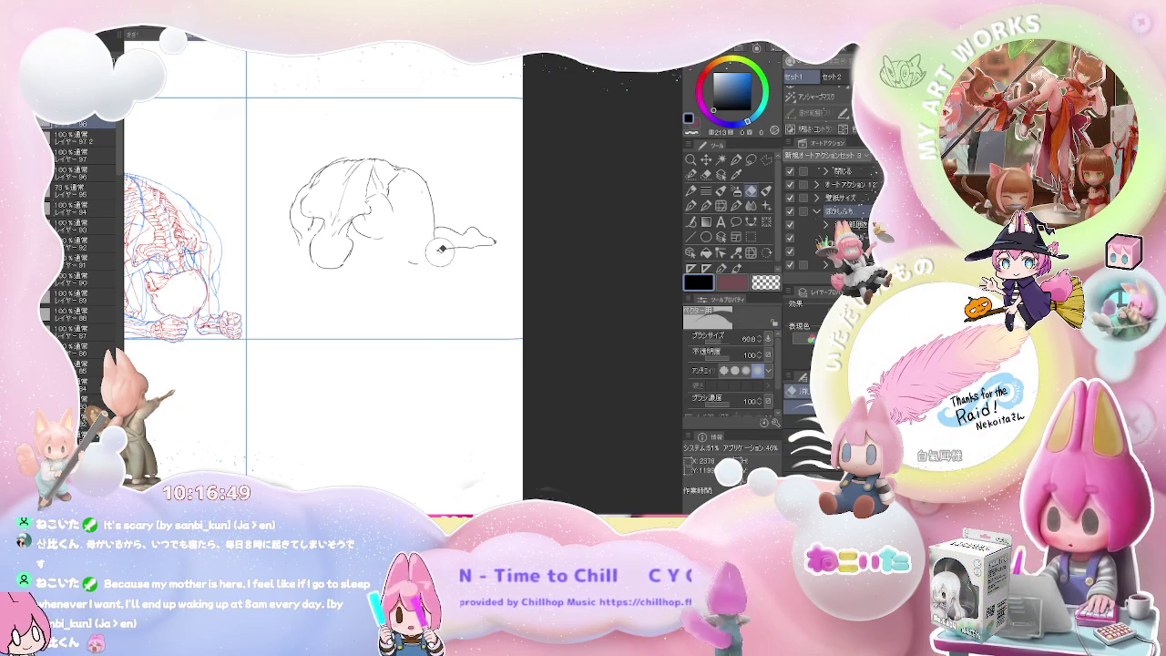
key("p")
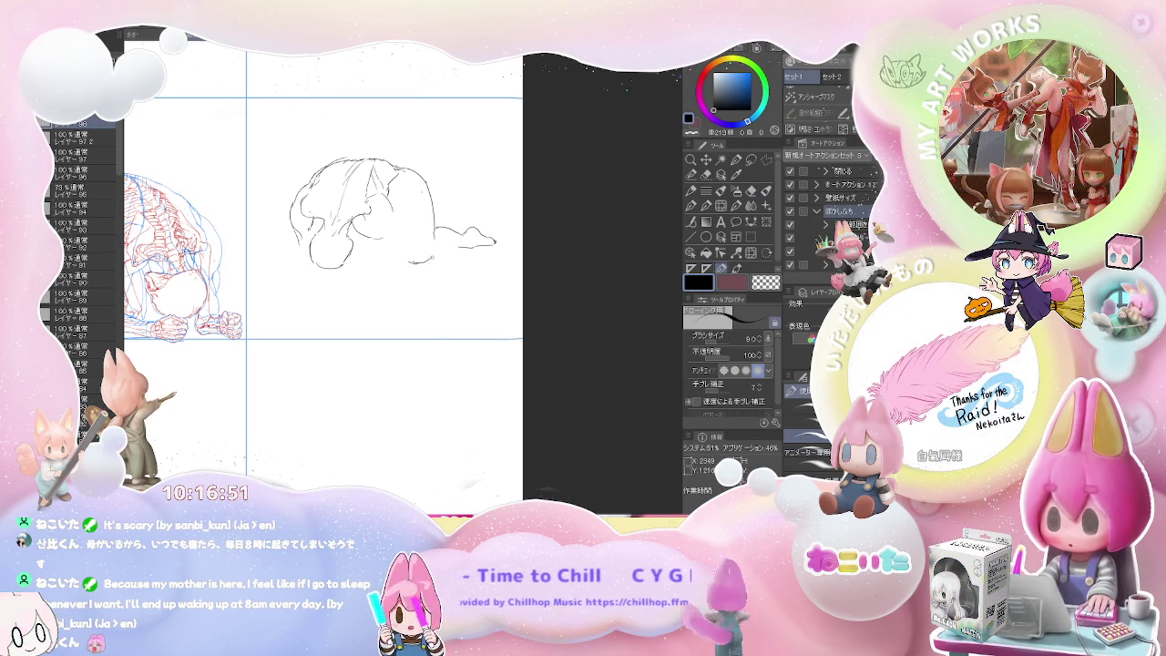
left_click_drag(409, 262, 464, 249)
key("e")
key("p")
left_click_drag(470, 250, 490, 244)
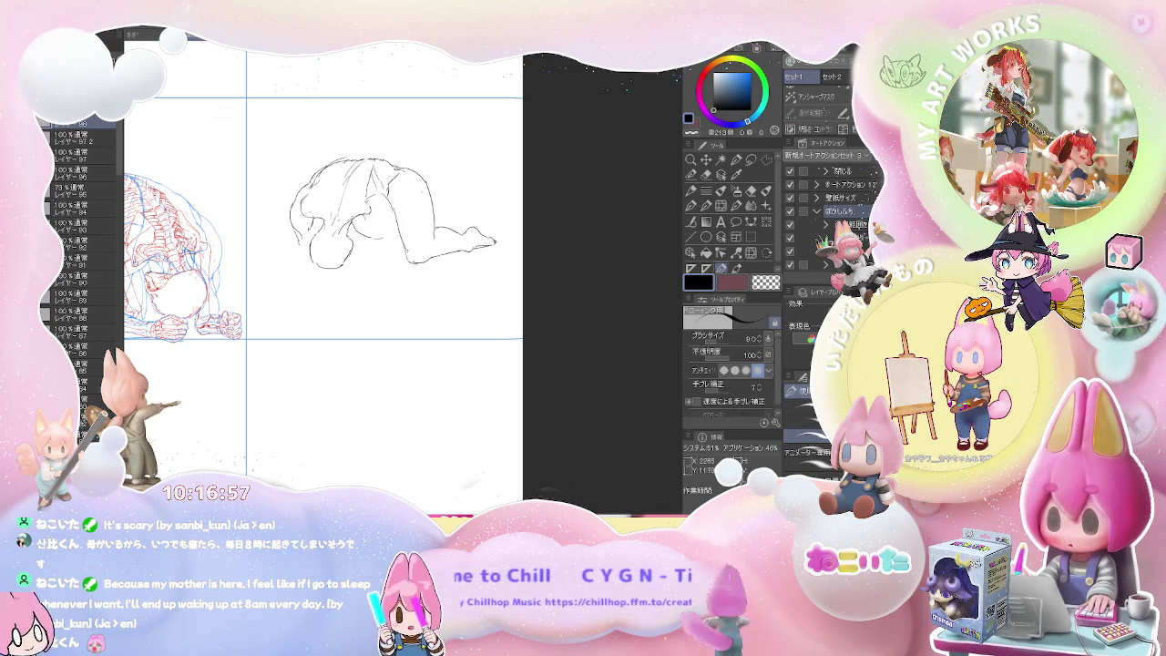
left_click_drag(402, 243, 406, 253)
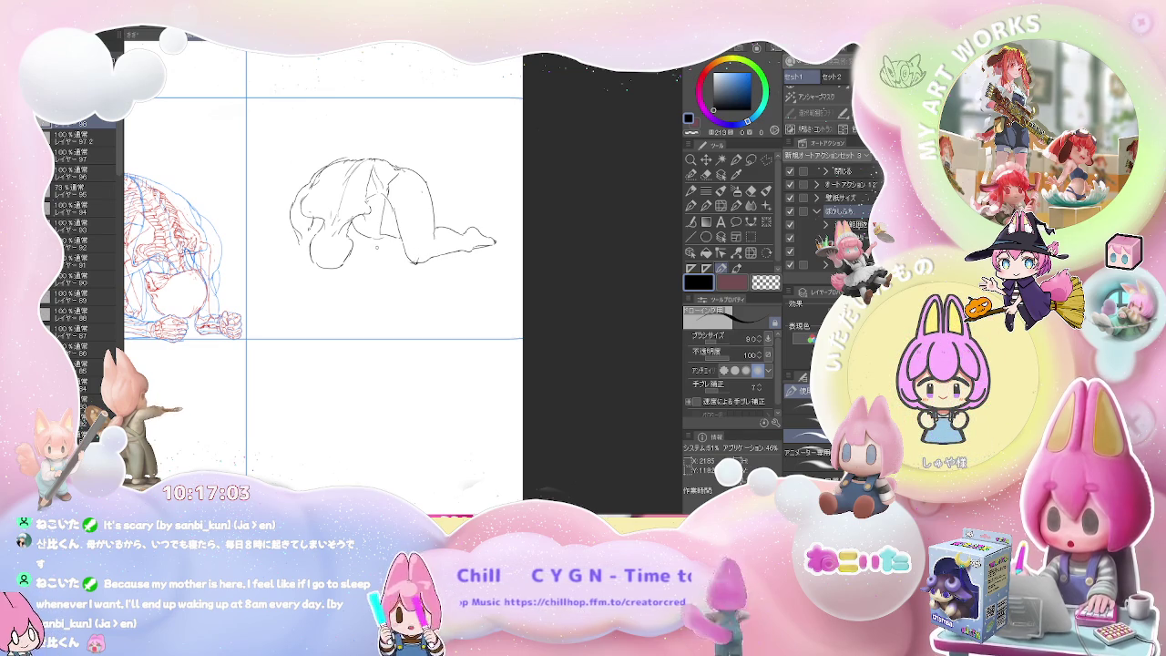
left_click_drag(375, 252, 391, 248)
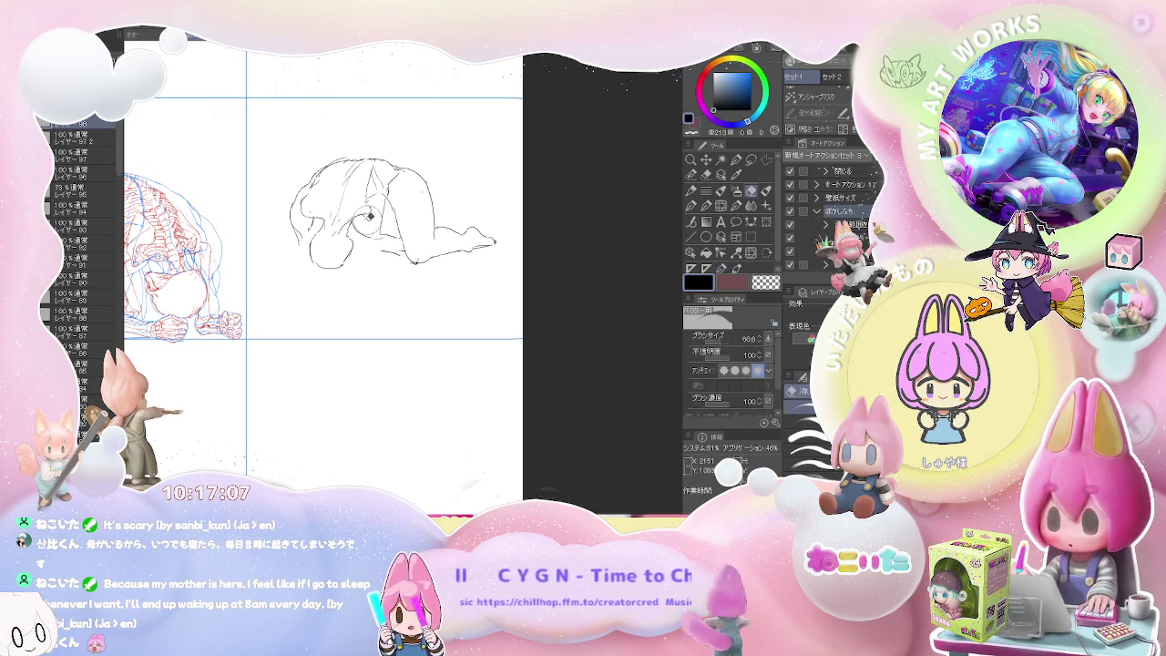
Step: Erase the old lower head lines and stray marks around the head
key("e")
key("p")
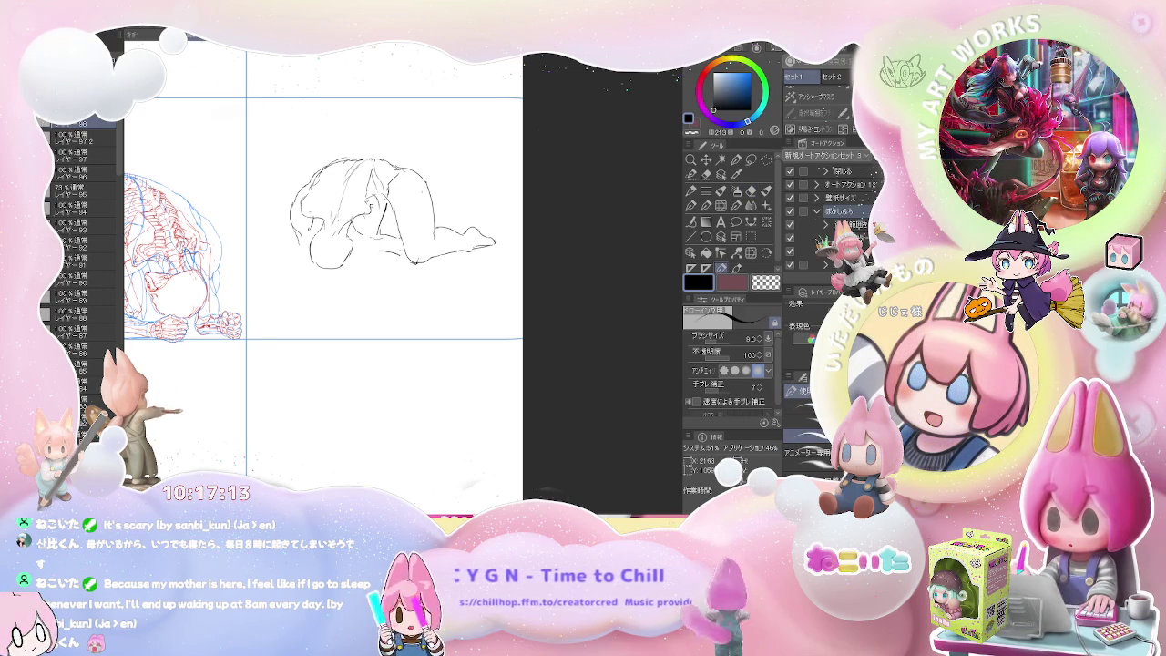
key("e")
mouse_move(355, 220)
left_mouse_down()
mouse_move(340, 245)
mouse_move(289, 252)
mouse_move(325, 244)
mouse_move(292, 221)
mouse_move(300, 250)
left_mouse_up()
left_click_drag(372, 191, 373, 223)
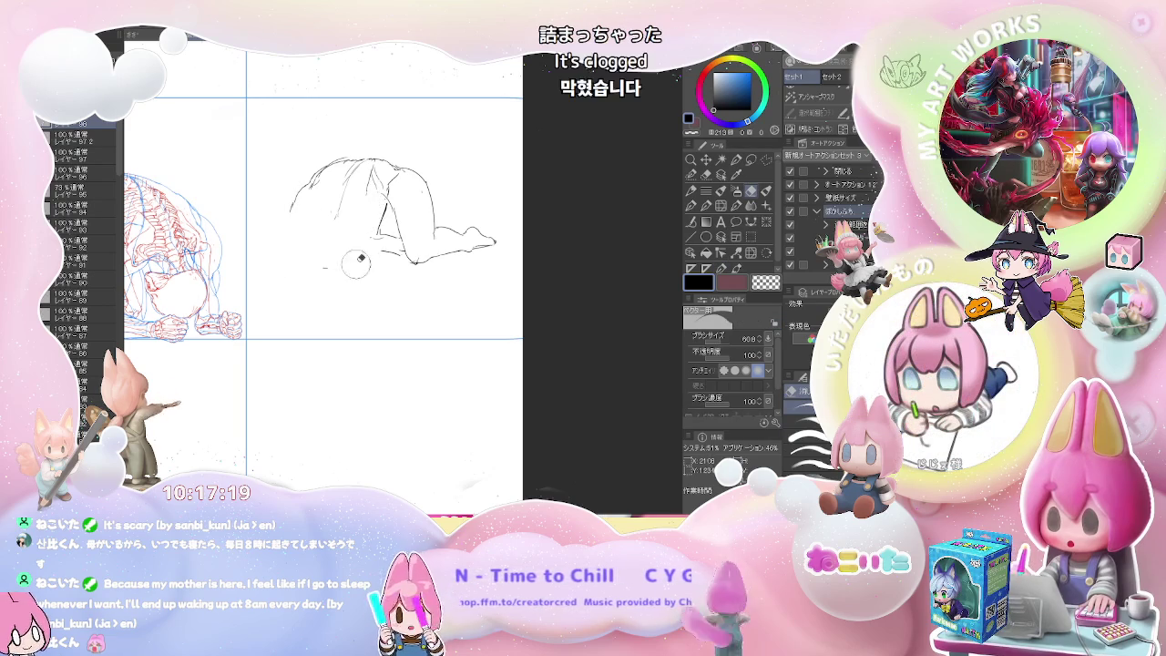
Step: Draw a line down the leg and redraw the arms reaching to the lower left
key("p")
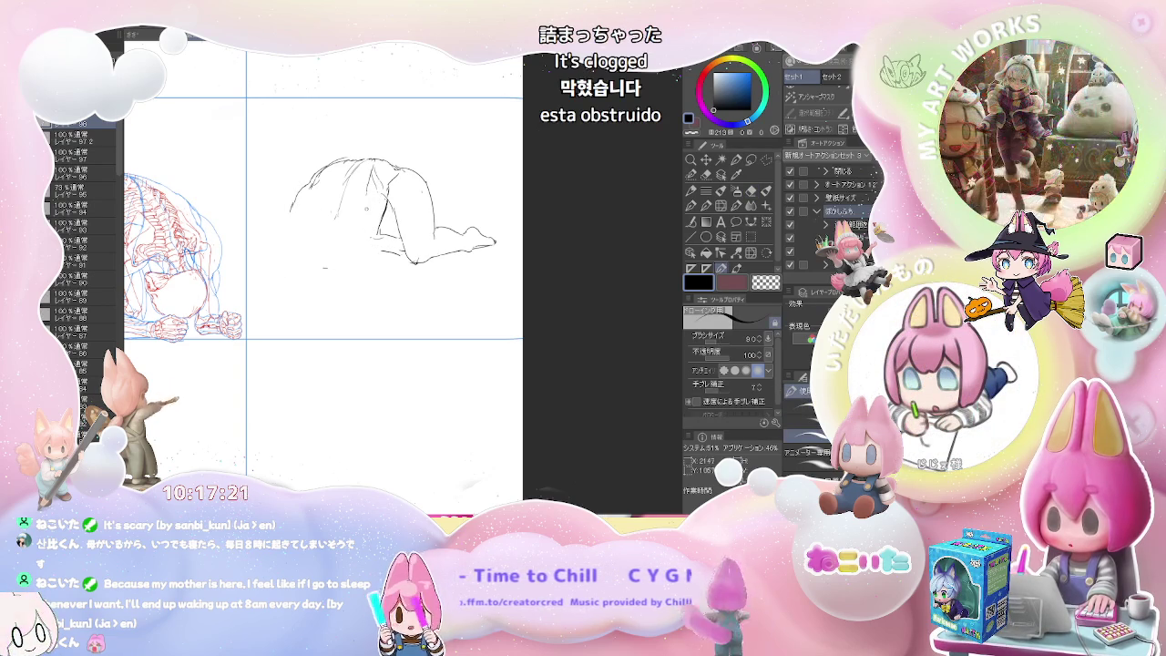
mouse_move(372, 202)
left_mouse_down()
mouse_move(380, 263)
mouse_move(361, 273)
left_mouse_up()
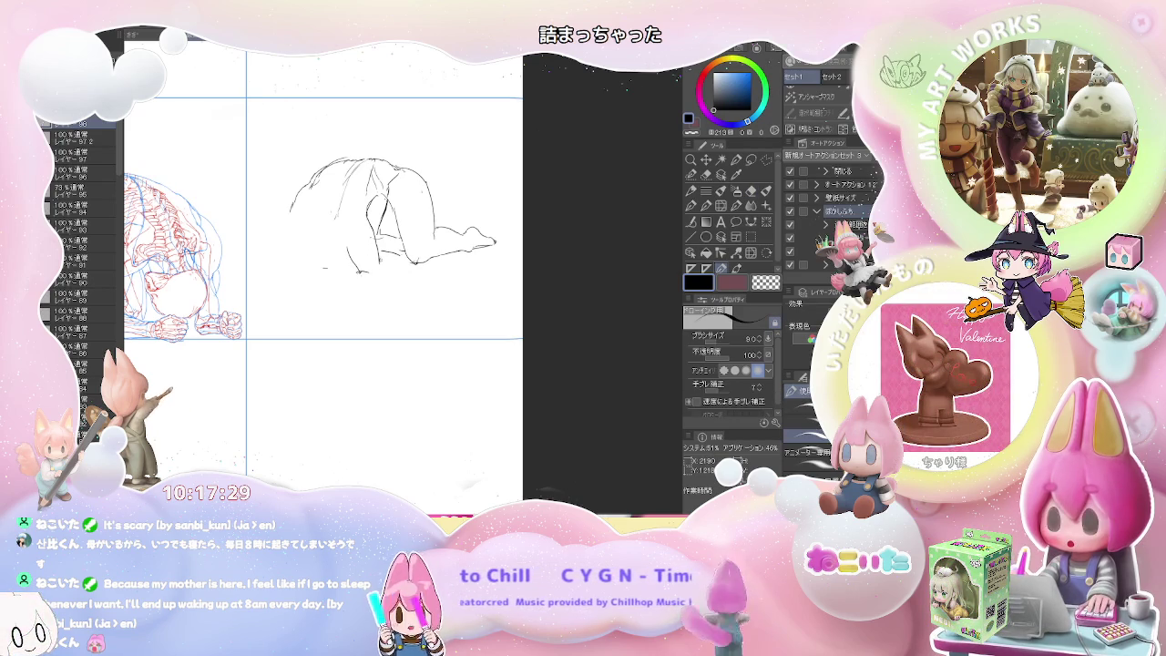
key("e")
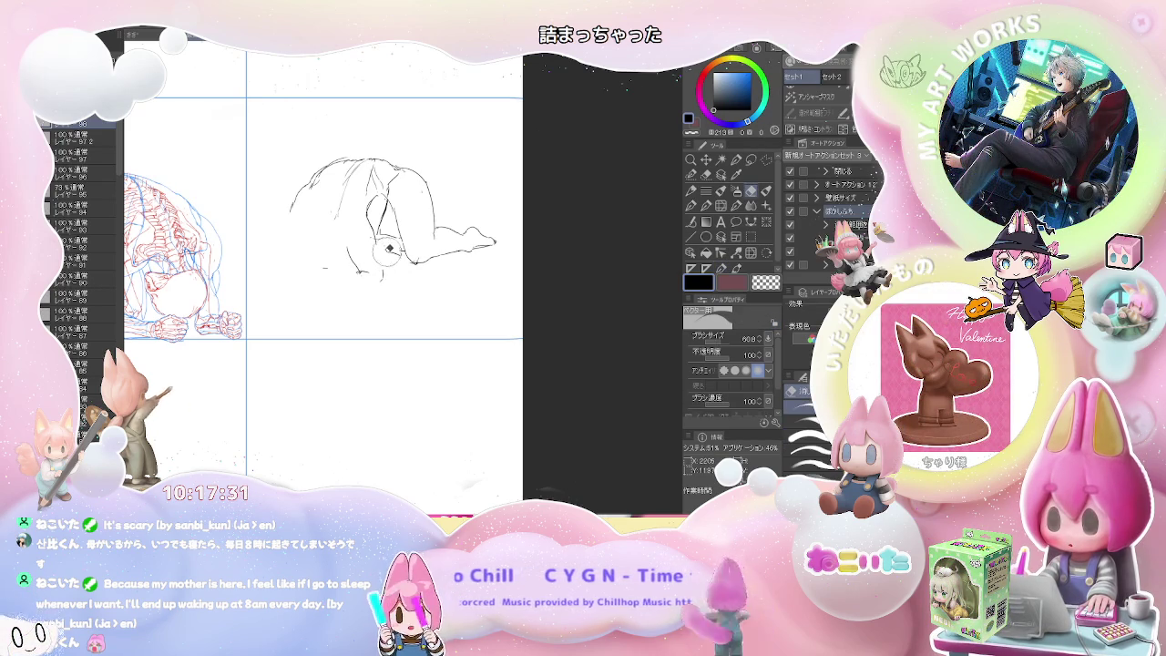
key("p")
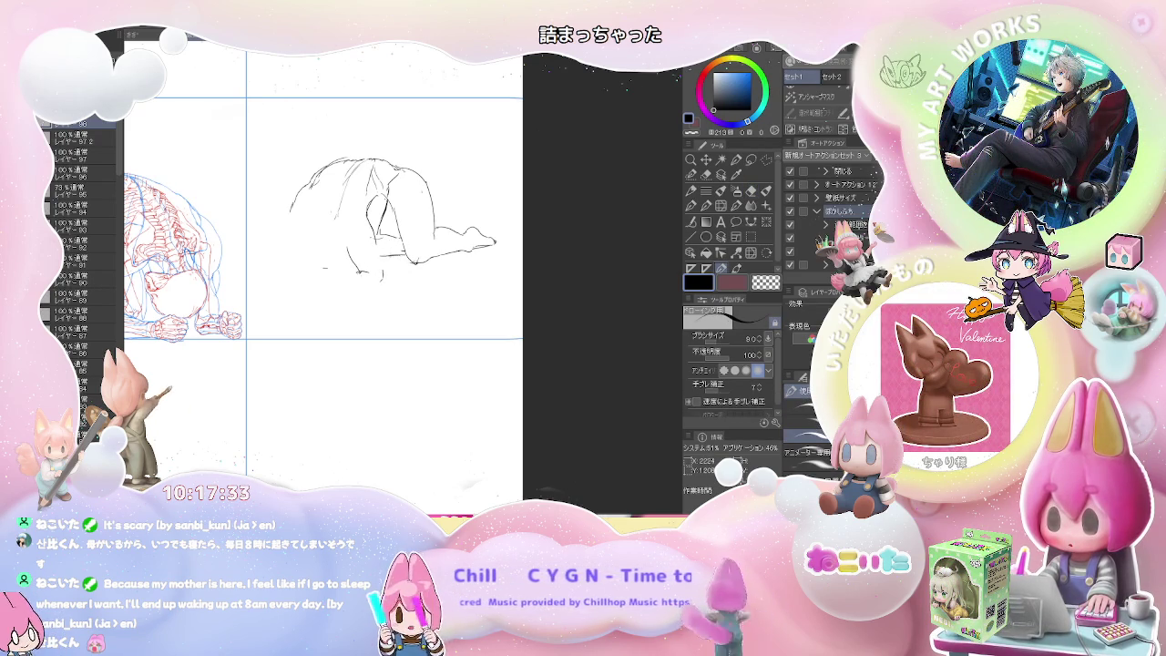
key("e")
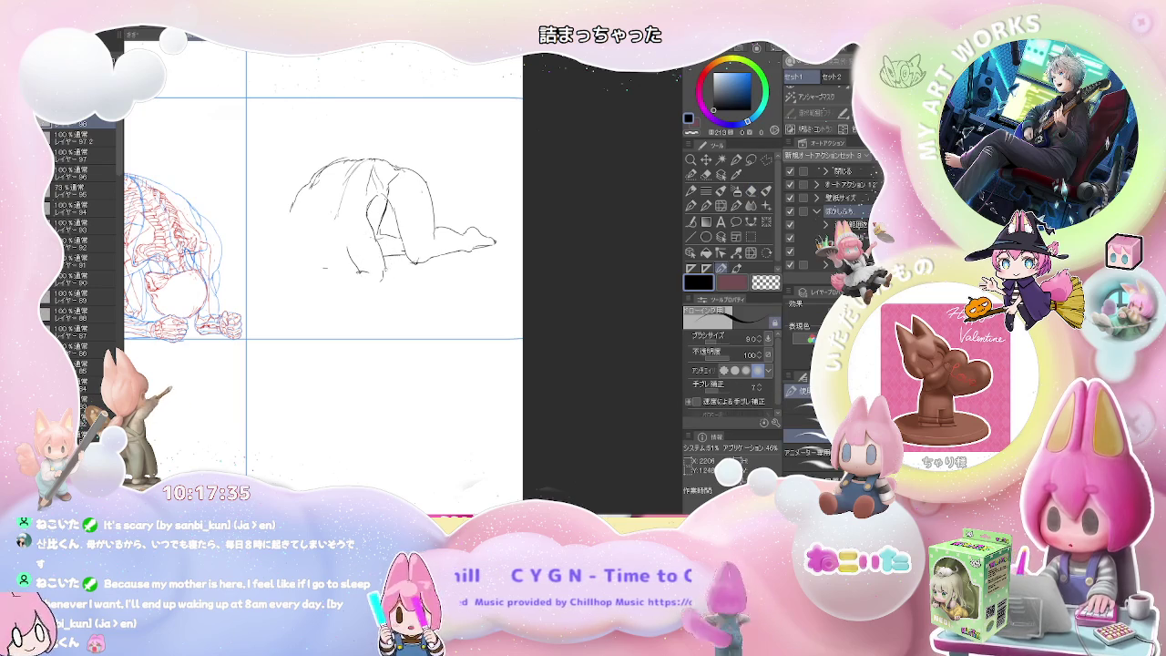
key("p")
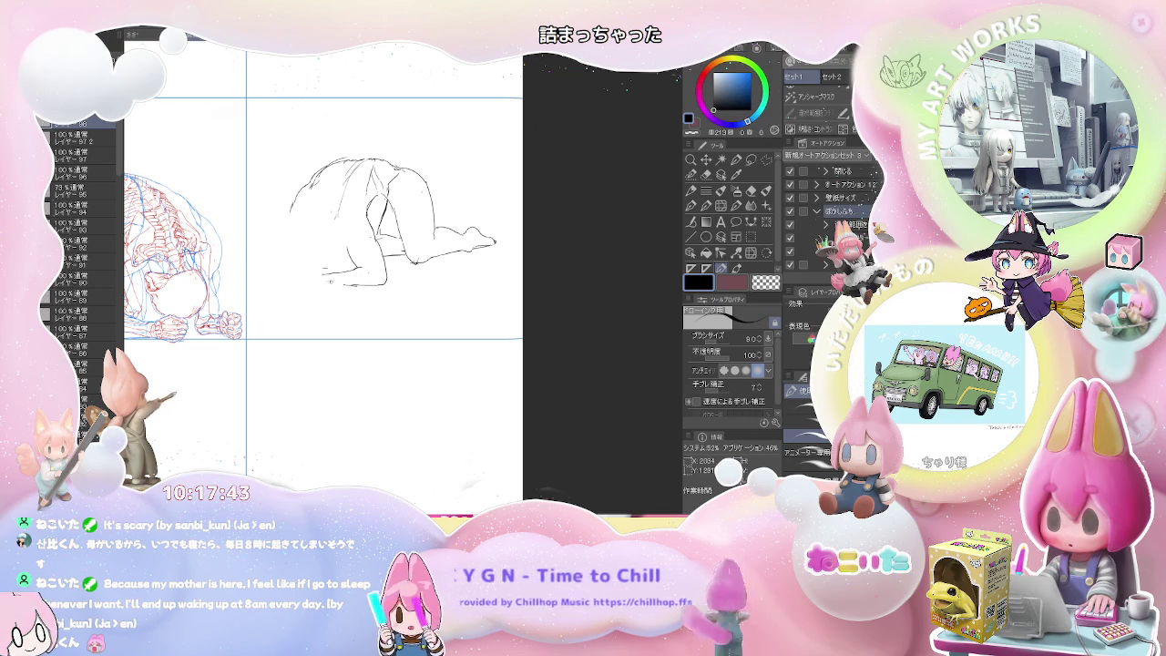
mouse_move(330, 283)
left_mouse_down()
mouse_move(368, 283)
mouse_move(341, 269)
mouse_move(304, 285)
mouse_move(326, 270)
left_mouse_up()
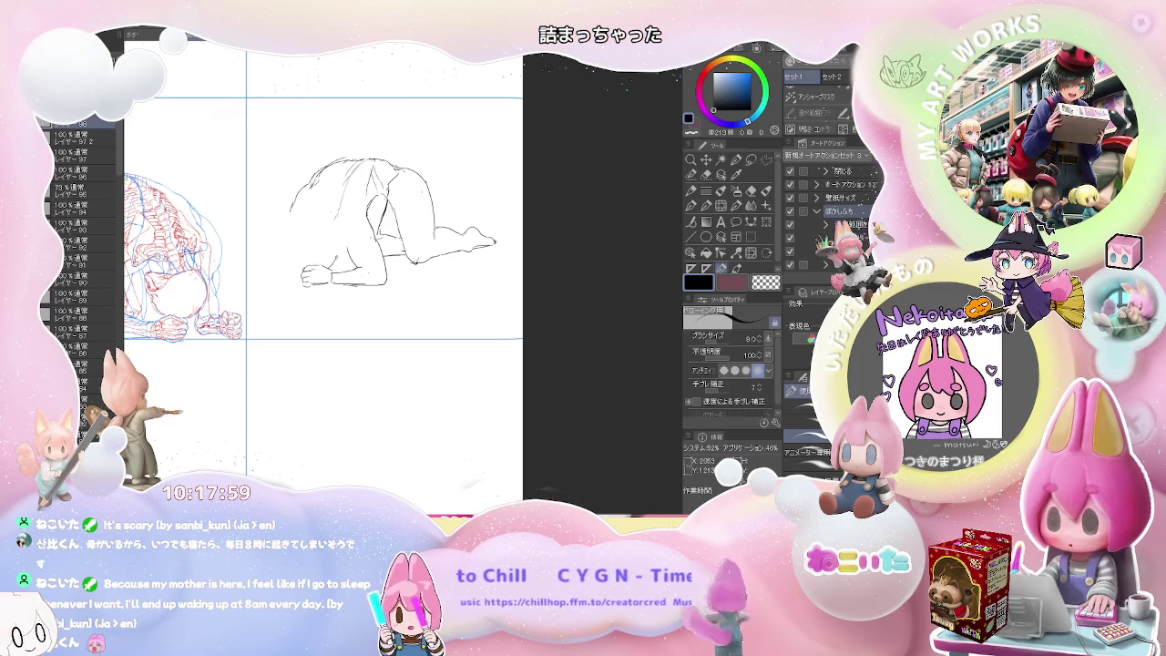
key("e")
key("p")
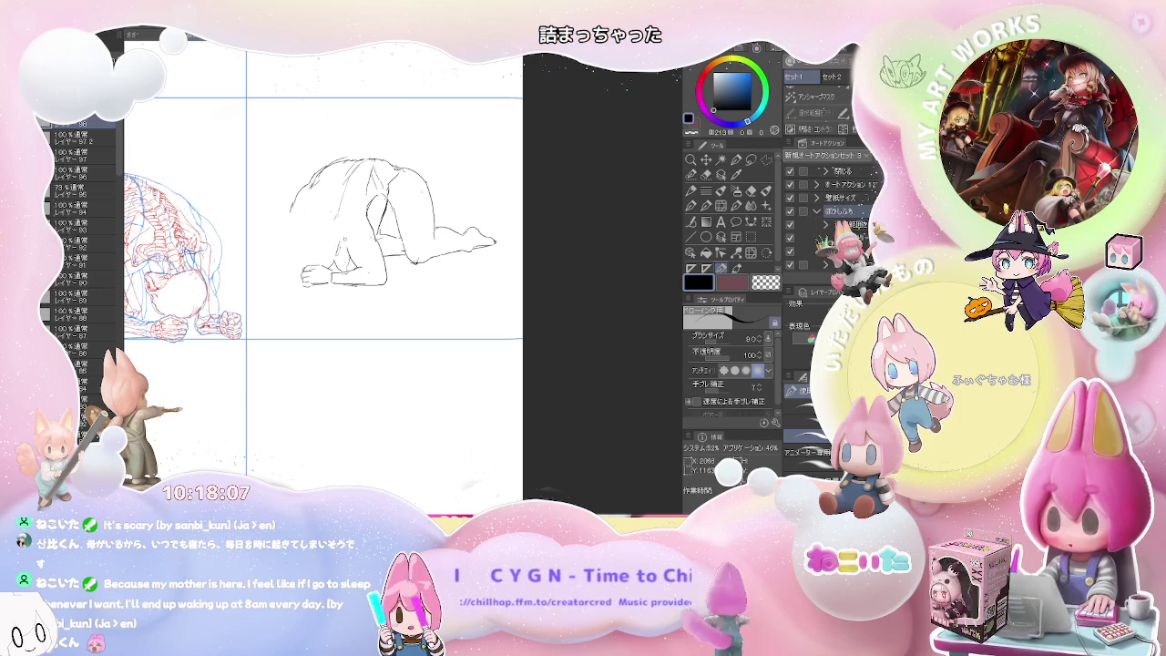
Step: Add a stroke at the sketch's left edge and erase lines around the face
key("e")
key("p")
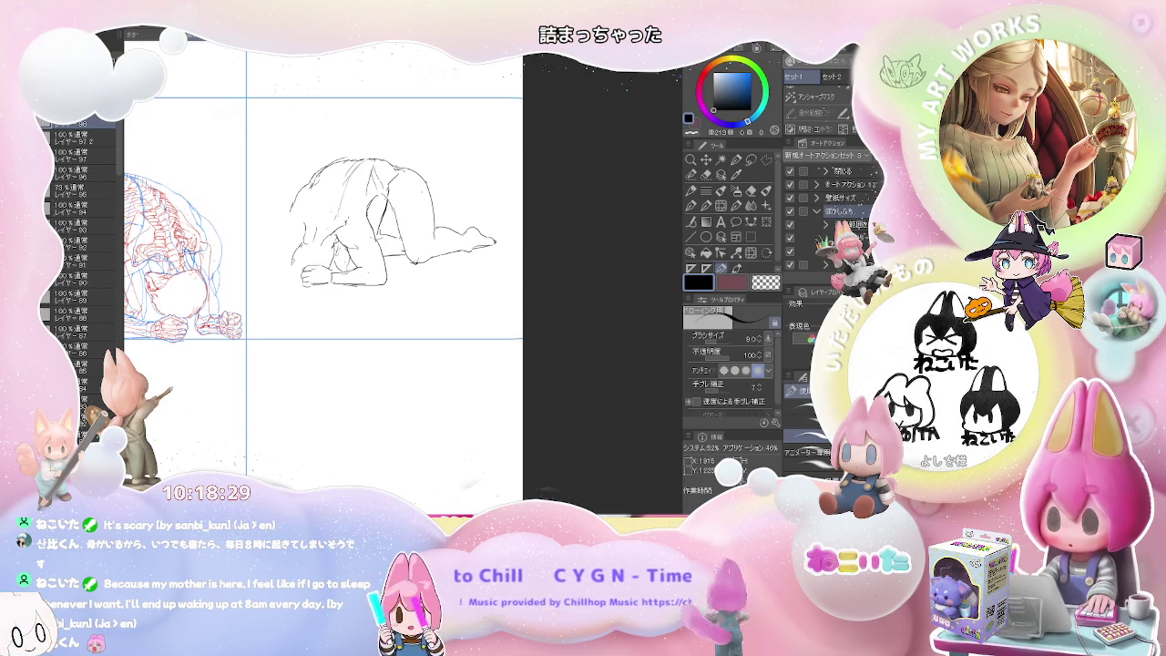
mouse_move(291, 257)
left_mouse_down()
mouse_move(288, 276)
mouse_move(293, 257)
left_mouse_up()
key("e")
key("p")
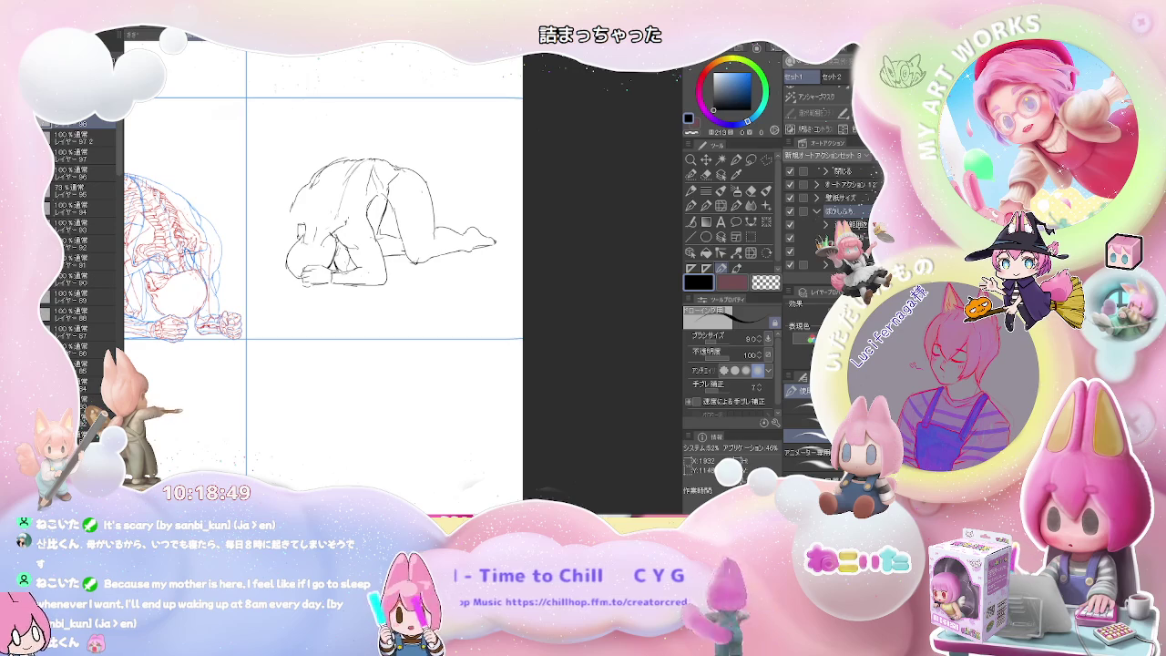
Step: Refine and darken the rounded head outline down to its lower left
left_click_drag(298, 193, 308, 183)
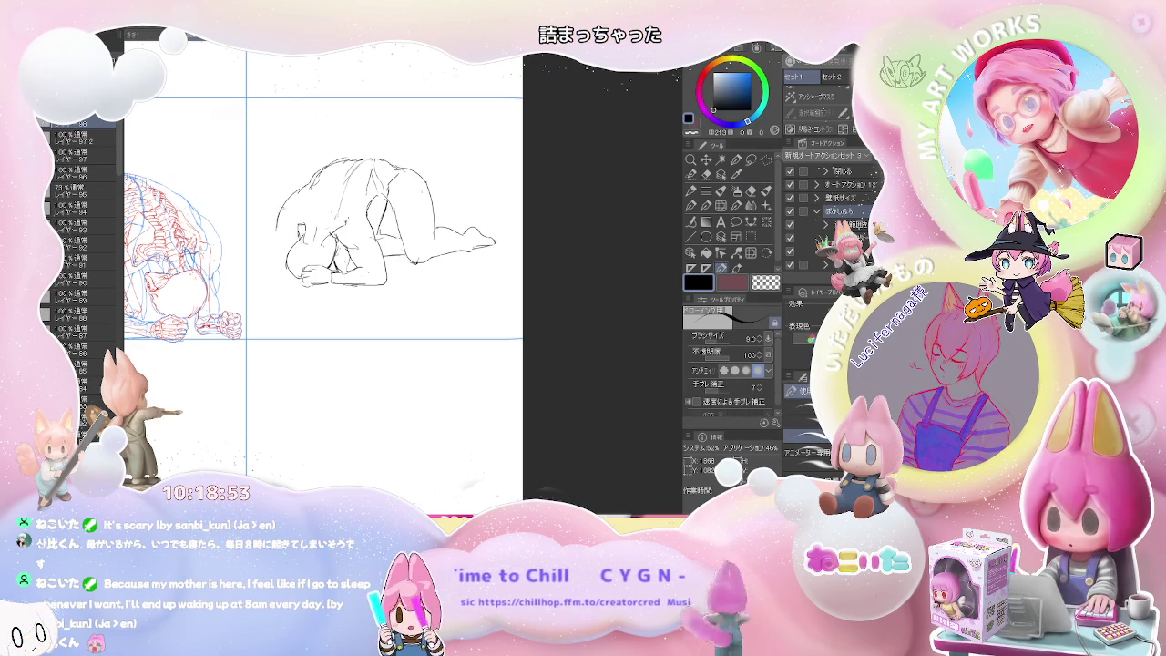
left_click_drag(278, 221, 280, 234)
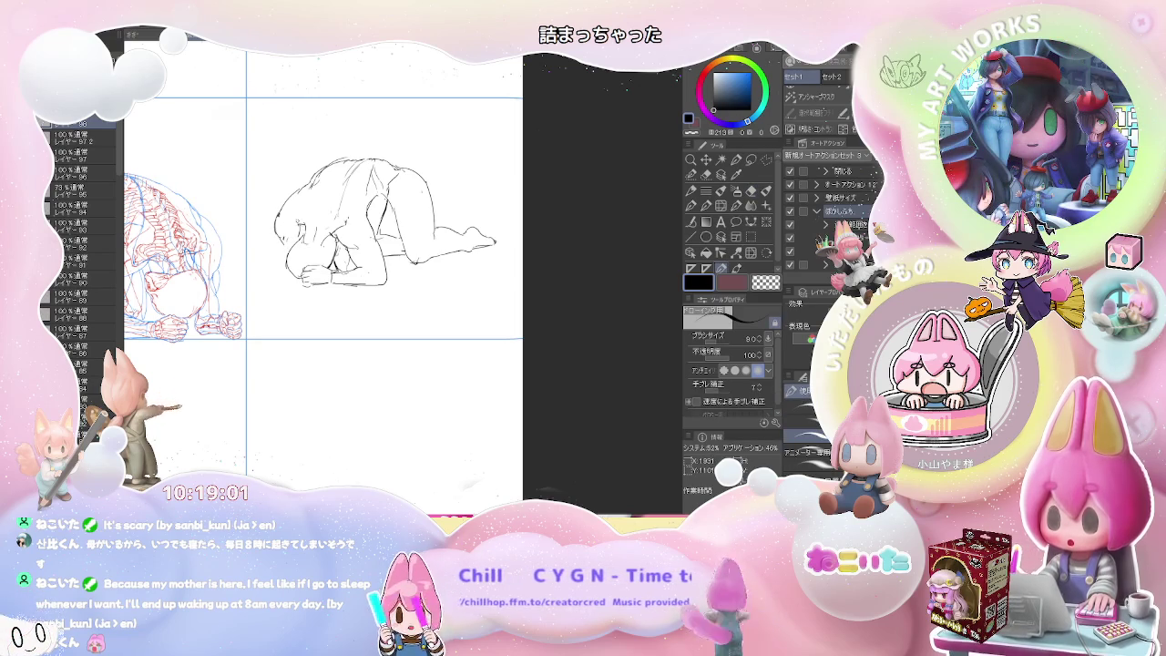
left_click_drag(290, 225, 303, 201)
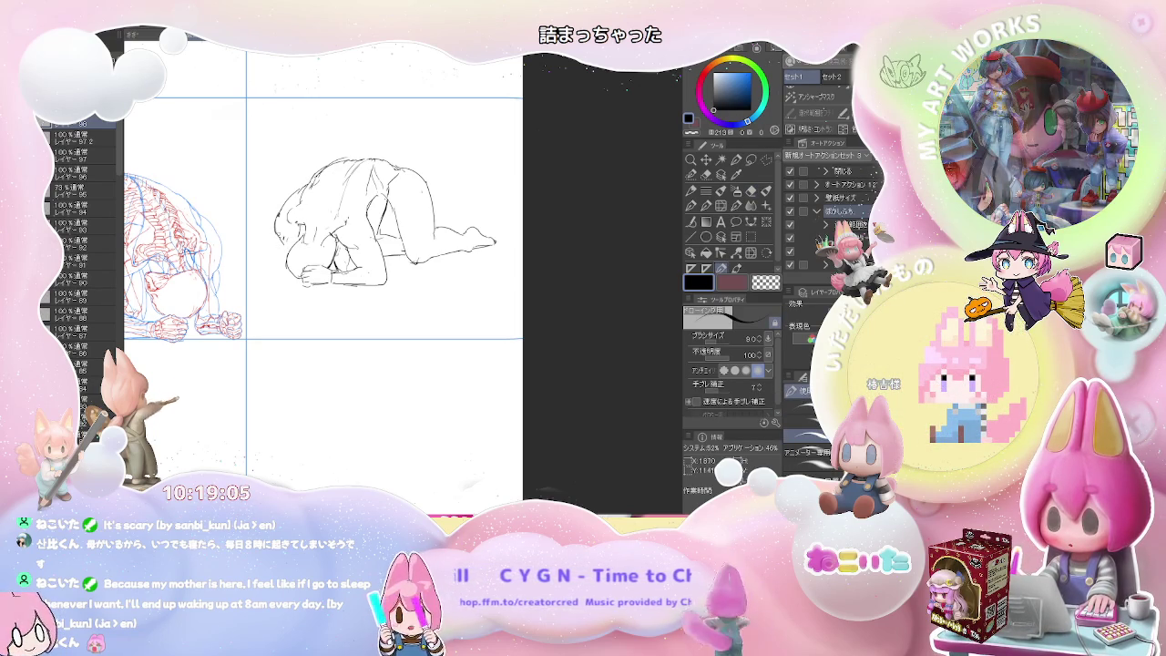
key("p")
left_click_drag(280, 234, 276, 248)
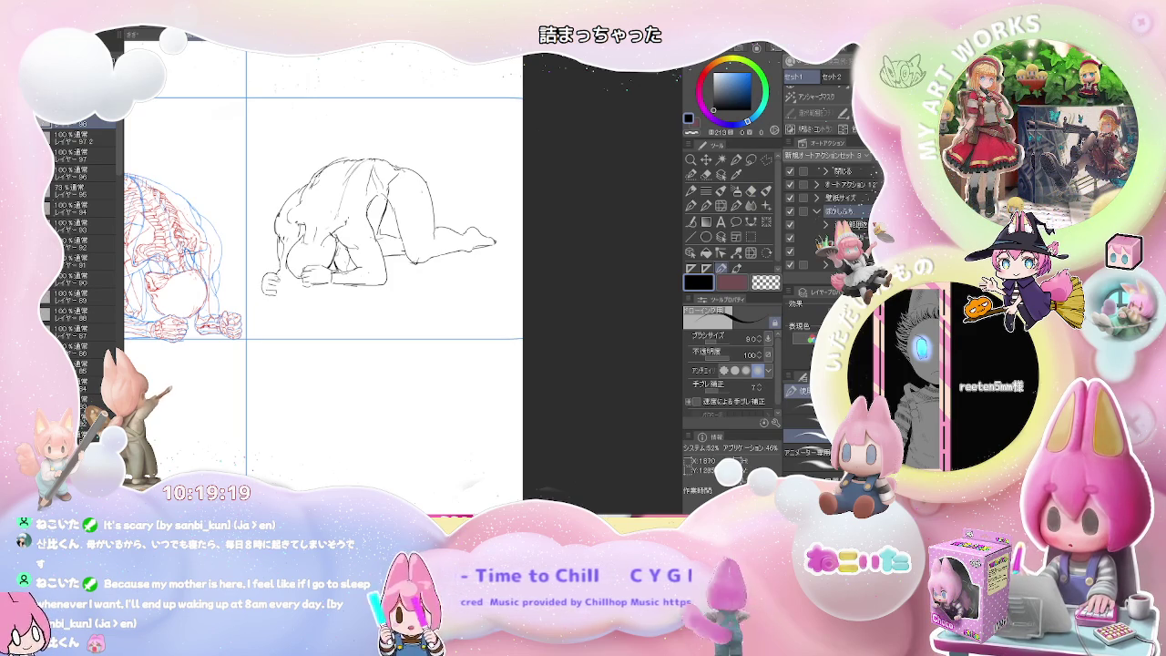
Step: Erase and redraw the right crouching figure's head and hand lines, adding small pen strokes
key("e")
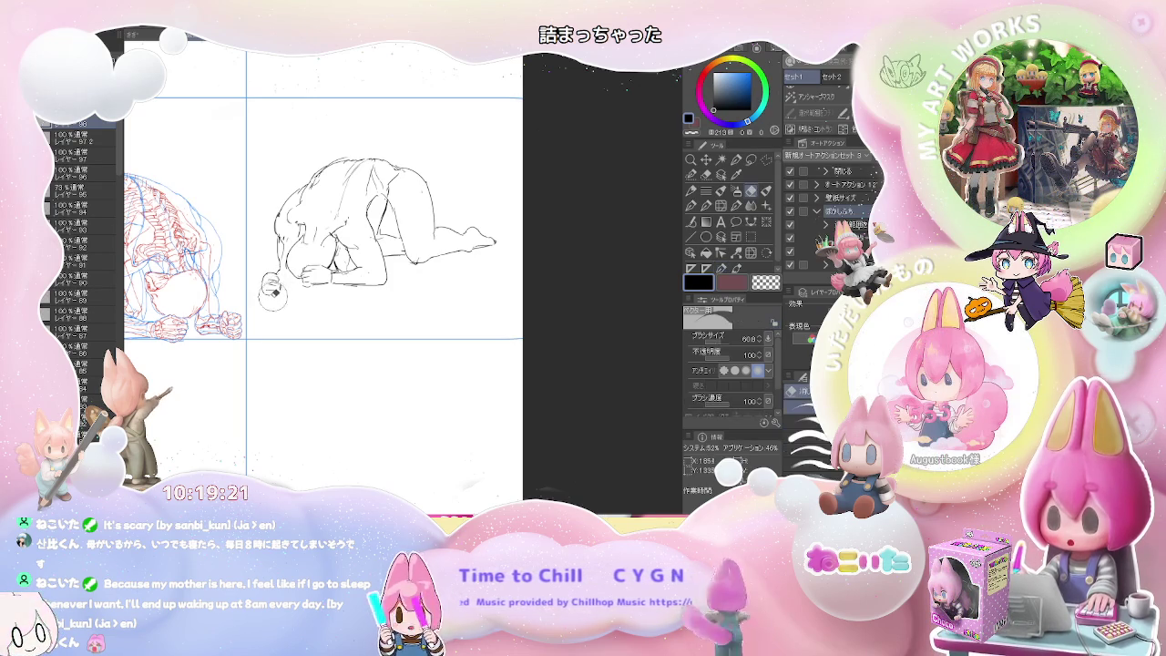
key("p")
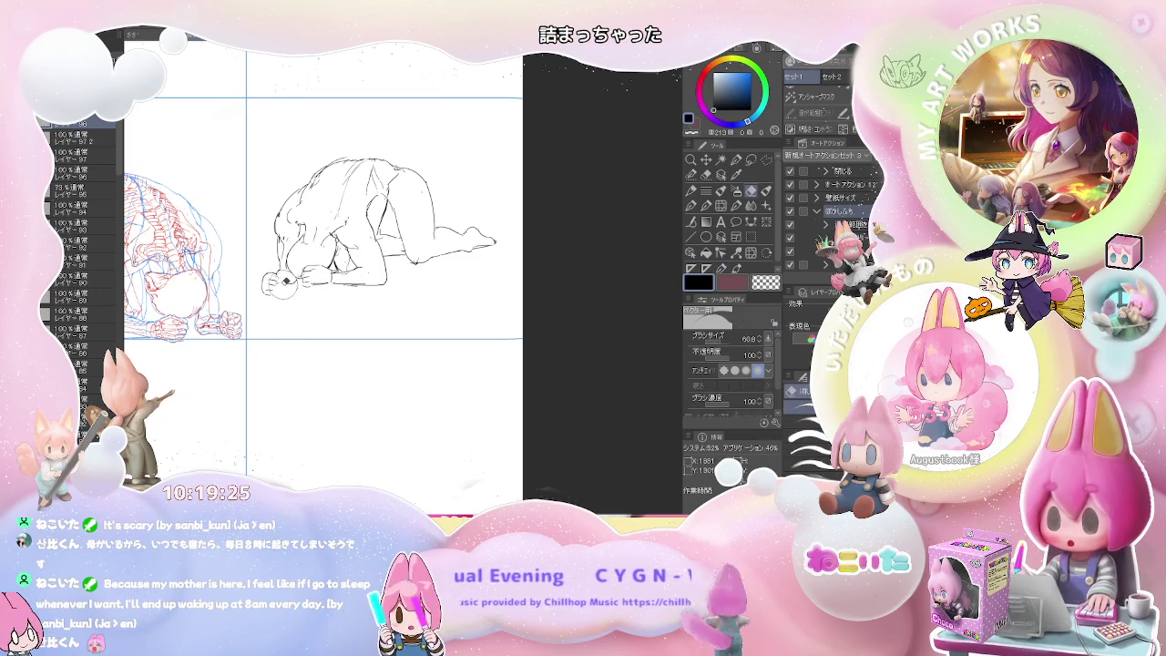
key("e")
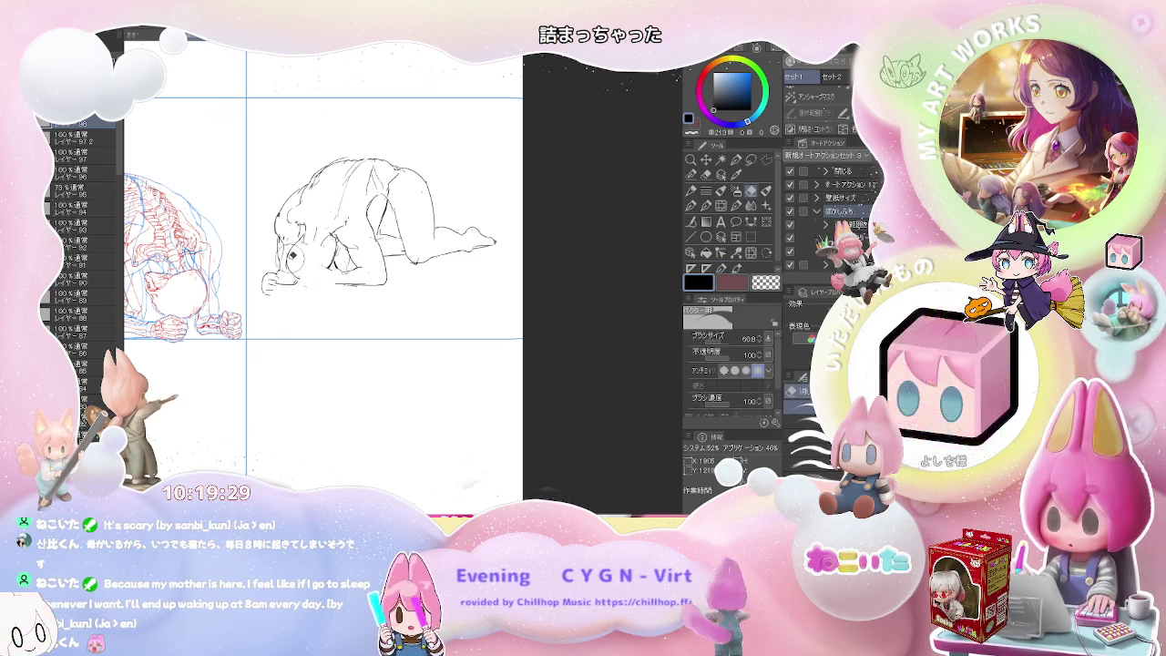
key("p")
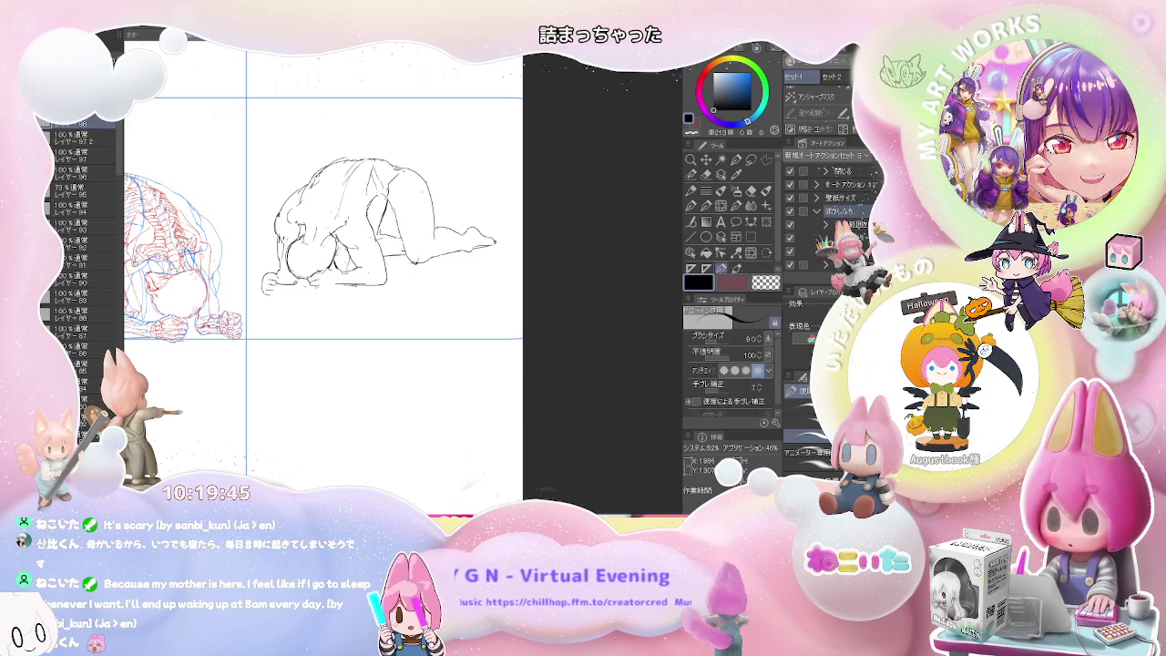
key("e")
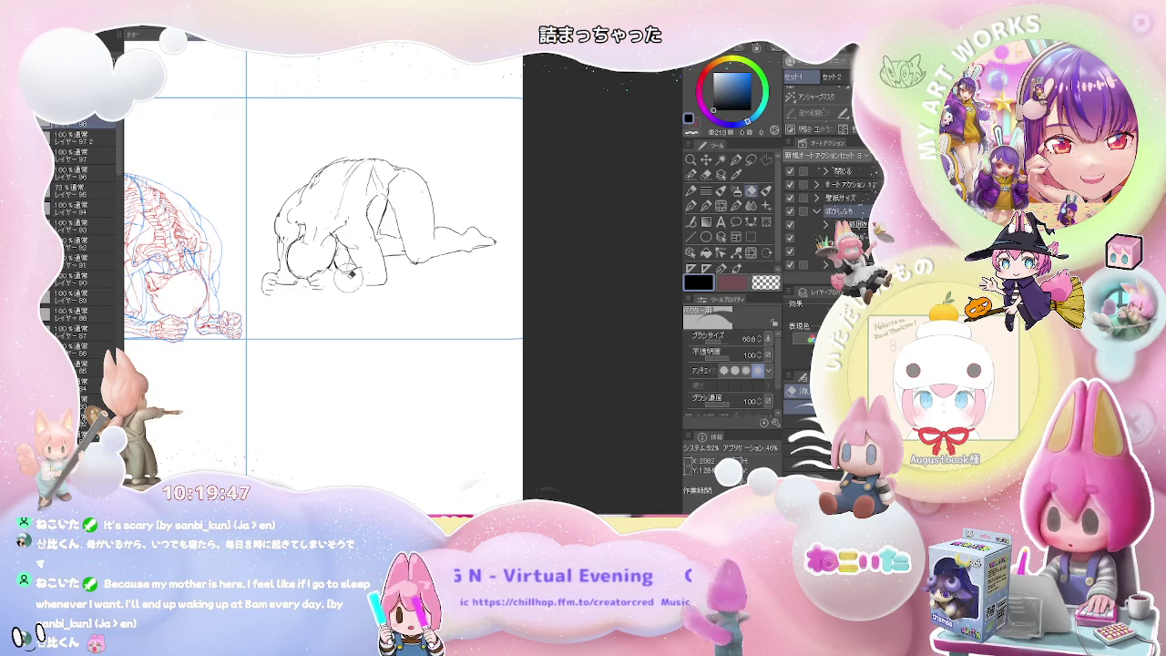
key("p")
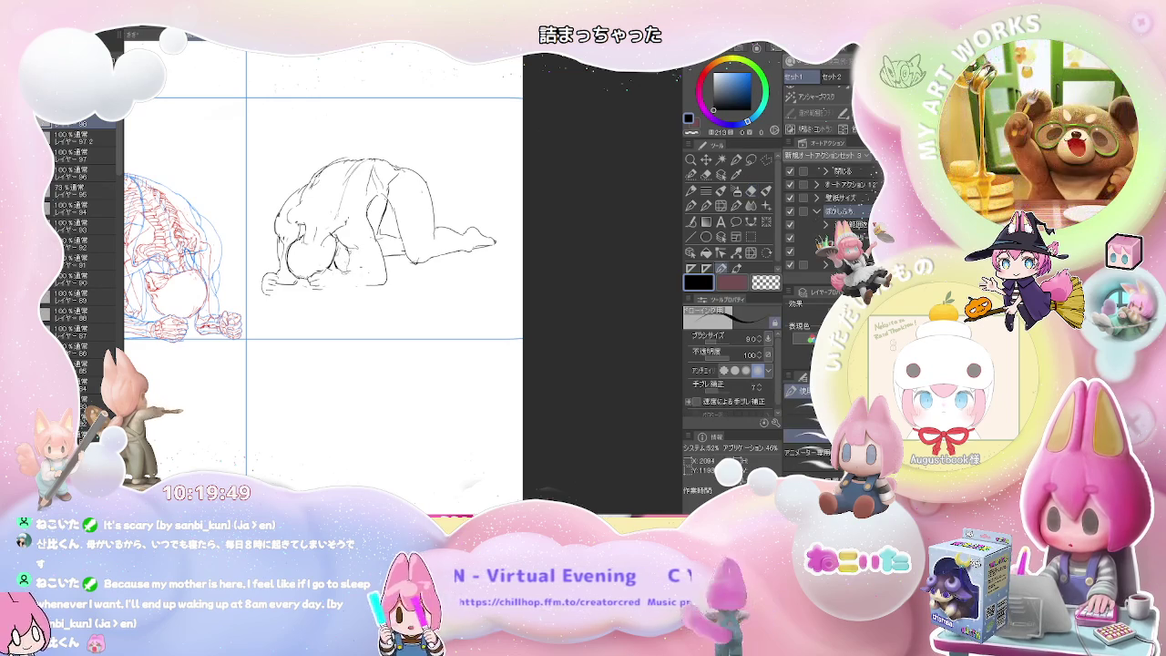
left_click_drag(353, 261, 360, 283)
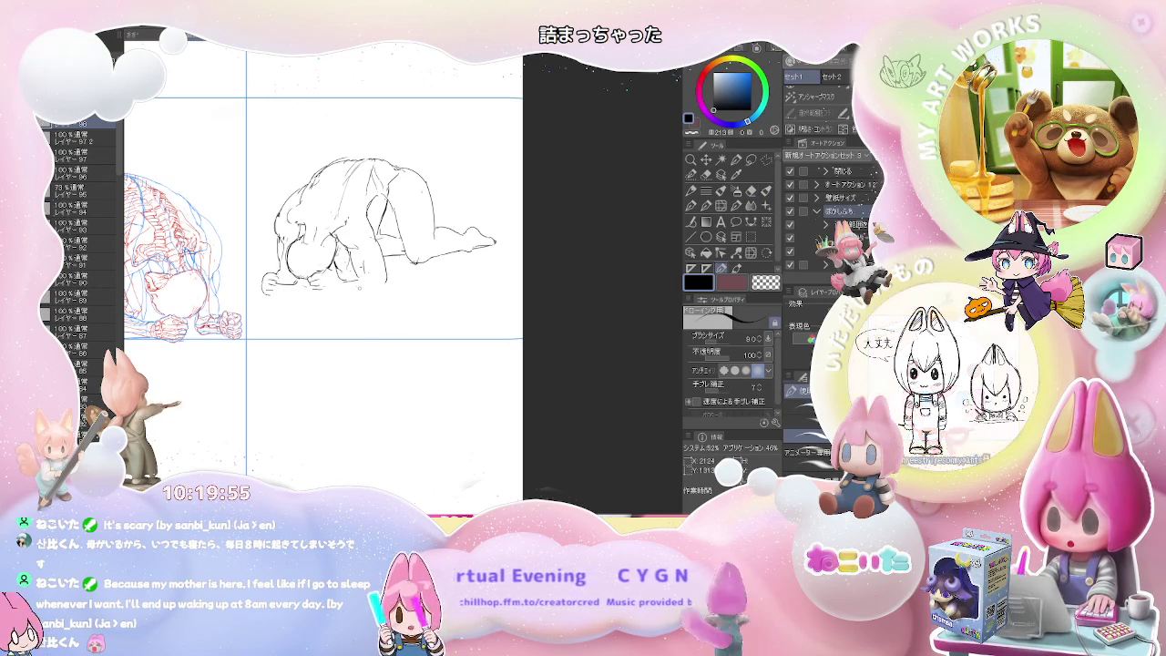
mouse_move(362, 266)
left_mouse_down()
mouse_move(339, 280)
mouse_move(363, 279)
left_mouse_up()
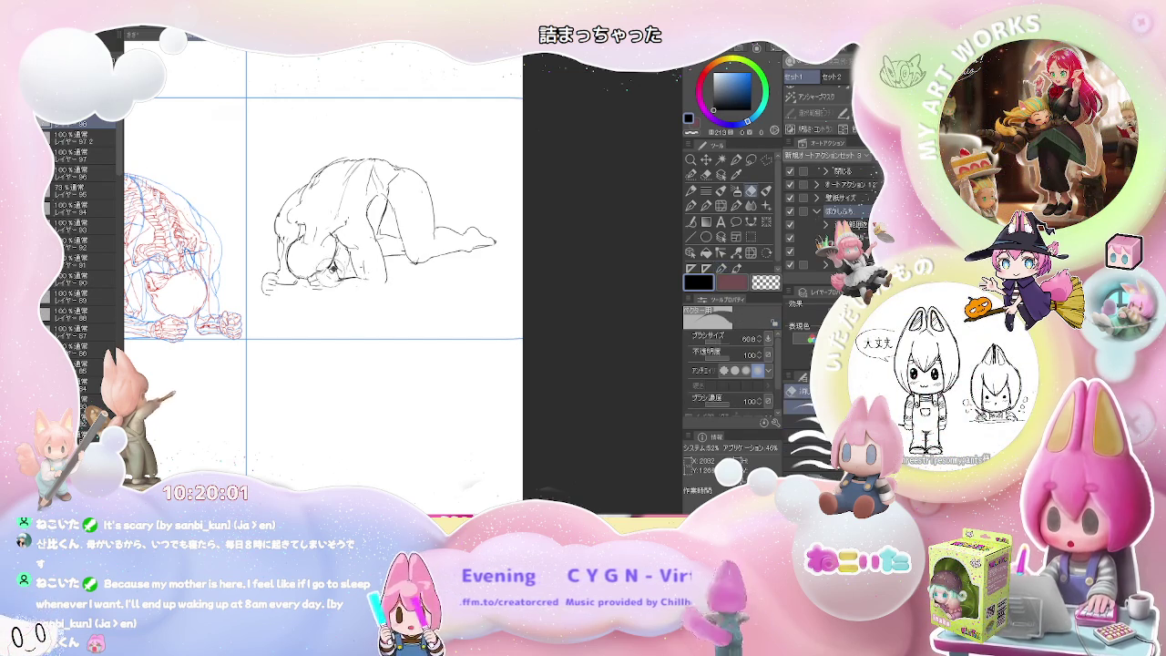
Step: Add a short stroke near the figure's feet and rework the lines around its head
key("e")
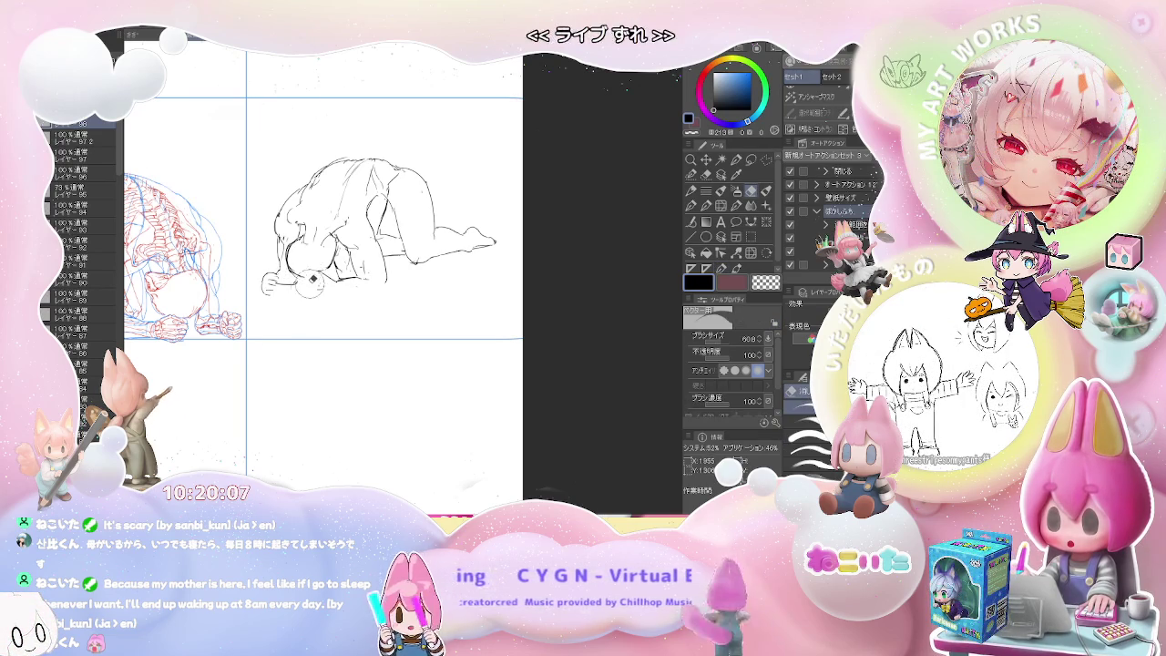
key("p")
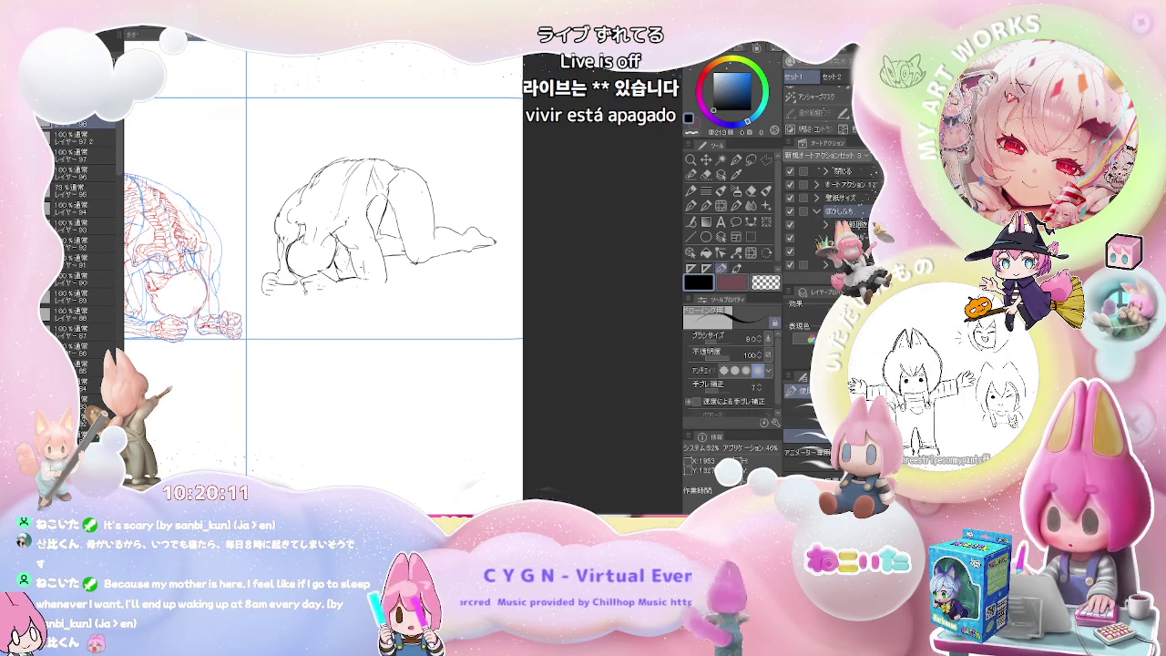
left_click_drag(335, 291, 364, 293)
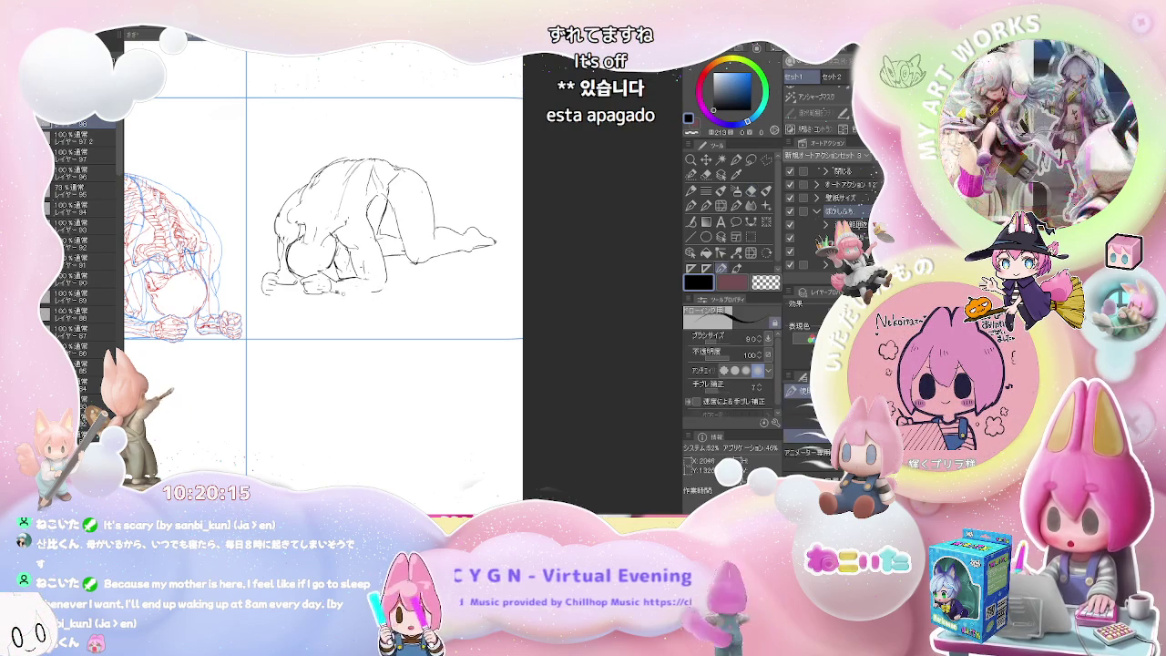
key("e")
left_click_drag(342, 250, 319, 219)
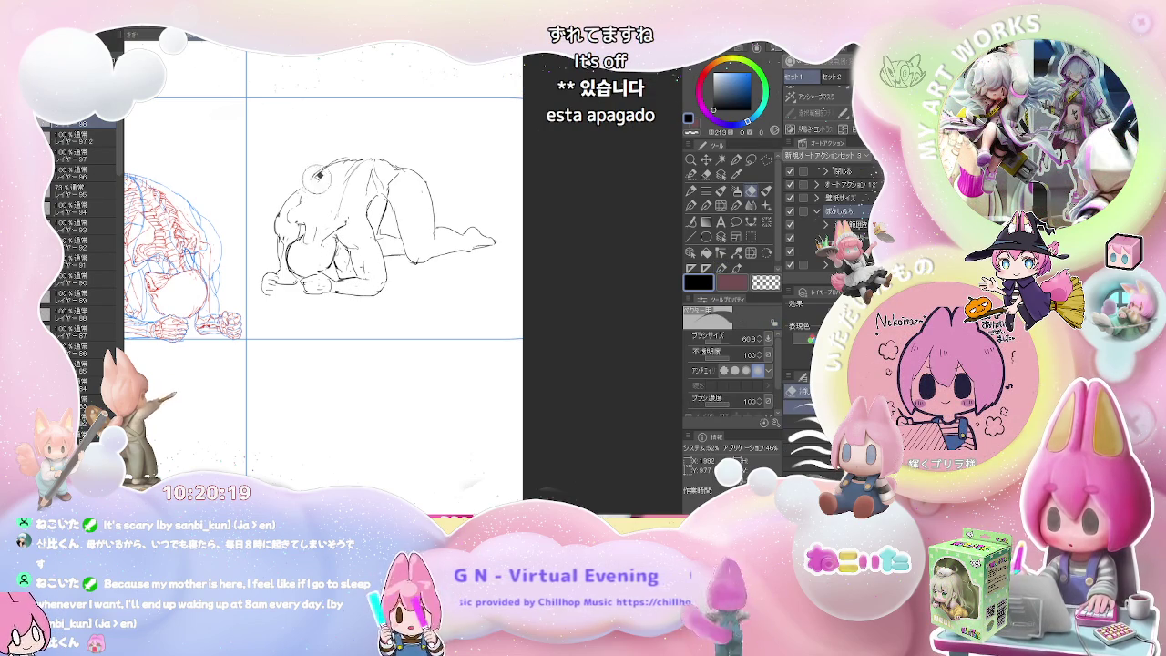
key("p")
scroll(446, 165, "down", 1)
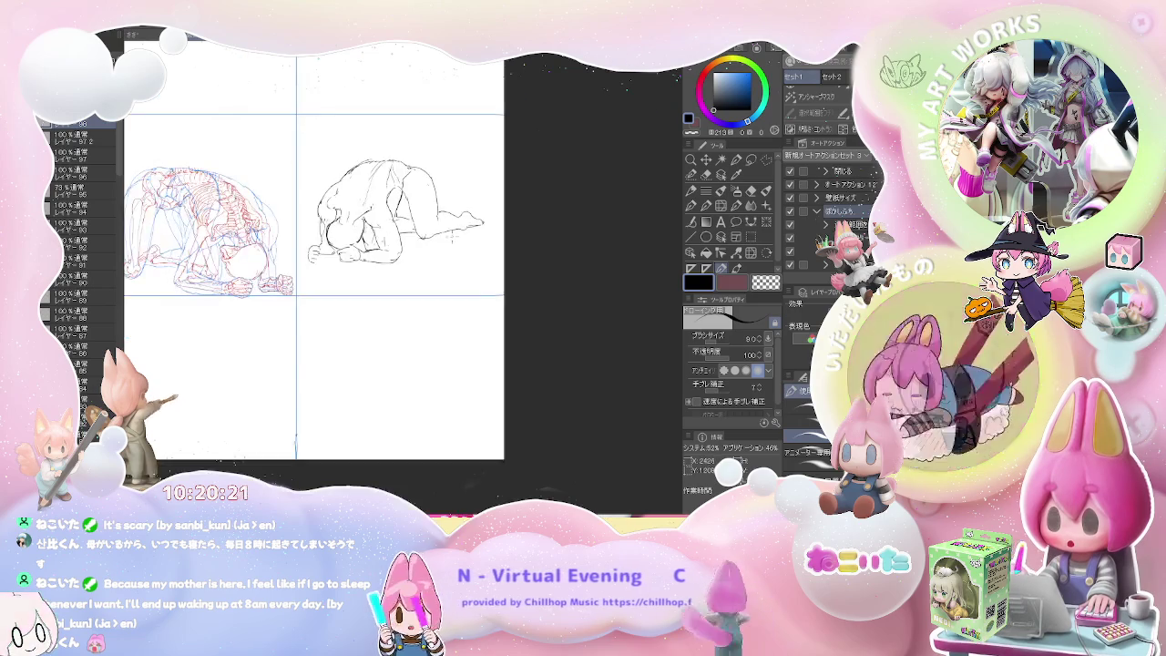
Step: Add a short line to the first crouching sketch and extend its foot at the right
left_click_drag(423, 238, 371, 235)
key("e")
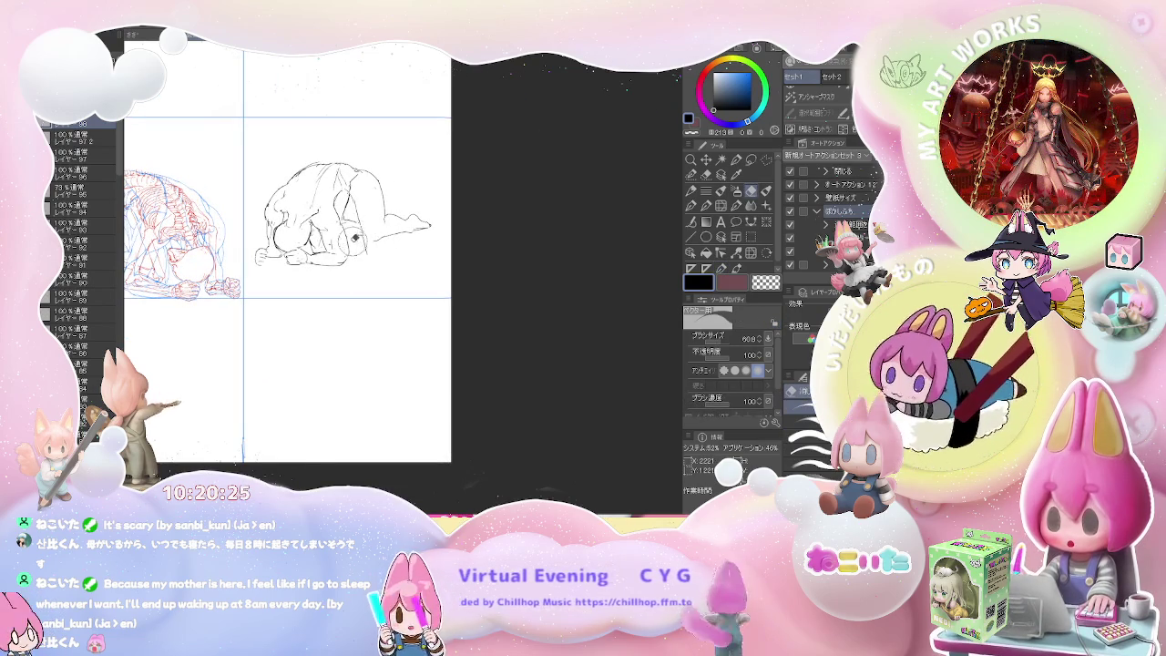
key("p")
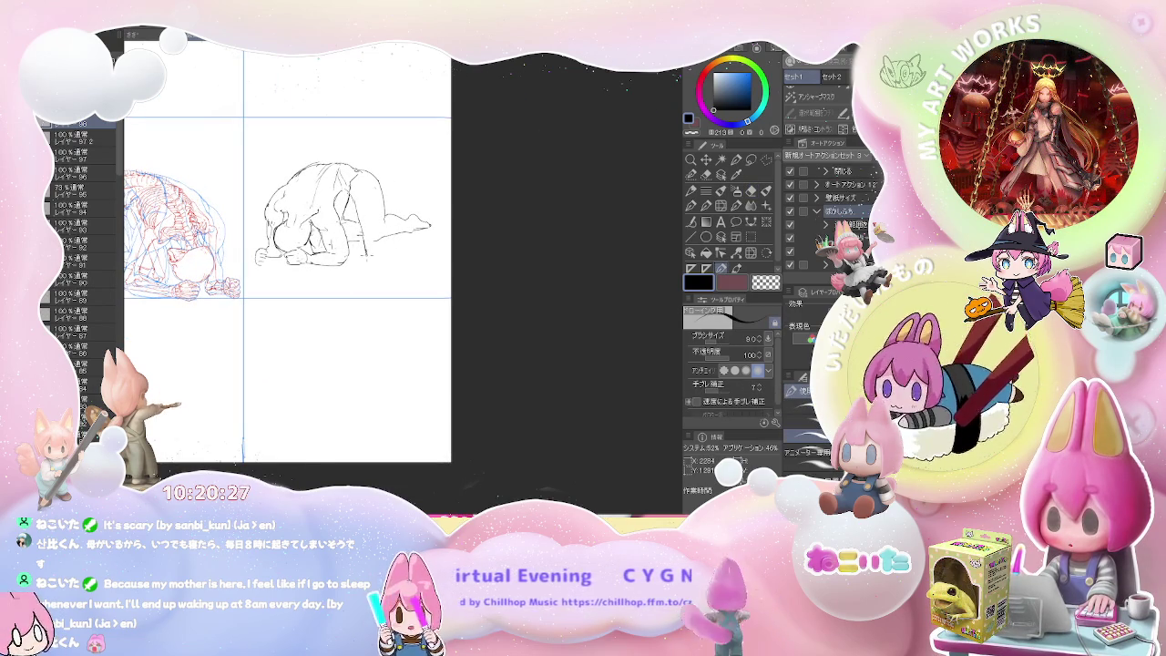
mouse_move(392, 247)
left_mouse_down()
mouse_move(411, 242)
mouse_move(401, 237)
left_mouse_up()
key("e")
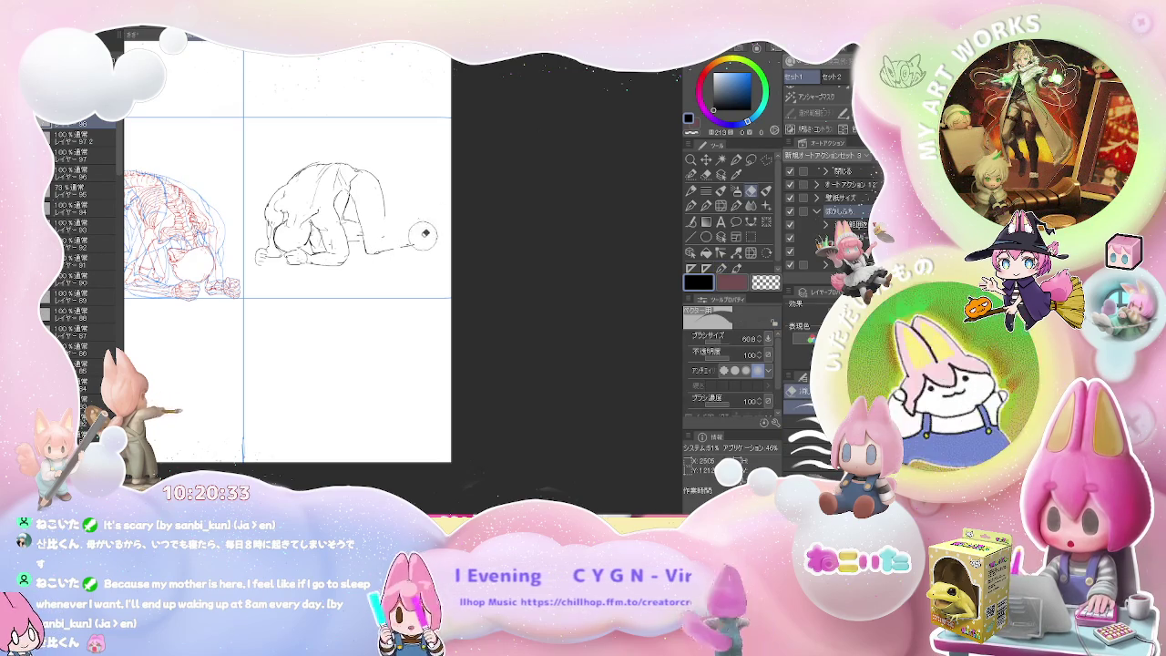
key("p")
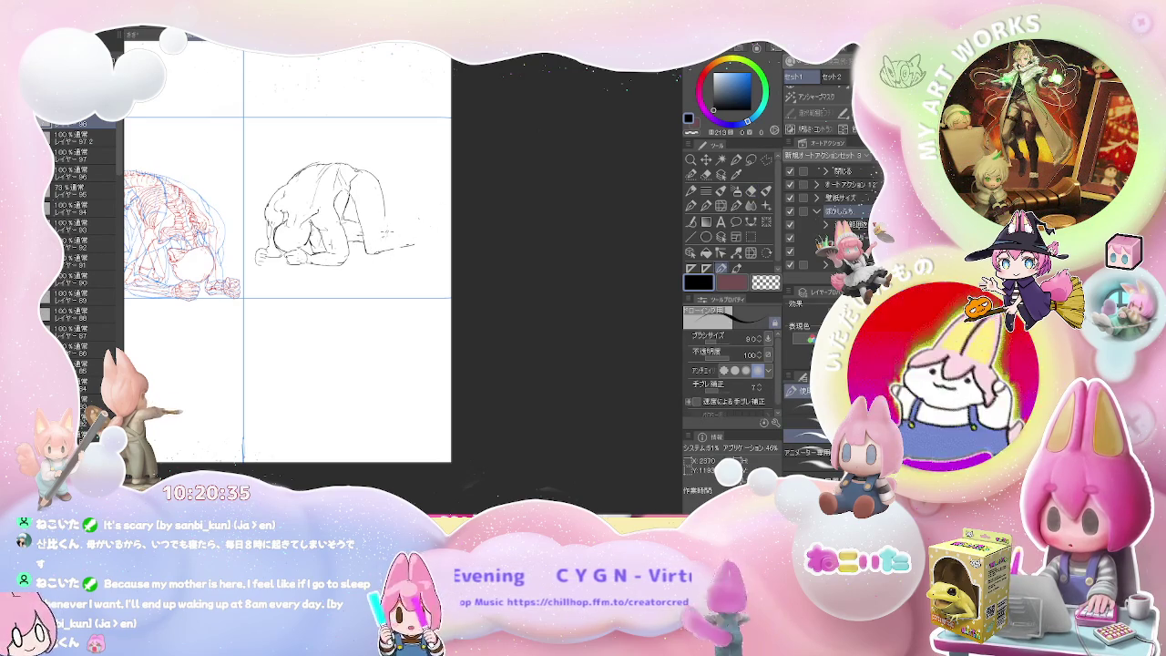
key("e")
key("p")
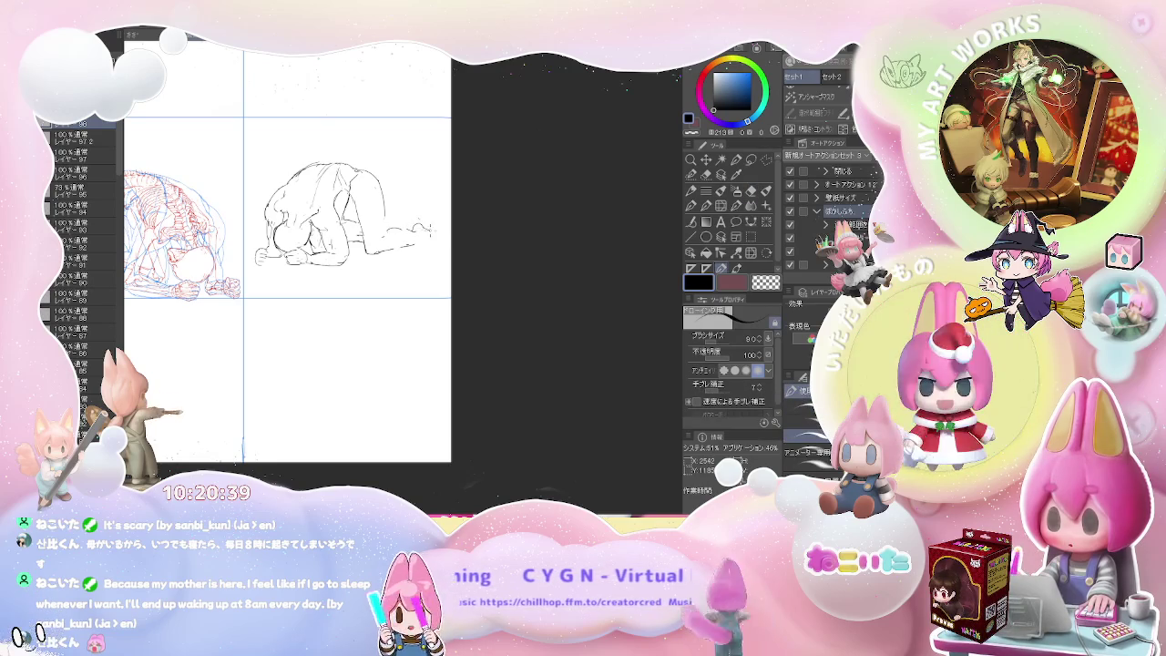
mouse_move(431, 227)
left_mouse_down()
mouse_move(444, 238)
mouse_move(422, 239)
left_mouse_up()
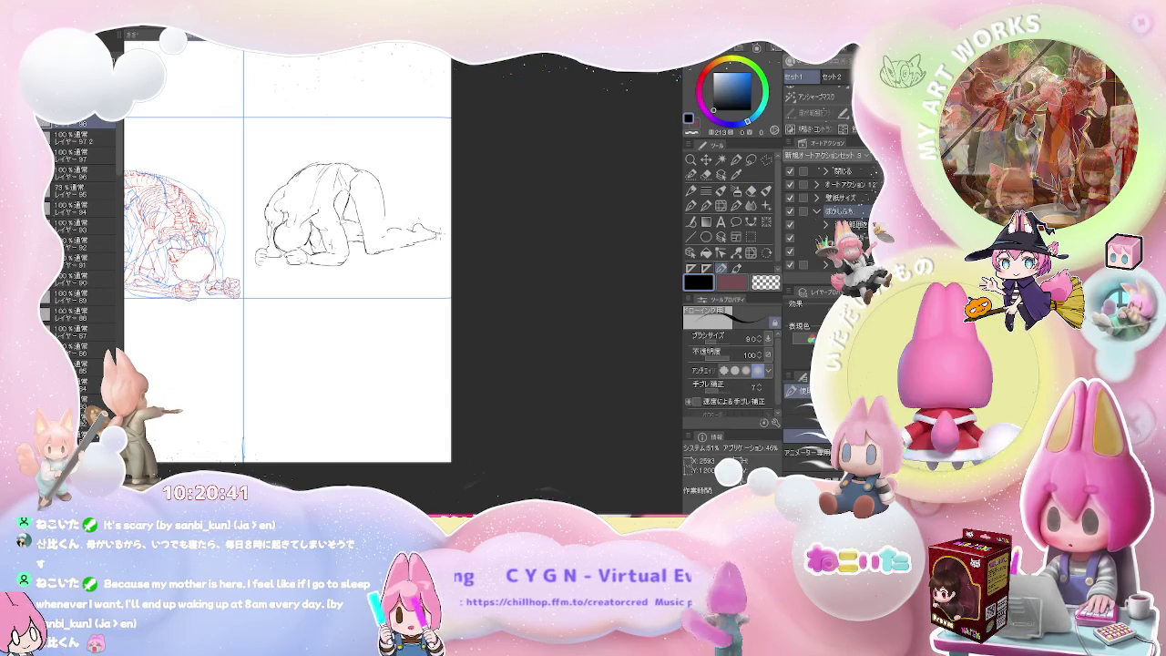
Step: Erase and redraw rough lines on the crouching sketch to refine its contour
key("e")
key("p")
key("e")
key("p")
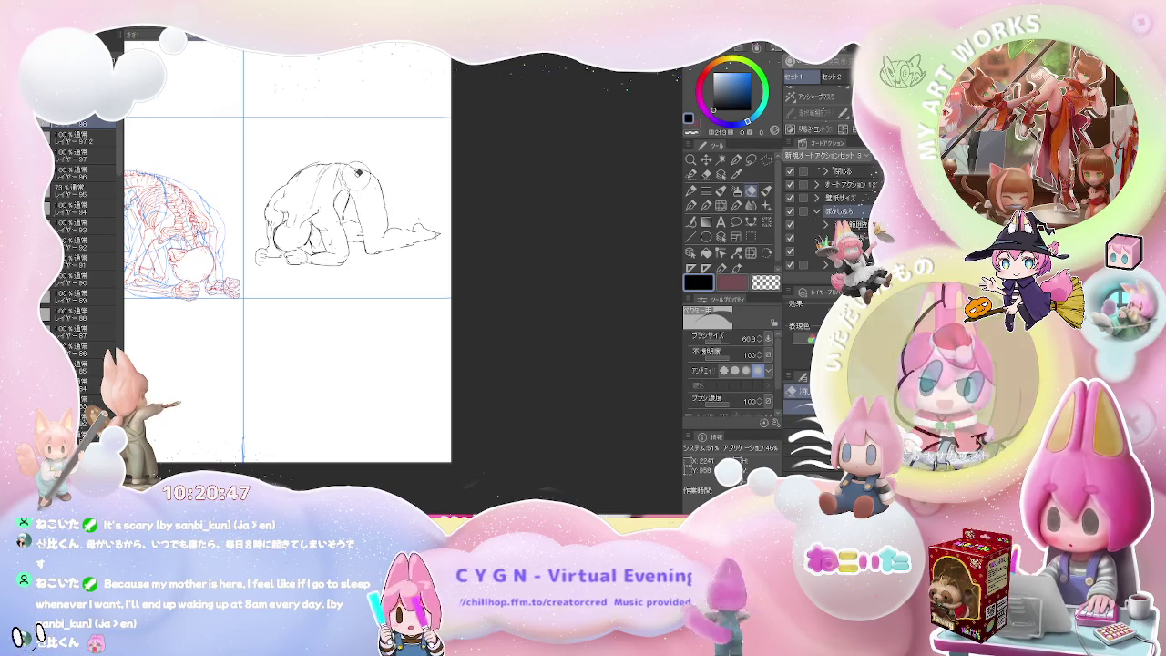
key("e")
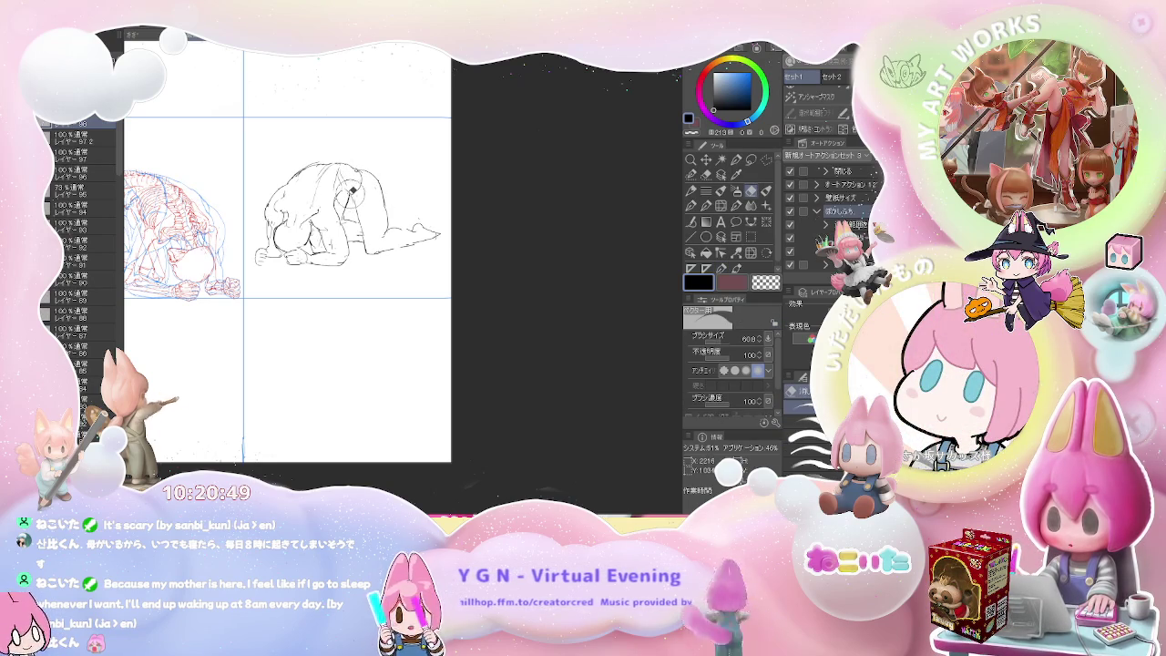
key("p")
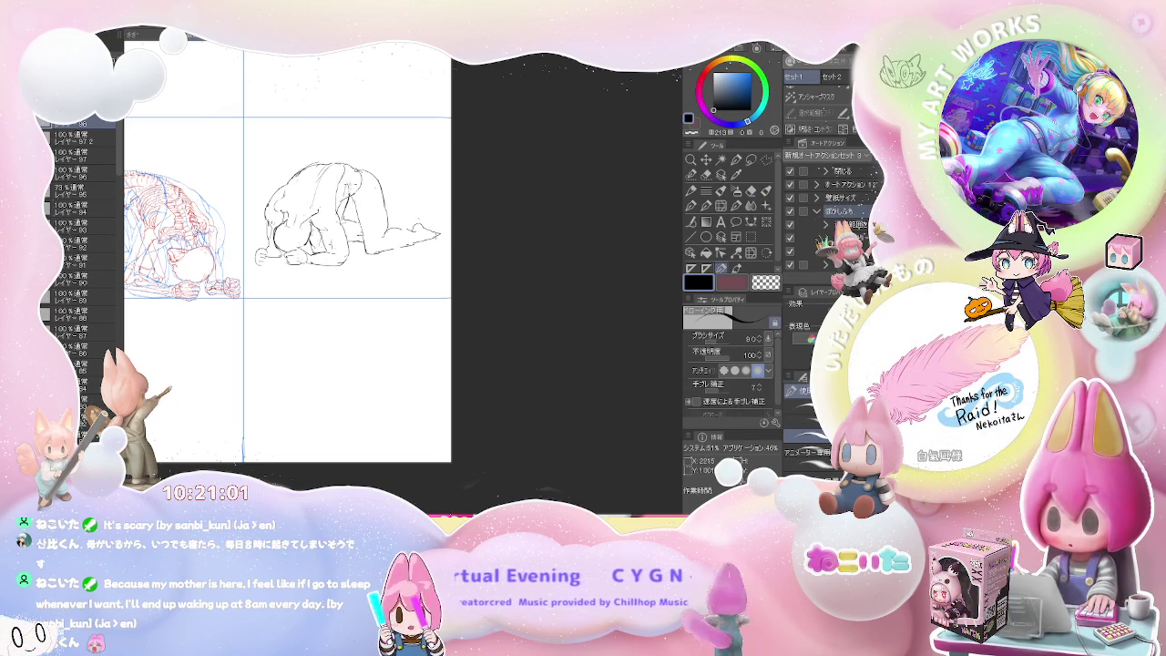
key("e")
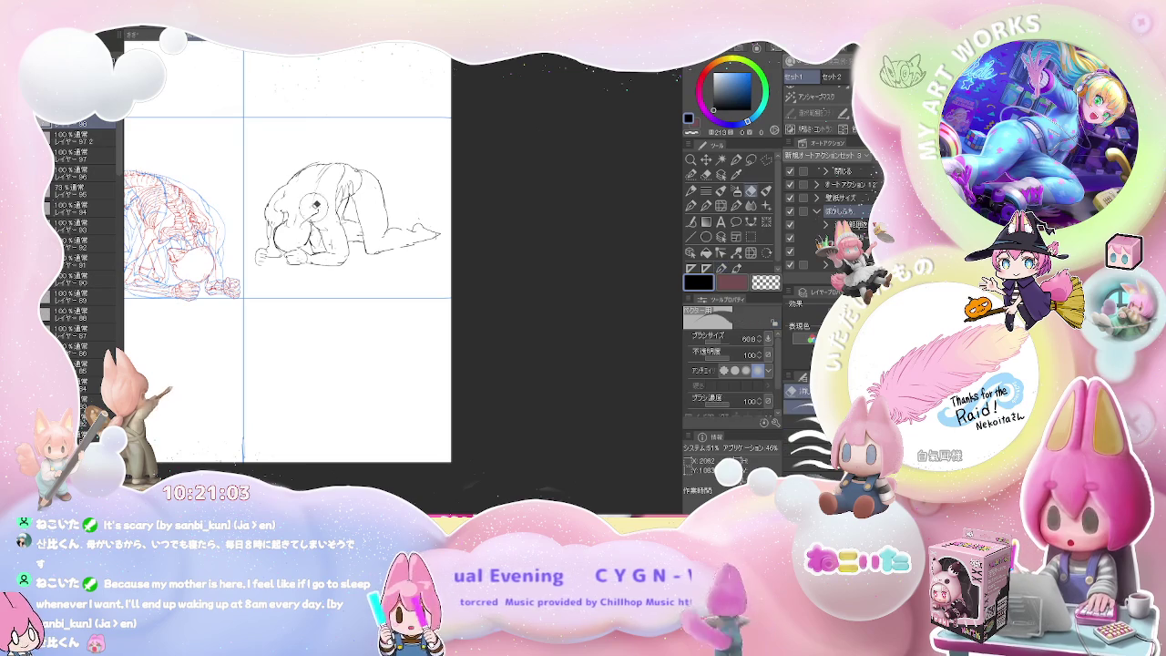
key("p")
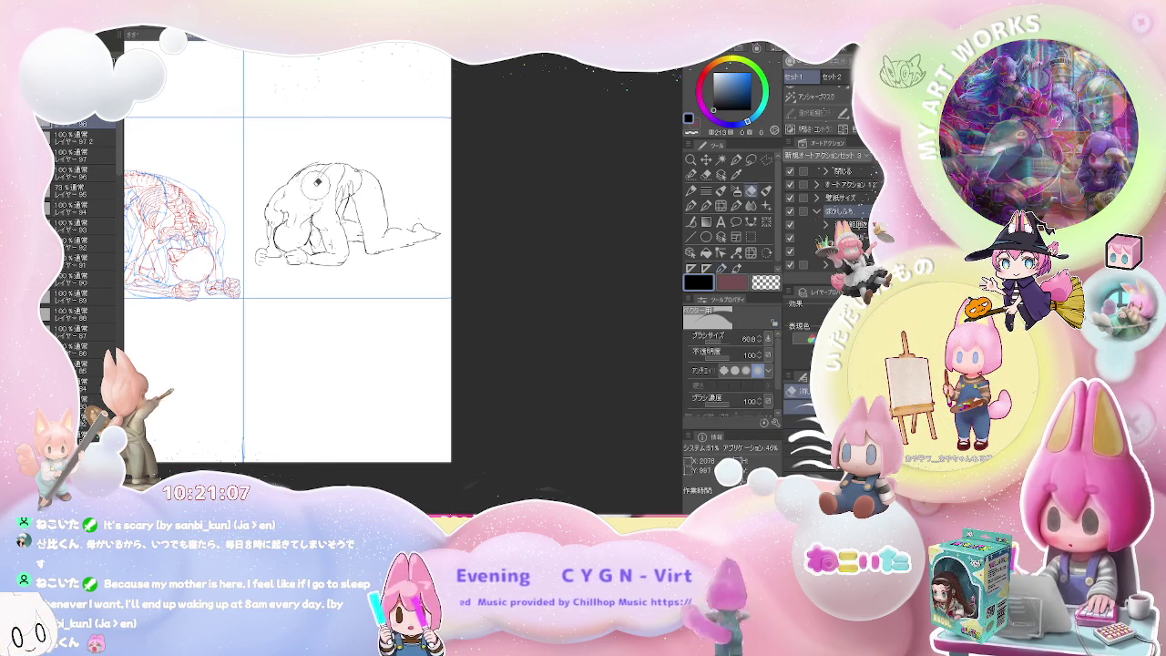
key("e")
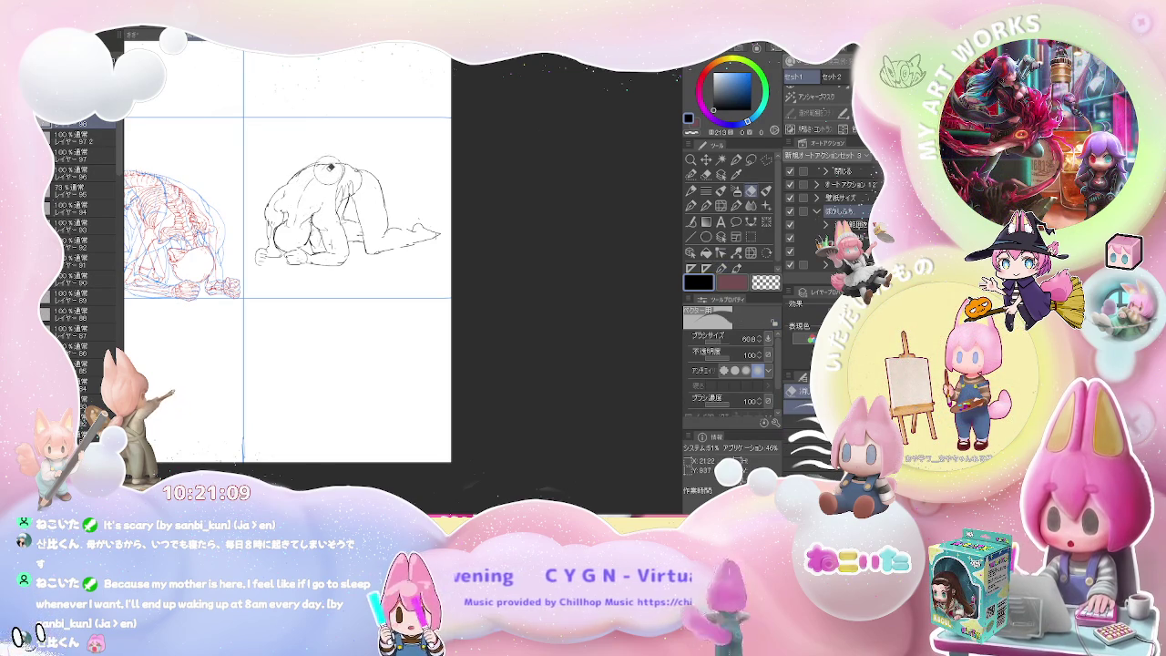
key("p")
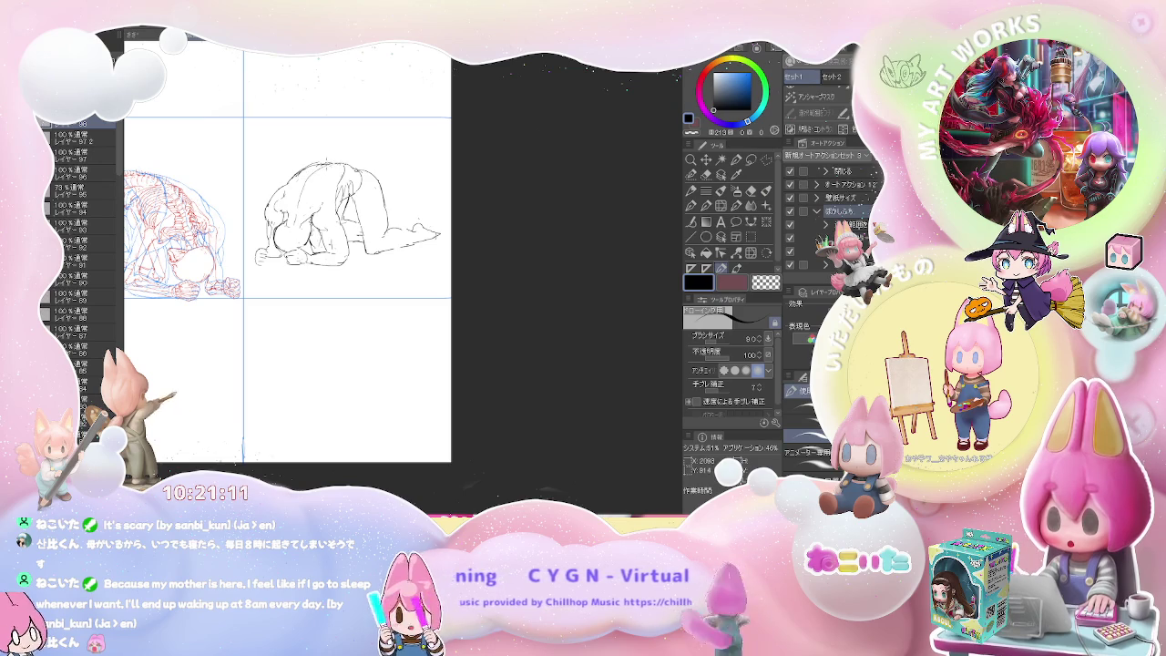
Step: Fix the bowed head of the first crouching sketch with eraser and pen touch-ups
scroll(364, 162, "down", 1)
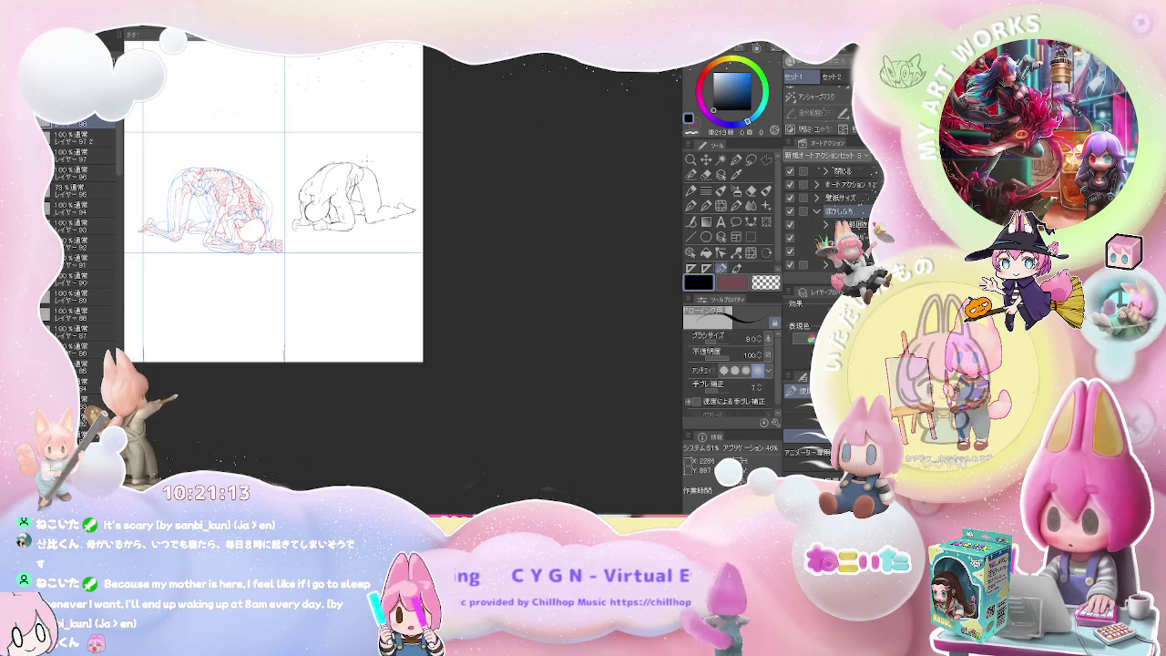
scroll(366, 162, "up", 2)
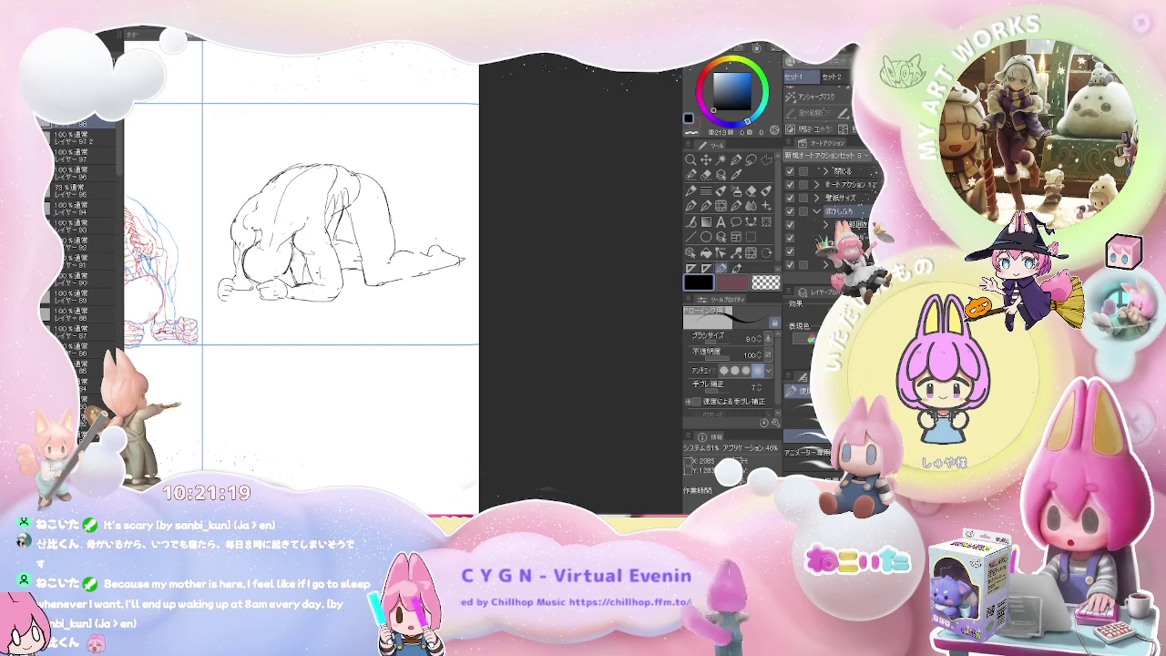
key("e")
key("p")
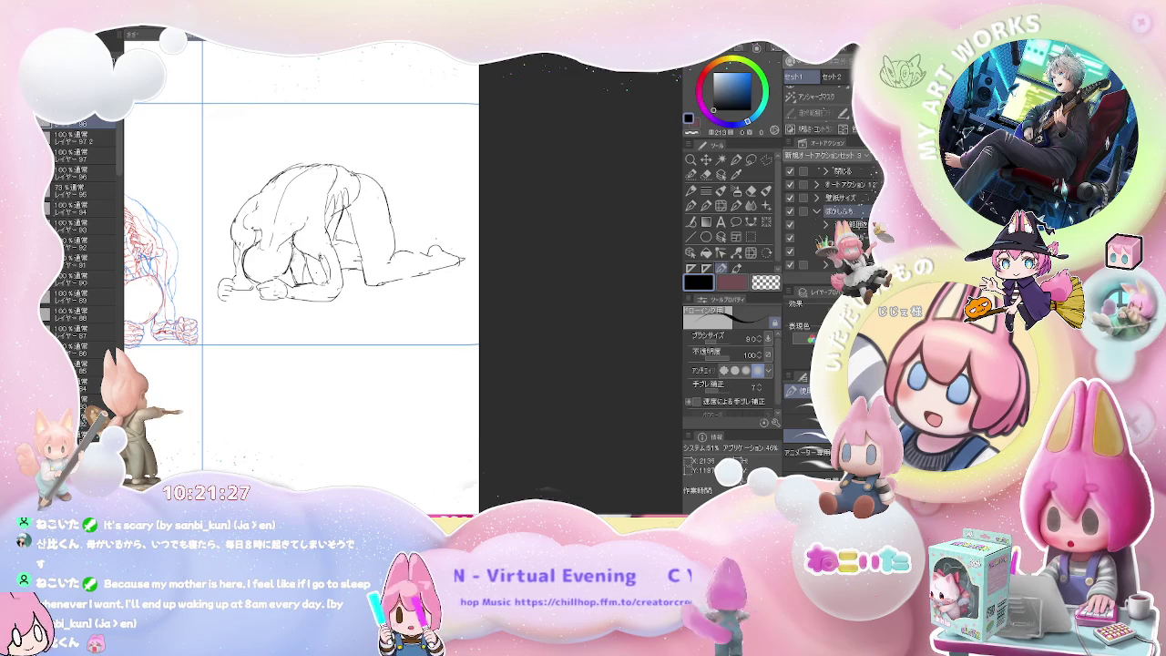
left_click_drag(301, 273, 317, 271)
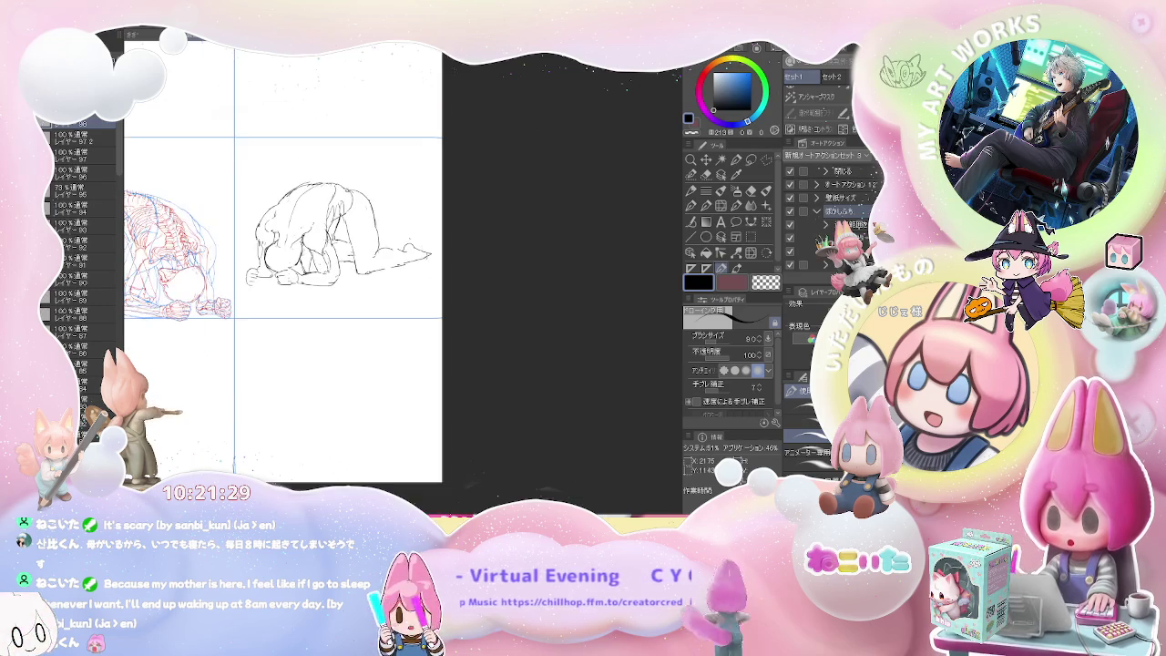
key("e")
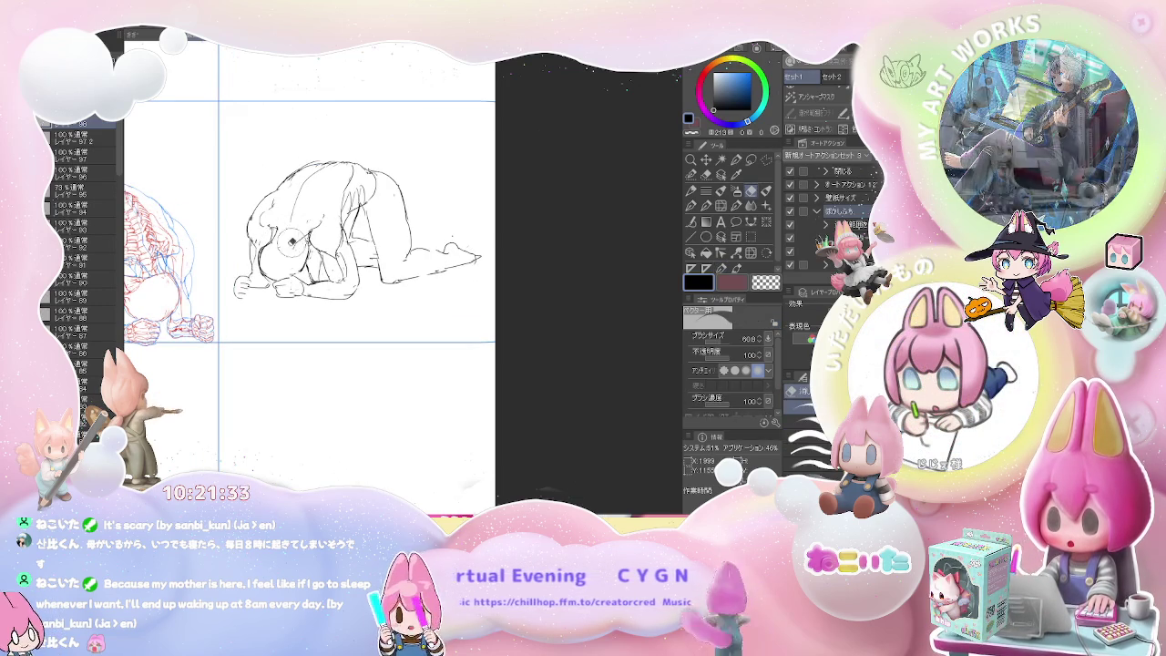
key("p")
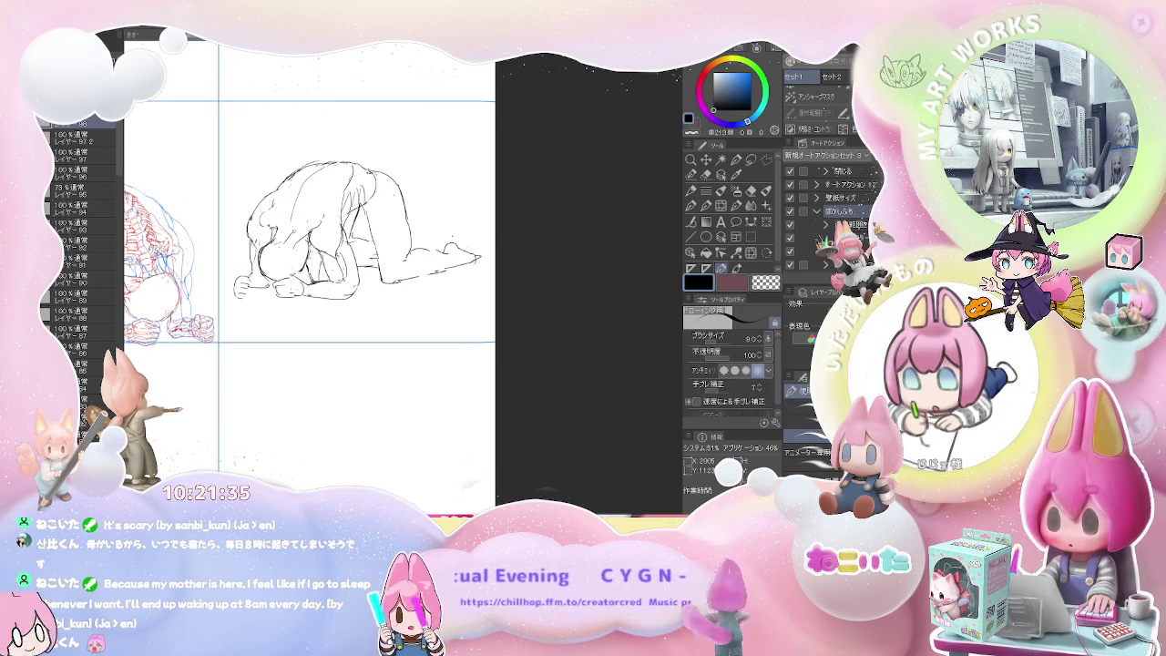
key("e")
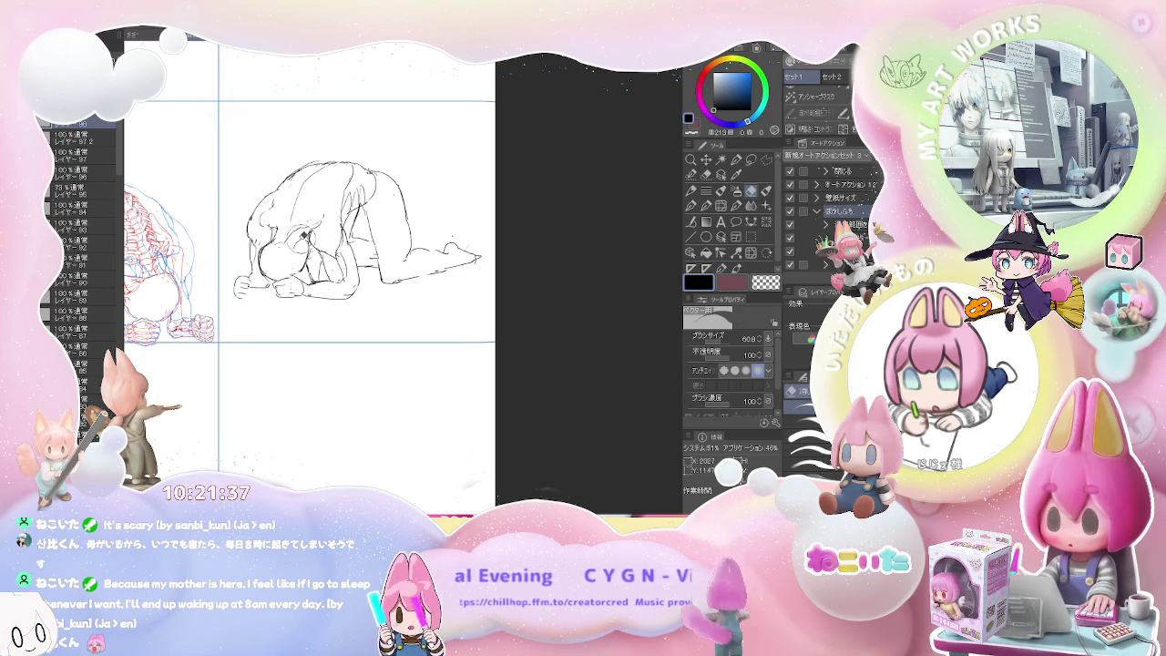
key("p")
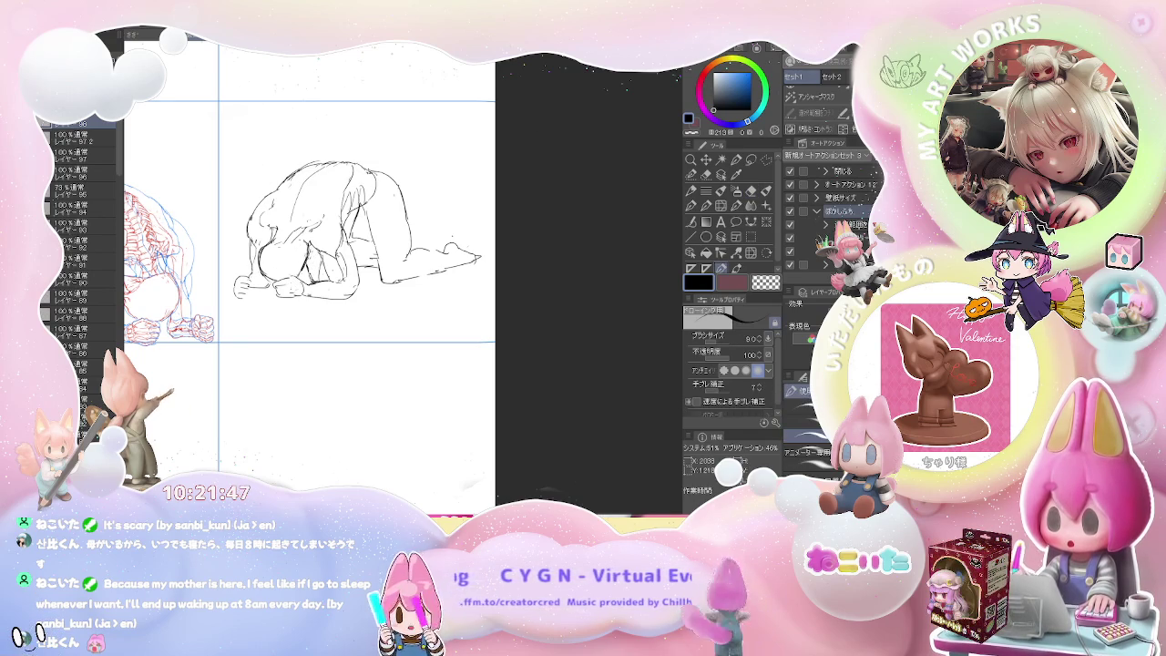
key("e")
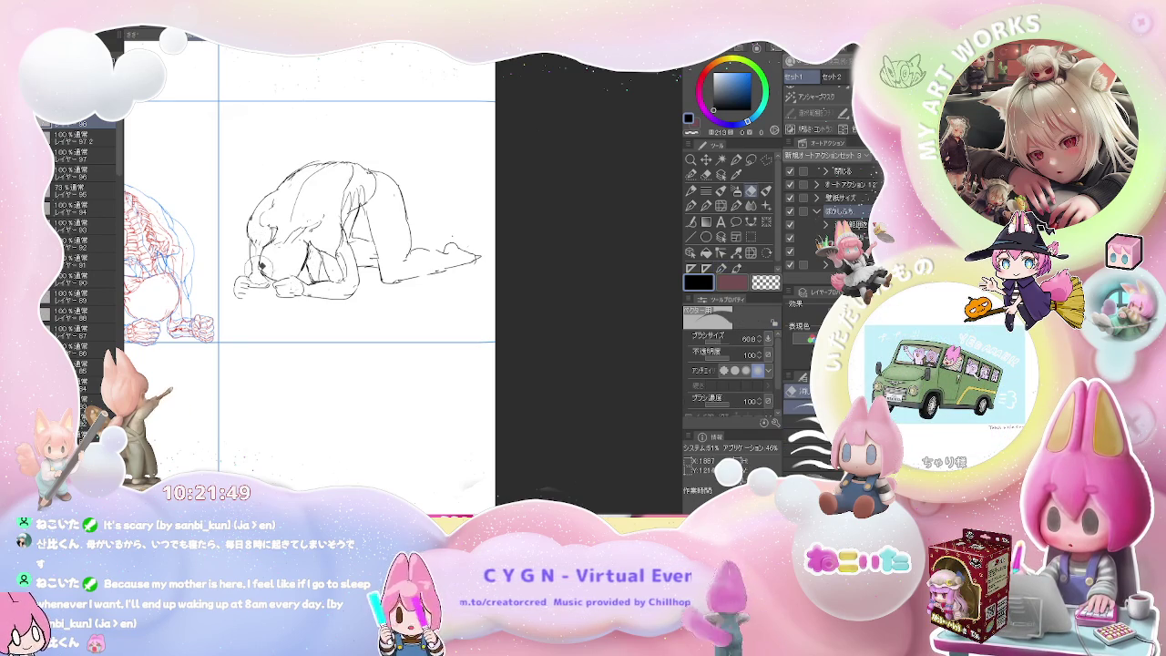
key("p")
Step: Zoom out to compare the finished sketch with the skeleton, then pan to the empty left cell
key("ctrl+minus")
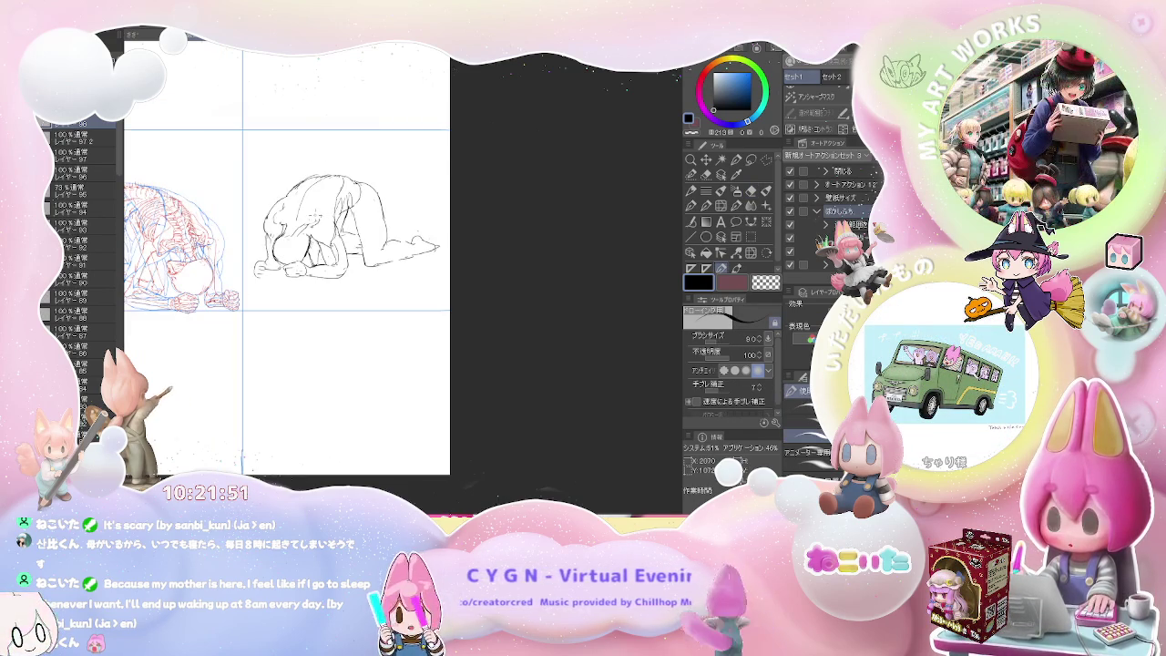
key("ctrl+minus")
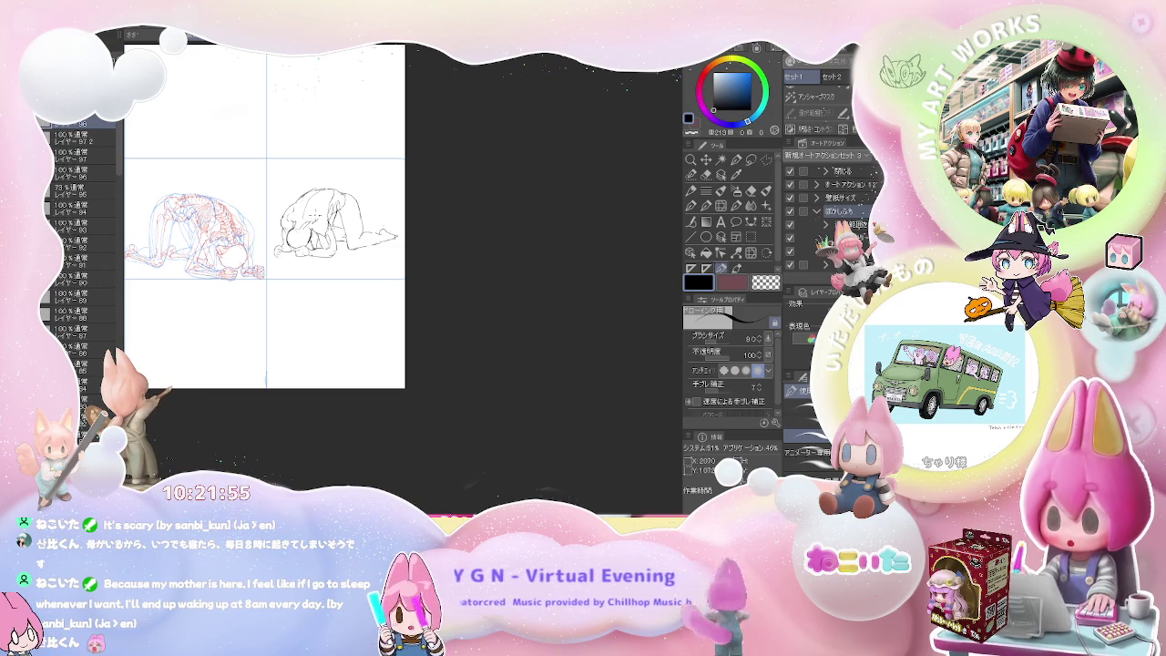
key("ctrl+plus")
key("ctrl+plus")
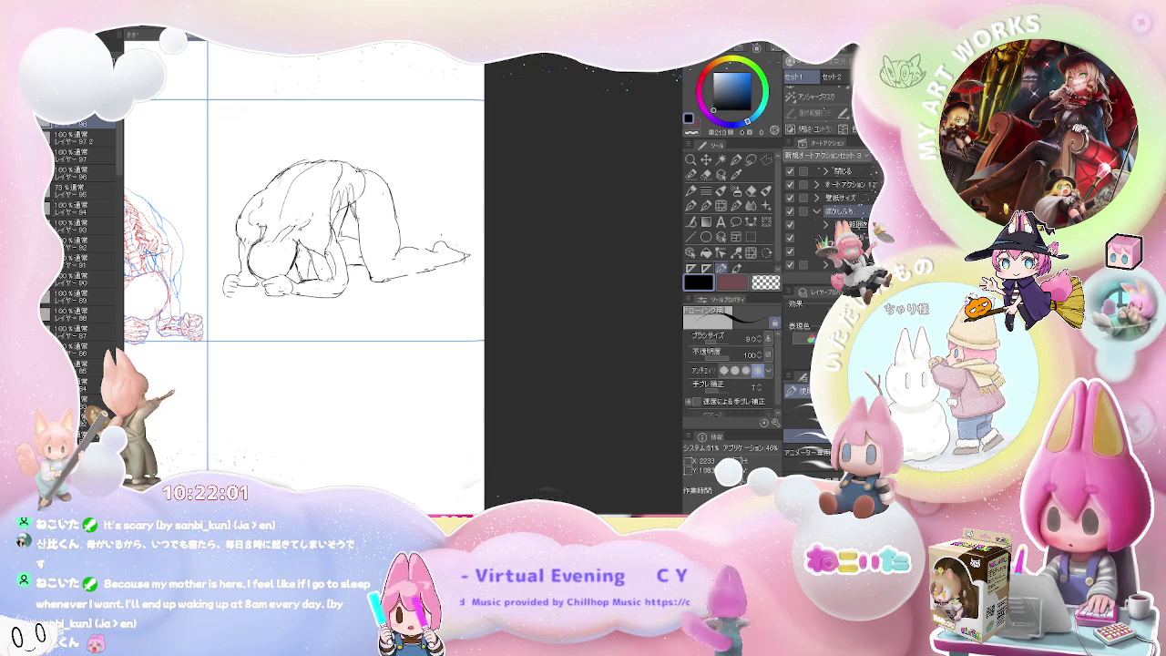
key("ctrl+minus")
key("ctrl+minus")
key("ctrl+minus")
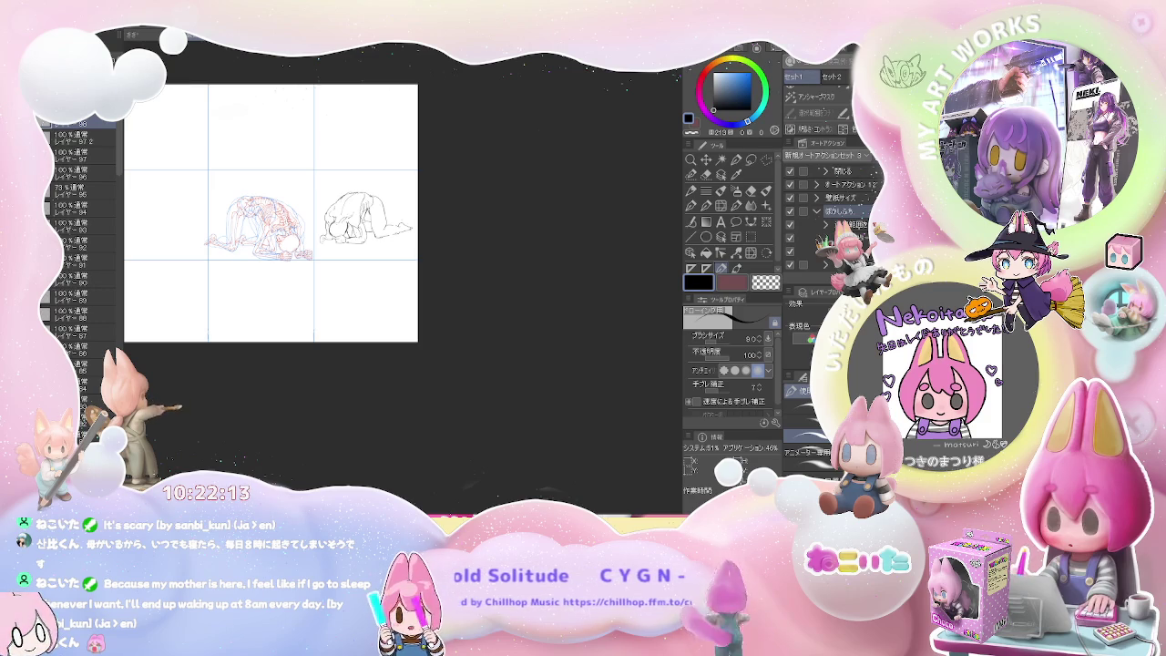
left_click_drag(273, 218, 428, 238)
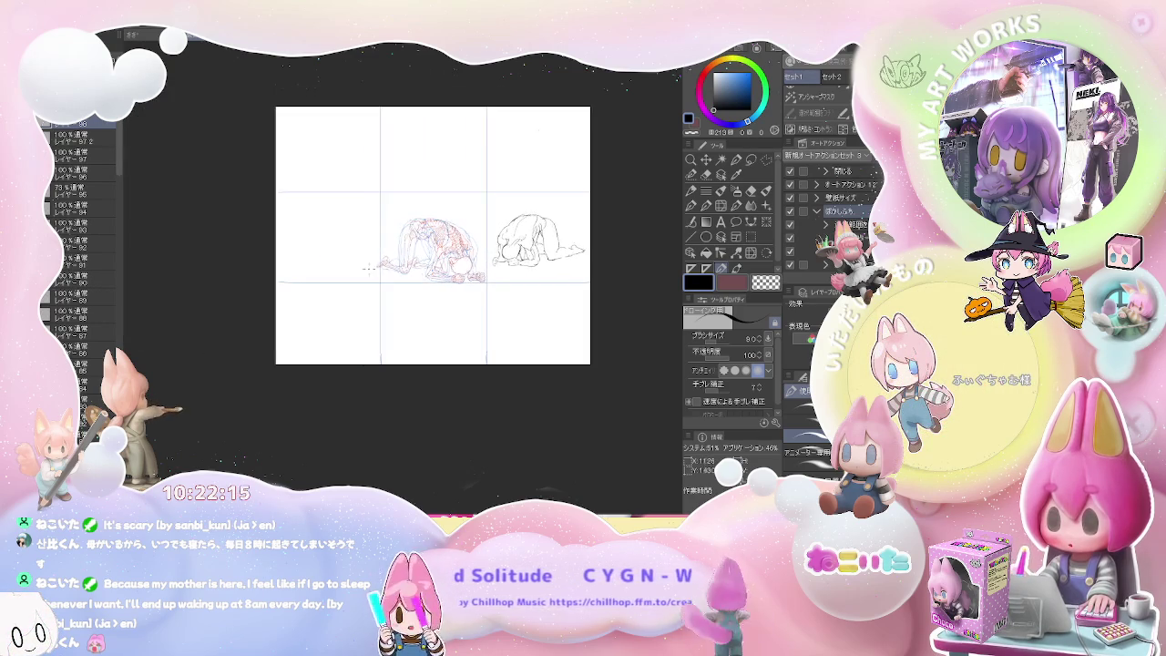
Step: Draw the new figure's curved hip line, lower leg and foot in black
scroll(282, 221, "up", 2)
scroll(283, 221, "up", 2)
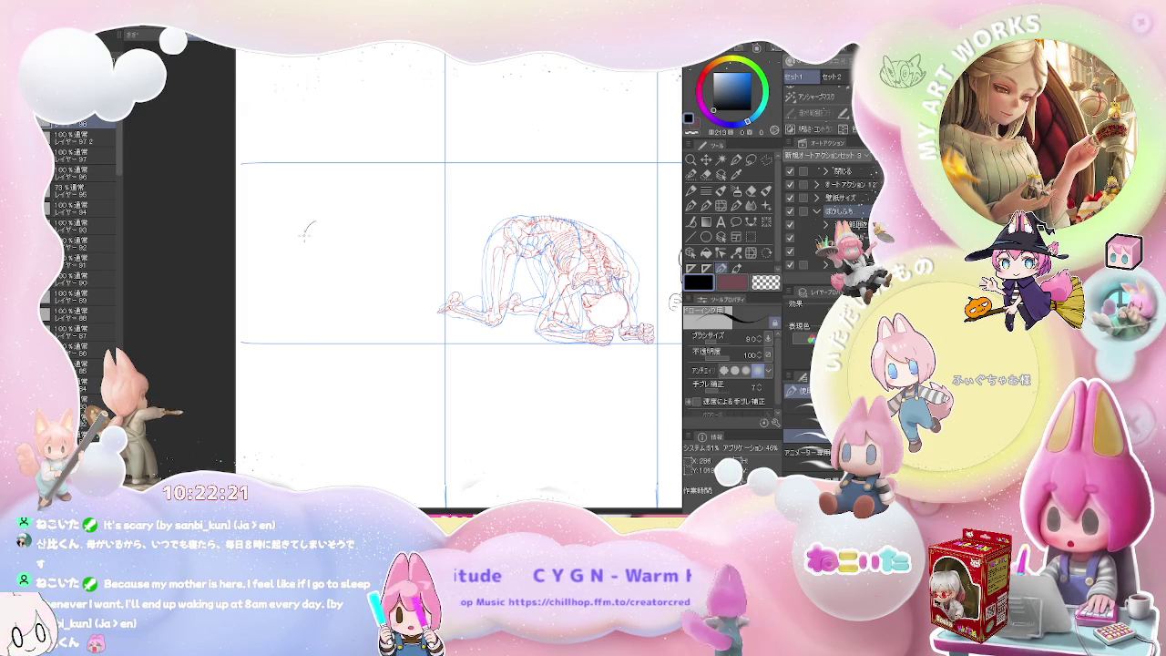
mouse_move(316, 220)
left_mouse_down()
mouse_move(304, 231)
mouse_move(305, 278)
left_mouse_up()
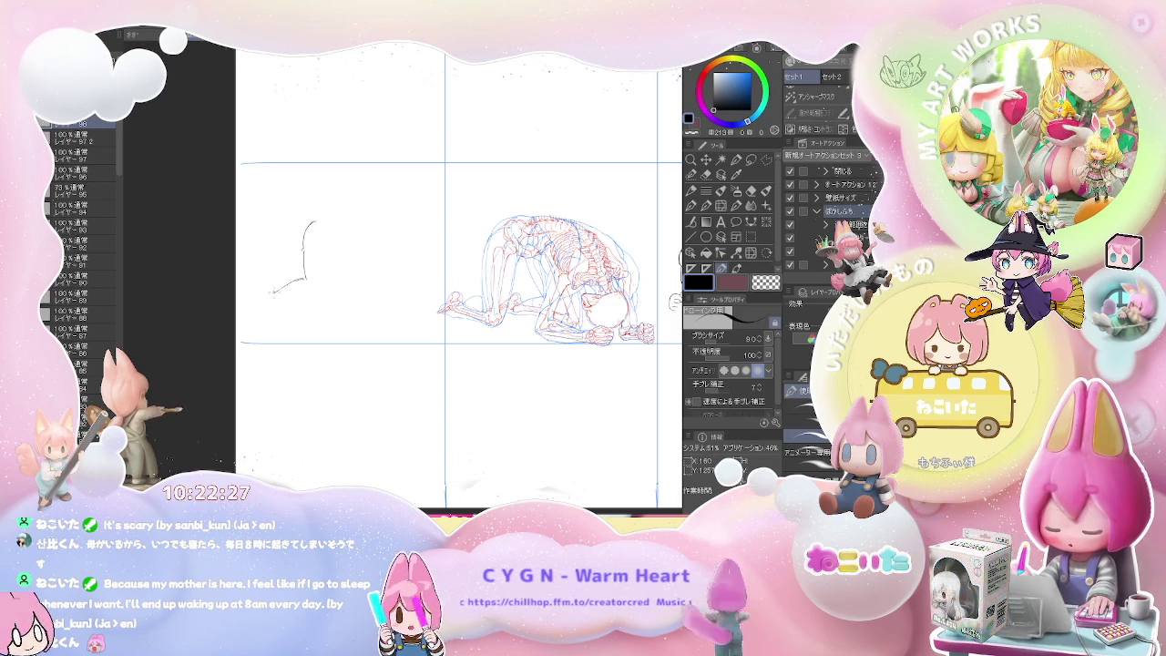
left_click_drag(264, 287, 245, 295)
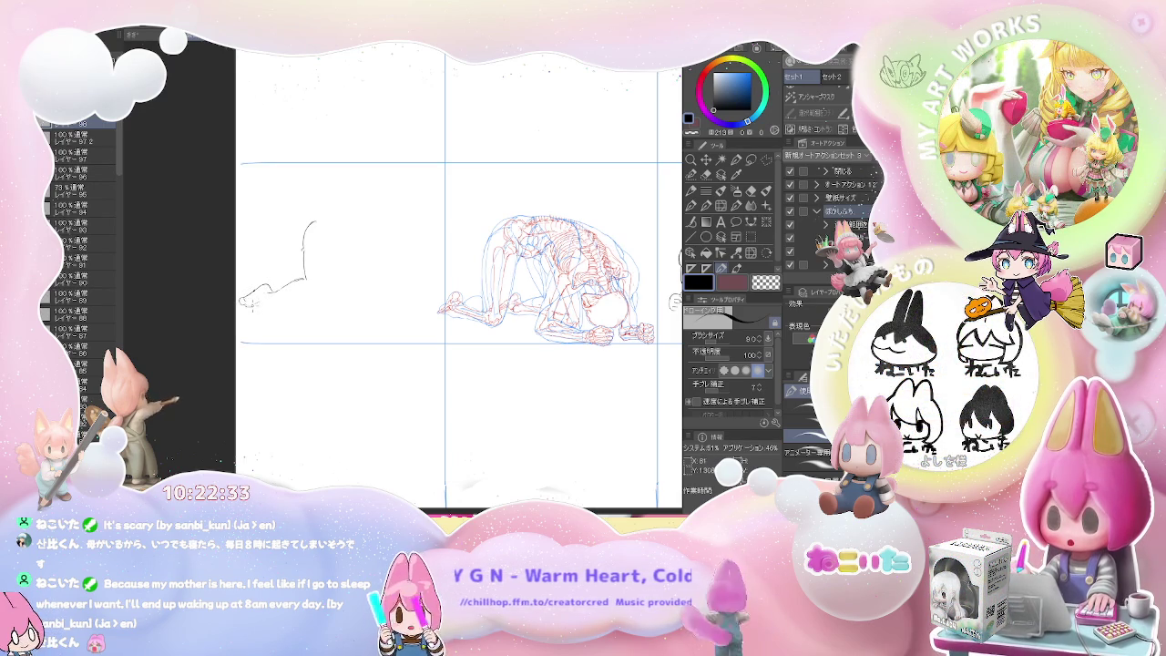
left_click_drag(246, 304, 242, 314)
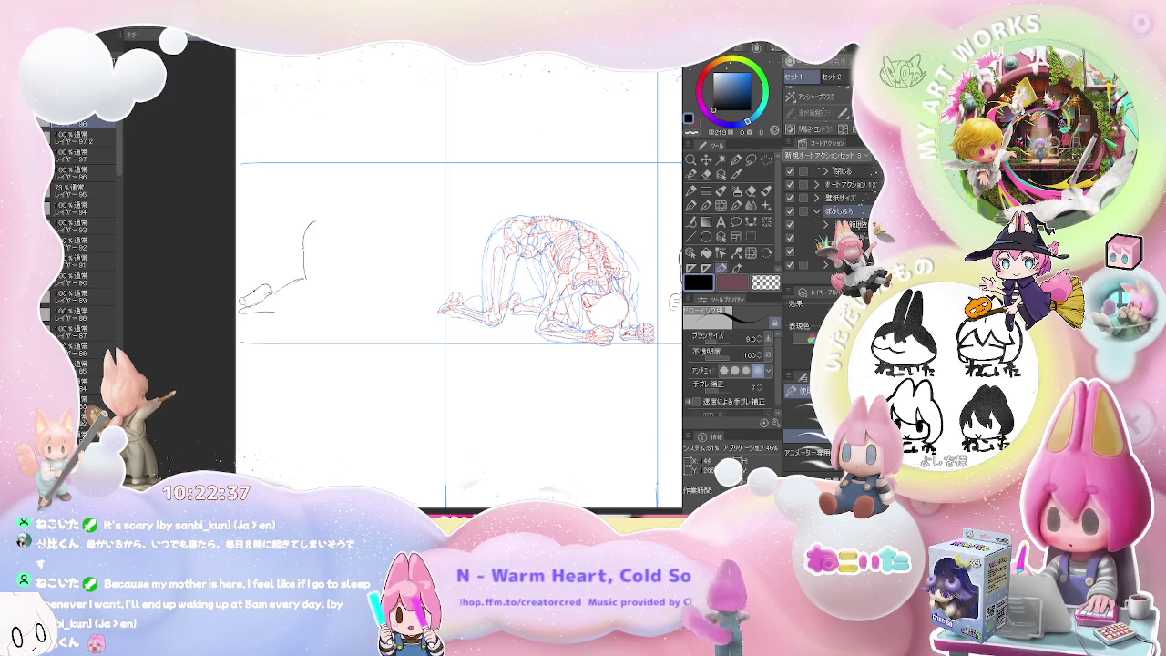
left_click_drag(286, 299, 314, 289)
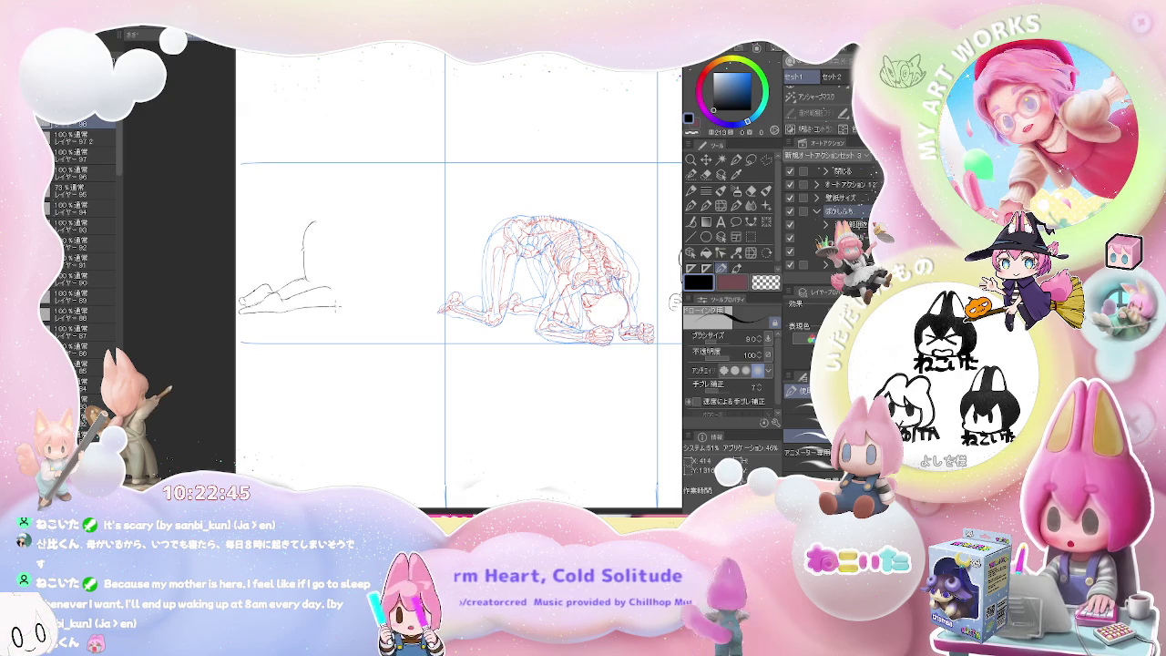
Step: Outline the raised knee and thigh, then draw the back line rightward from the hip
left_click_drag(339, 307, 359, 235)
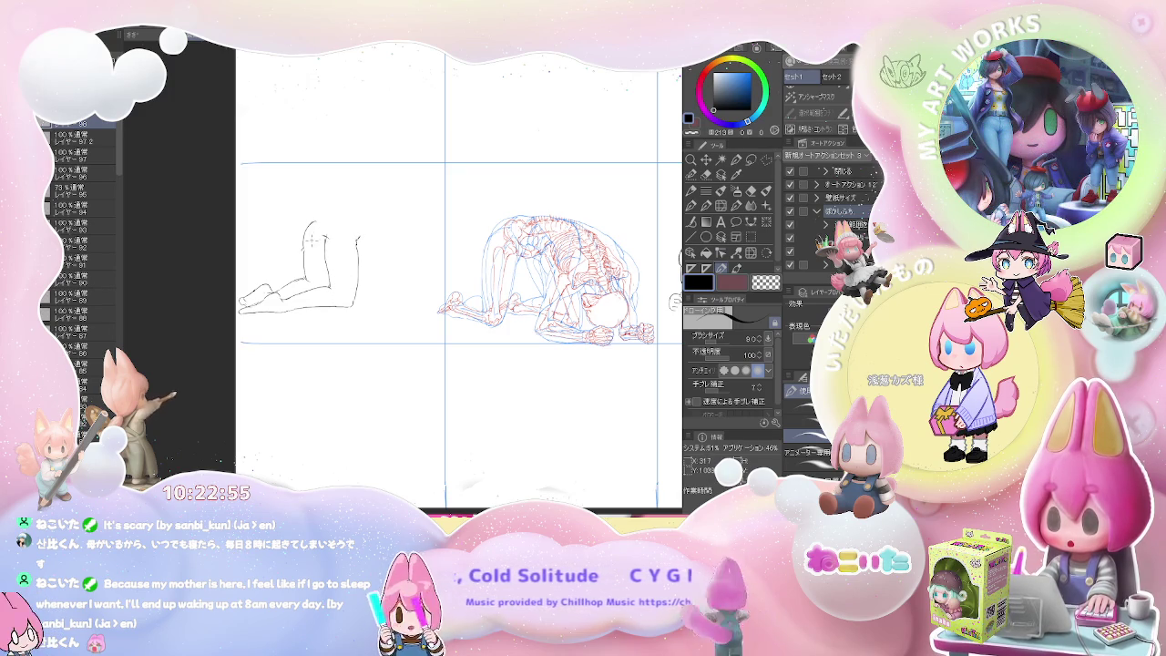
left_click_drag(316, 235, 344, 216)
key("e")
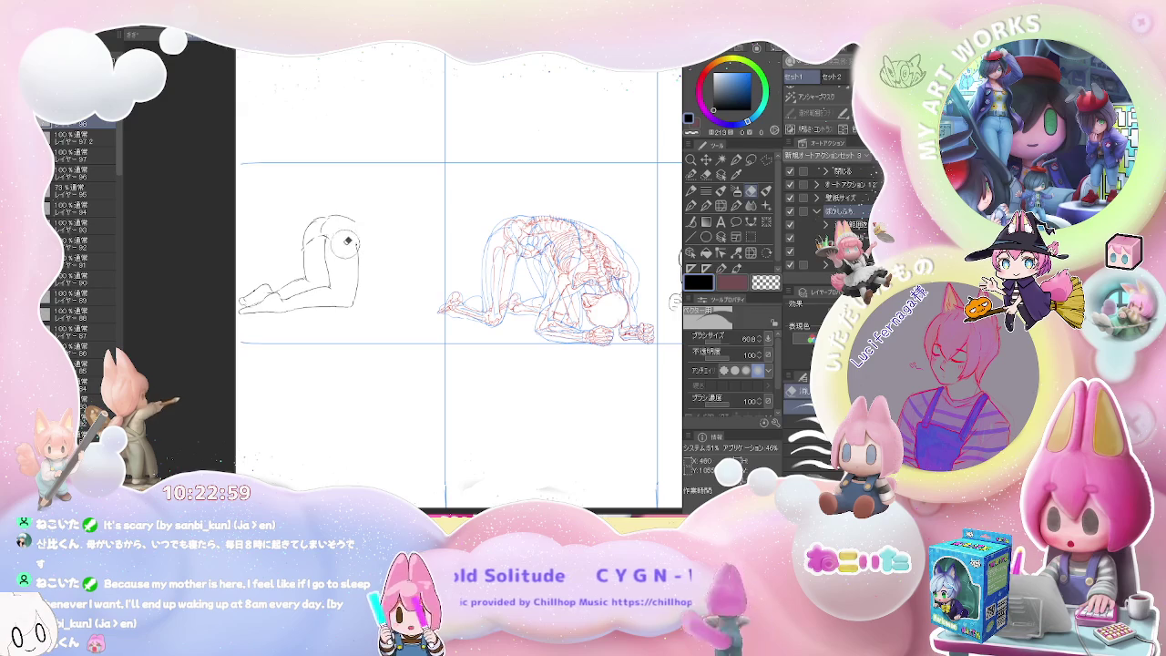
key("p")
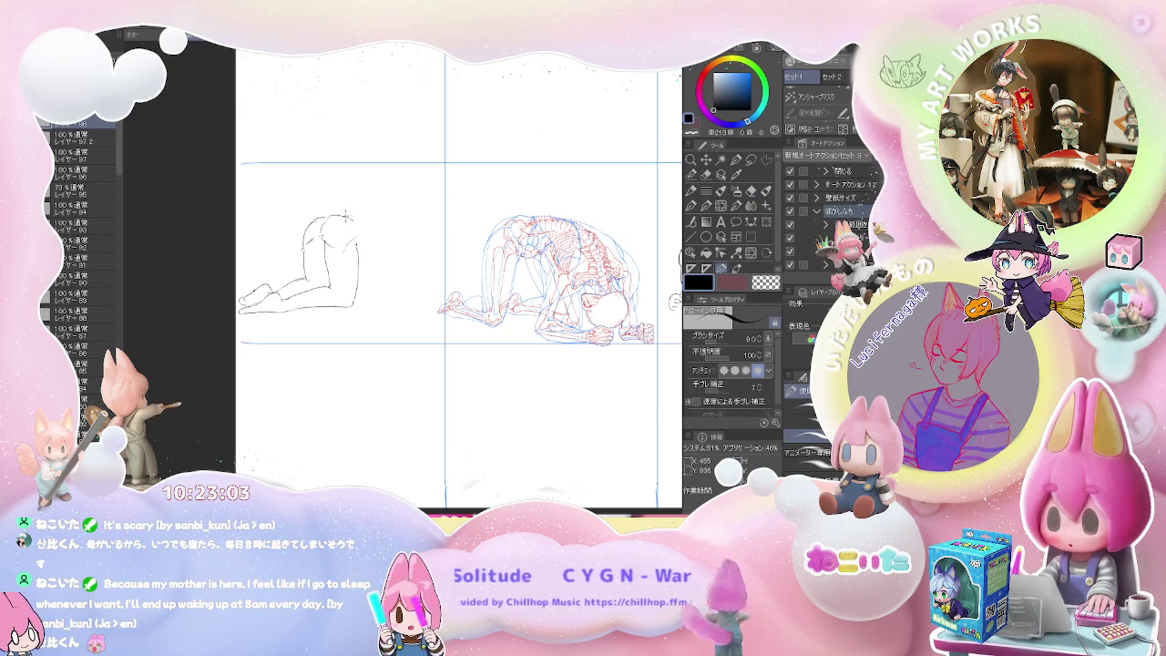
left_click_drag(343, 217, 377, 210)
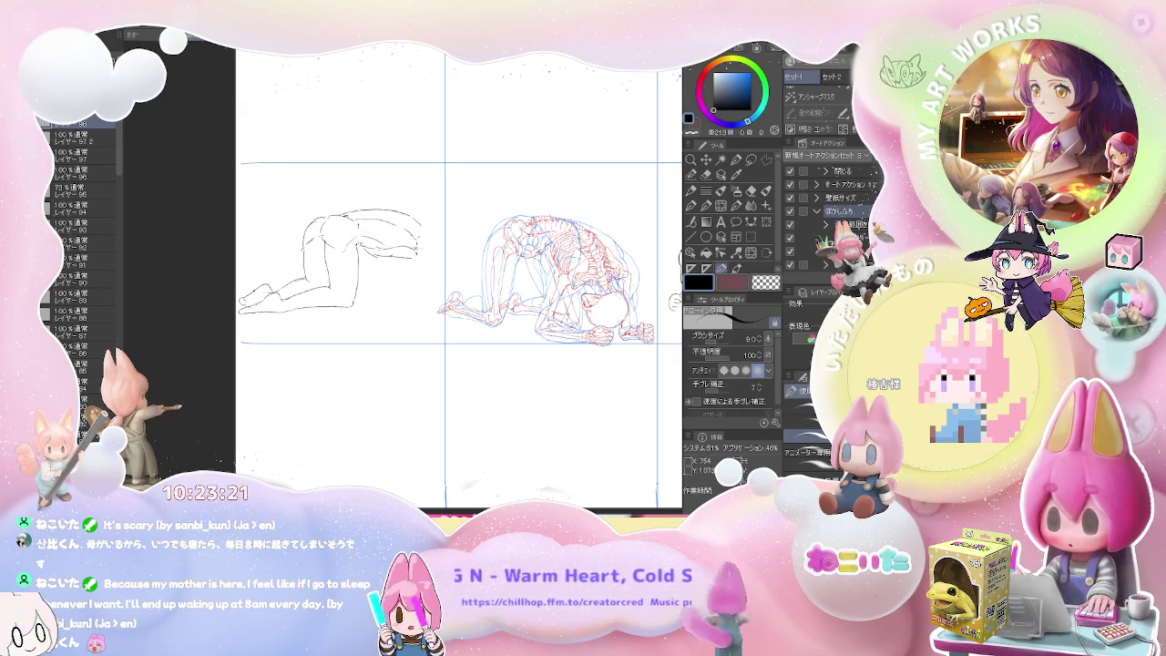
Step: Sketch the second figure's bowed head, forearm and hand, shoulder line and a belly mark
left_click_drag(416, 250, 417, 266)
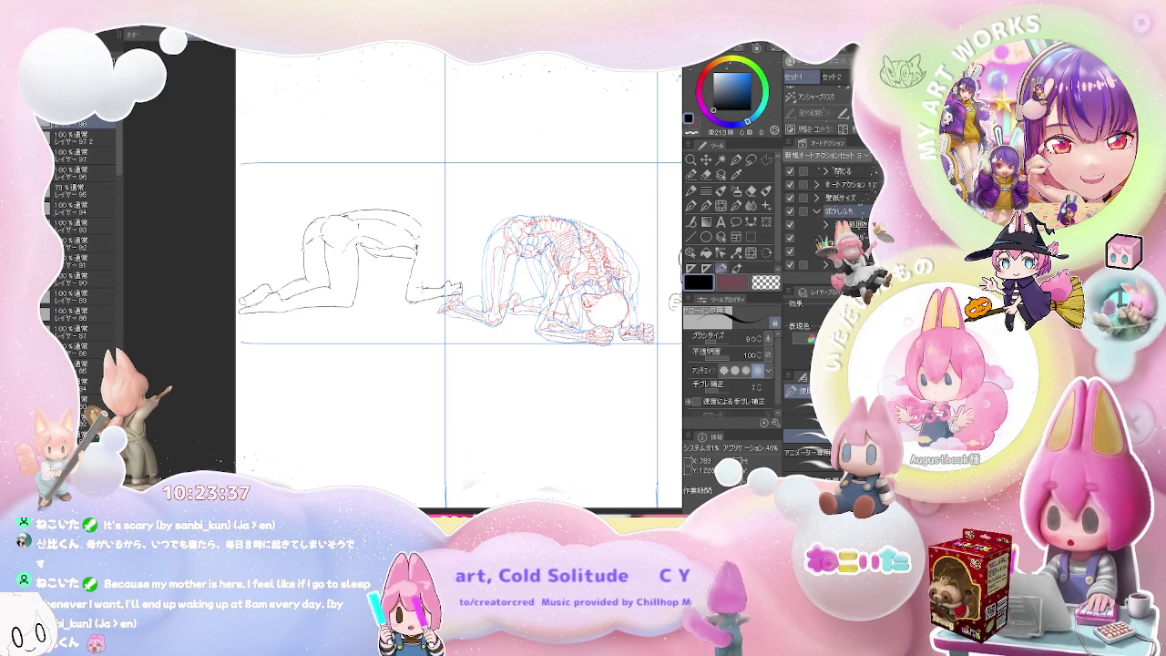
left_click_drag(426, 262, 432, 278)
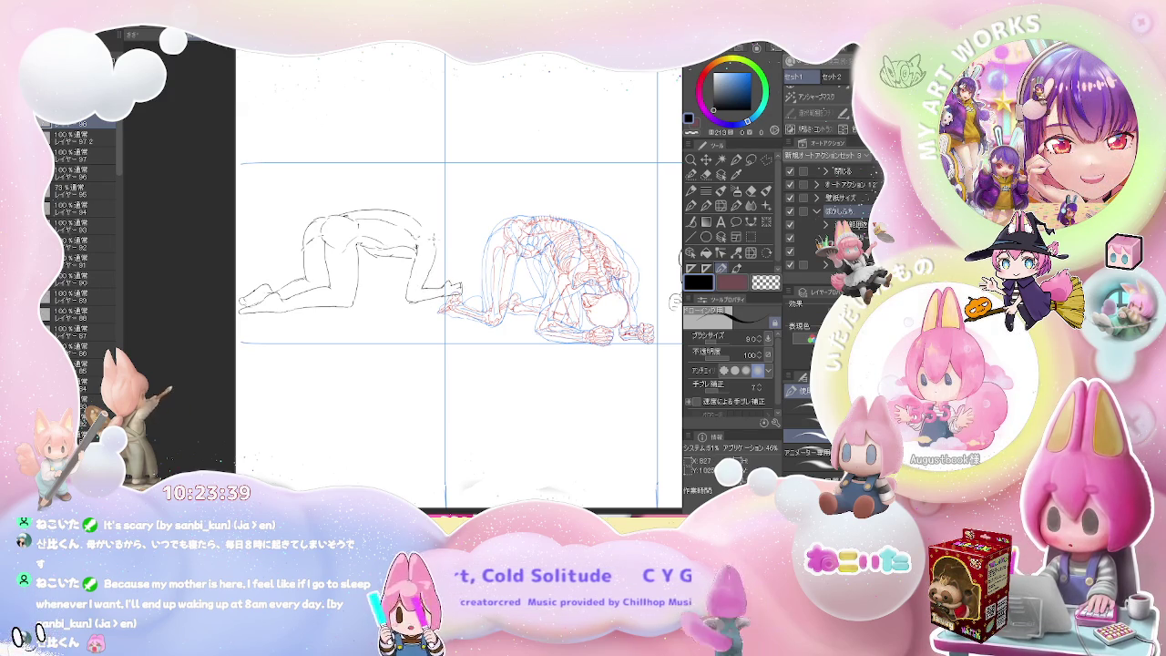
left_click_drag(423, 226, 436, 247)
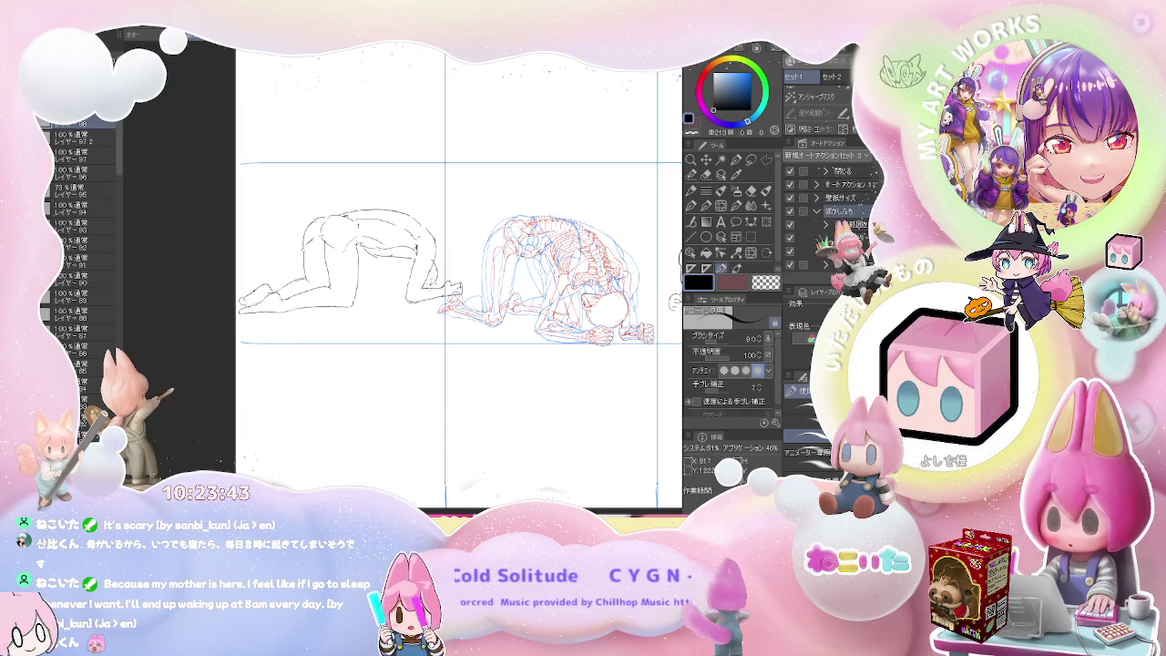
mouse_move(377, 269)
left_mouse_down()
mouse_move(379, 302)
mouse_move(390, 297)
left_mouse_up()
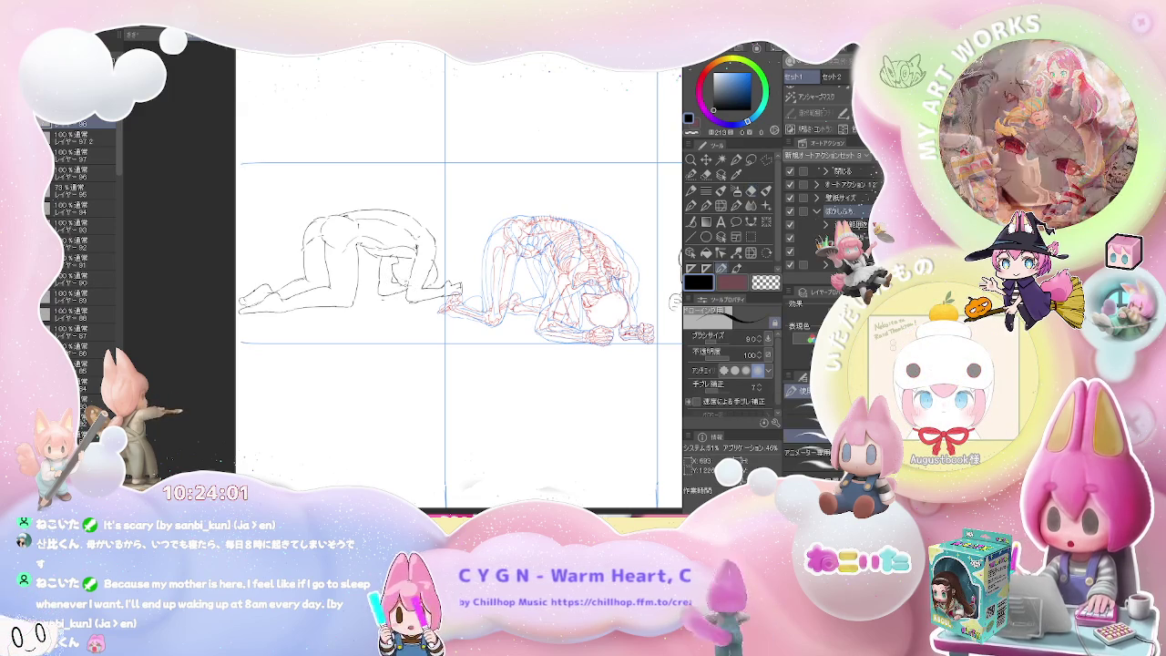
Step: Erase and redraw the second sketch's head, shoulder, forearm and hand lines with short inner strokes
key("e")
key("p")
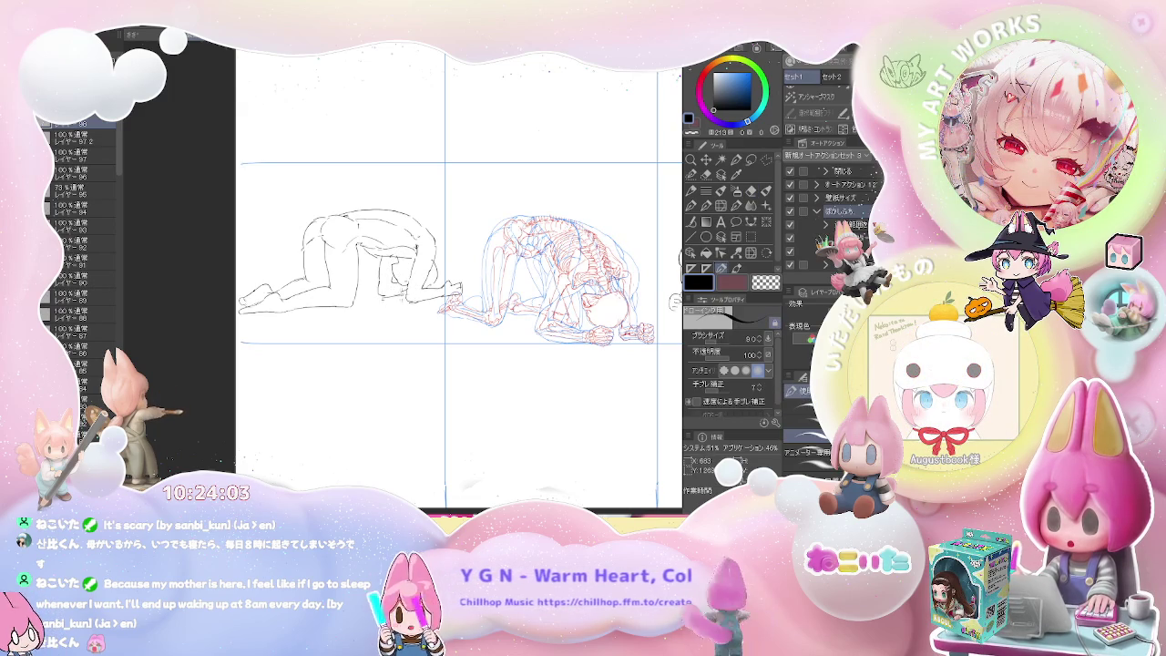
key("e")
key("p")
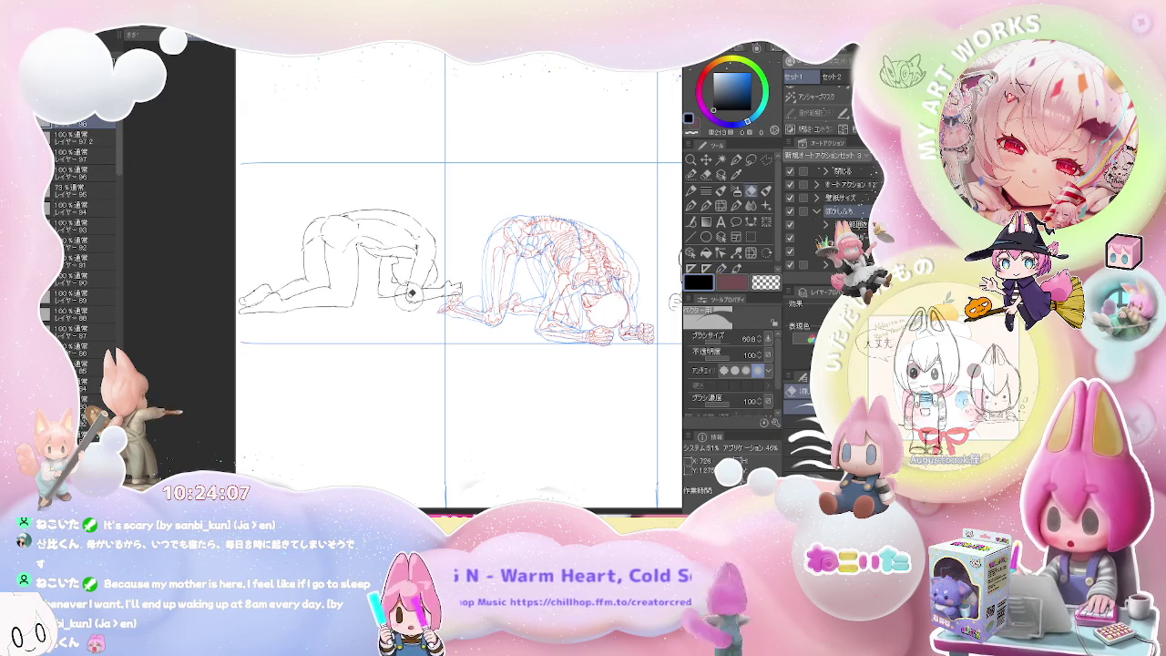
key("e")
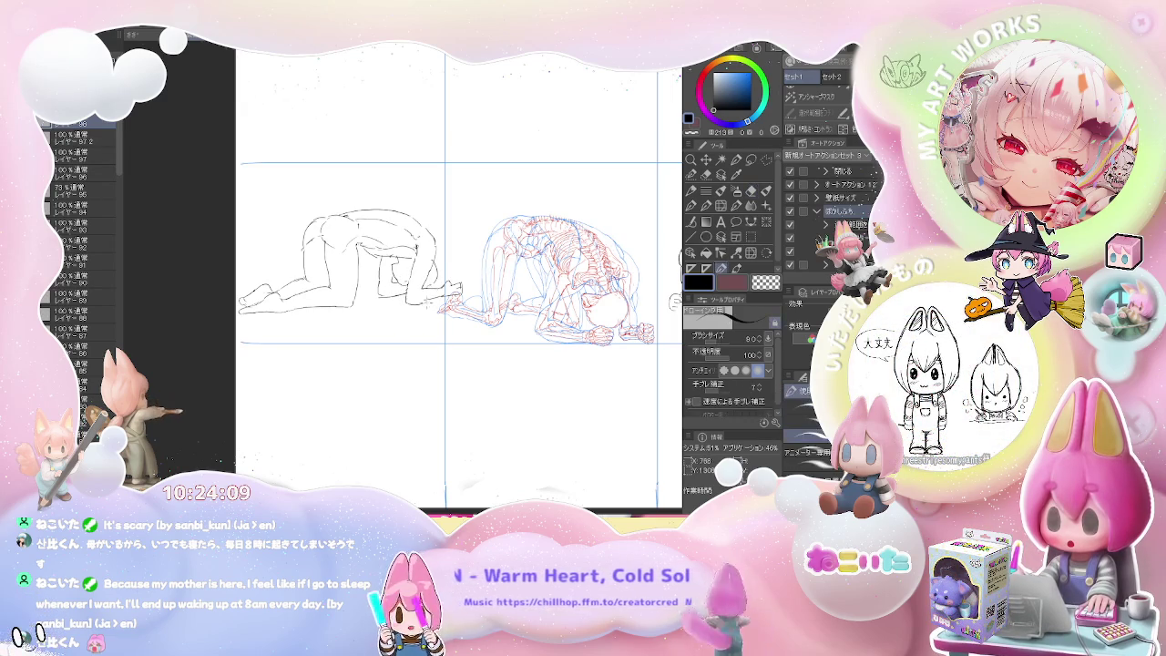
key("p")
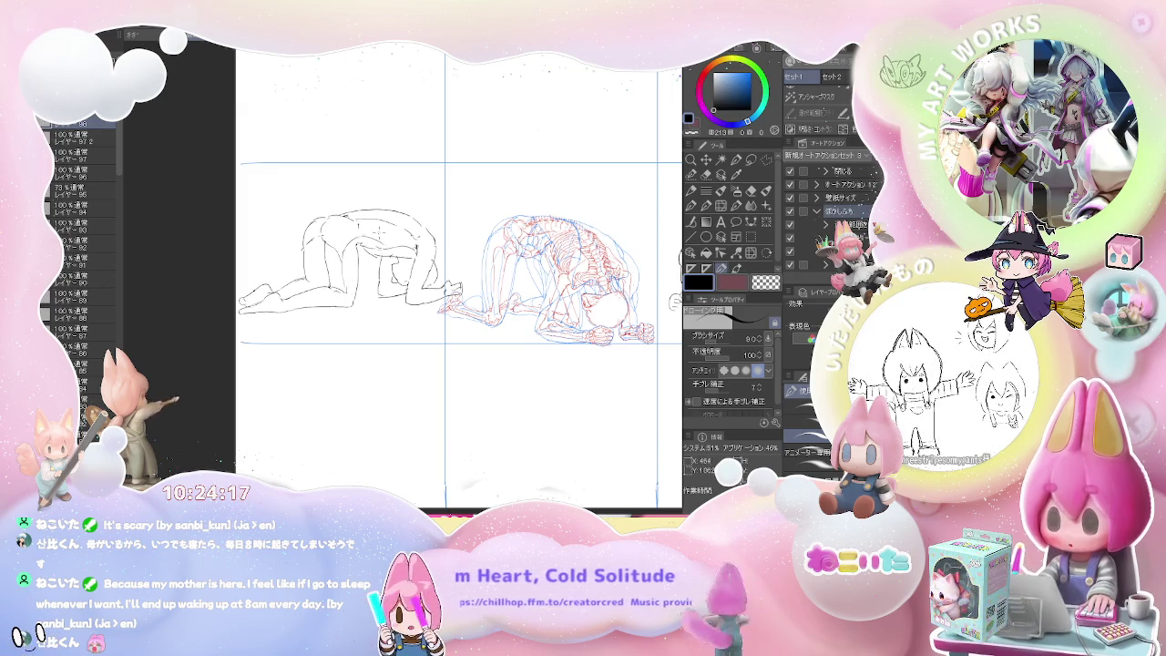
key("e")
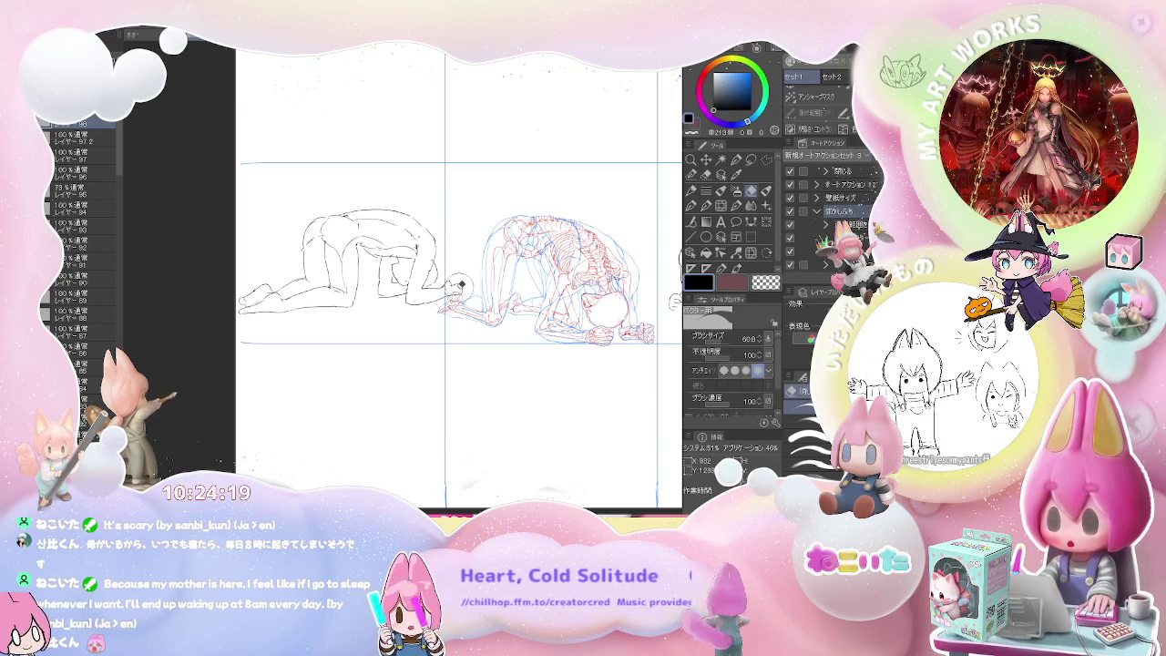
key("p")
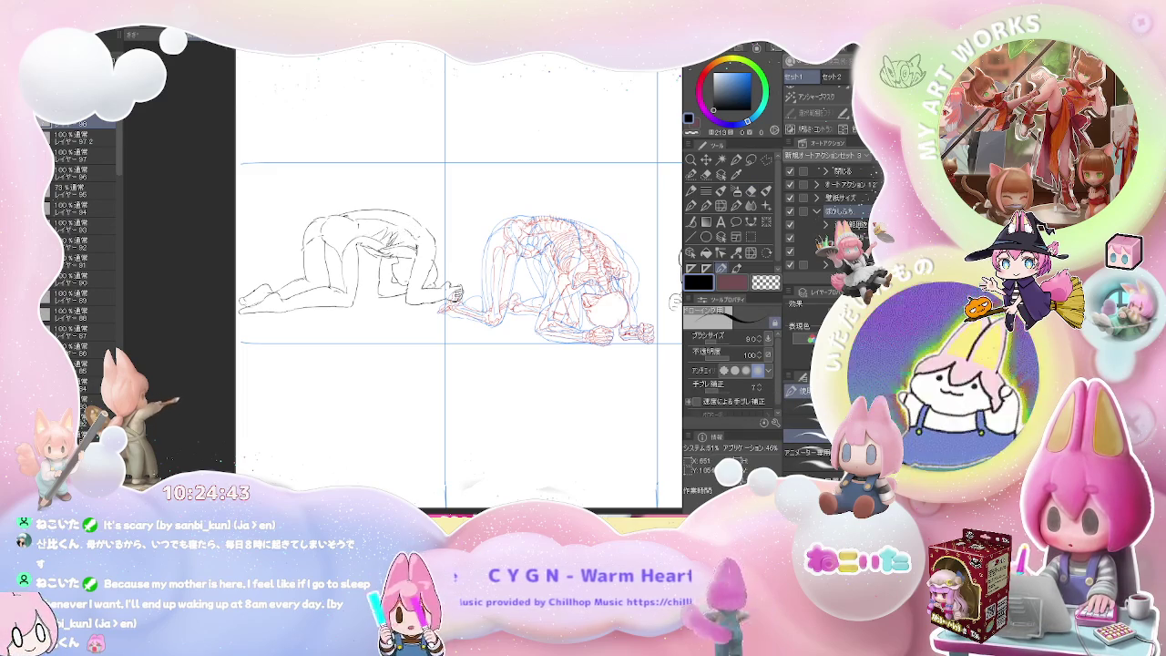
key("e")
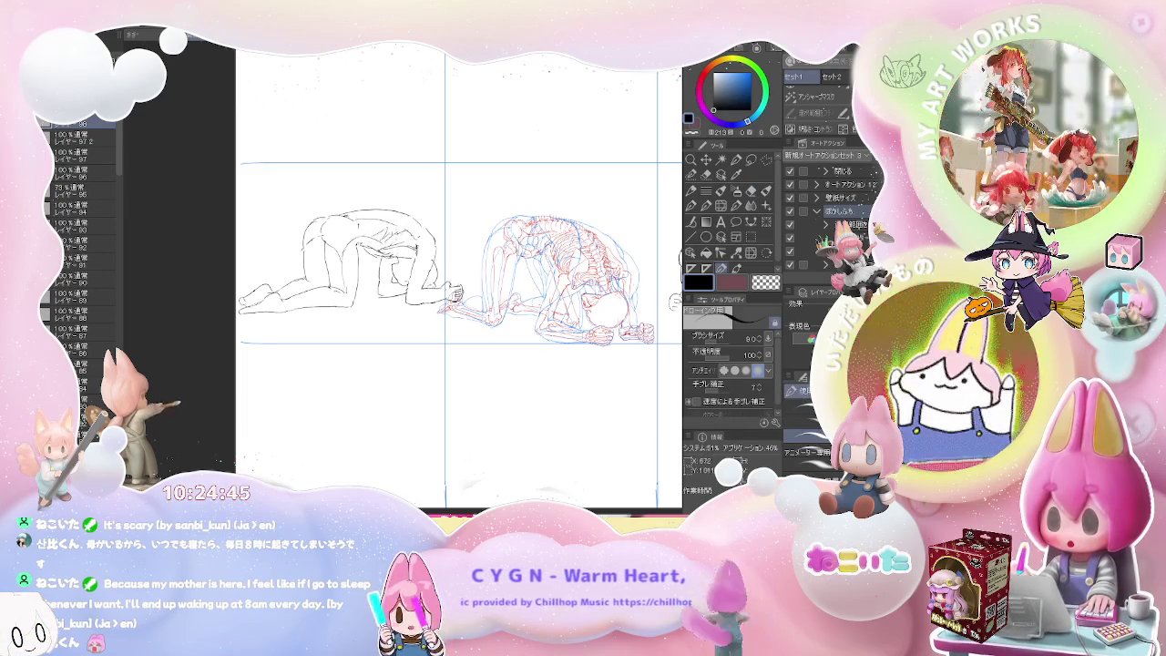
key("p")
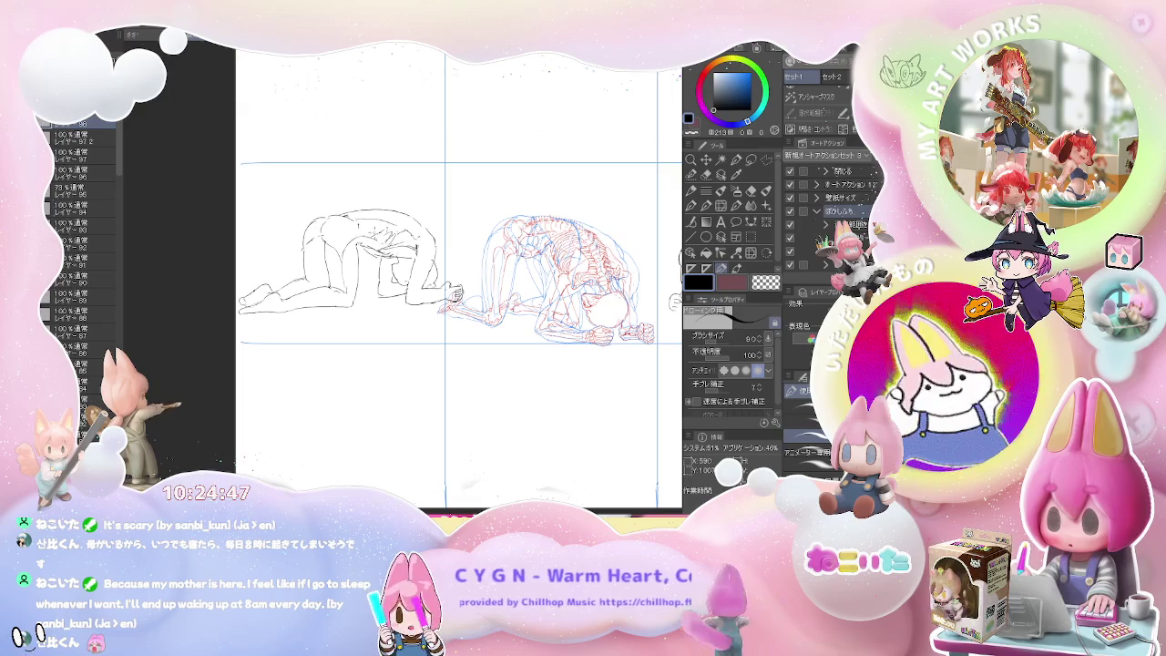
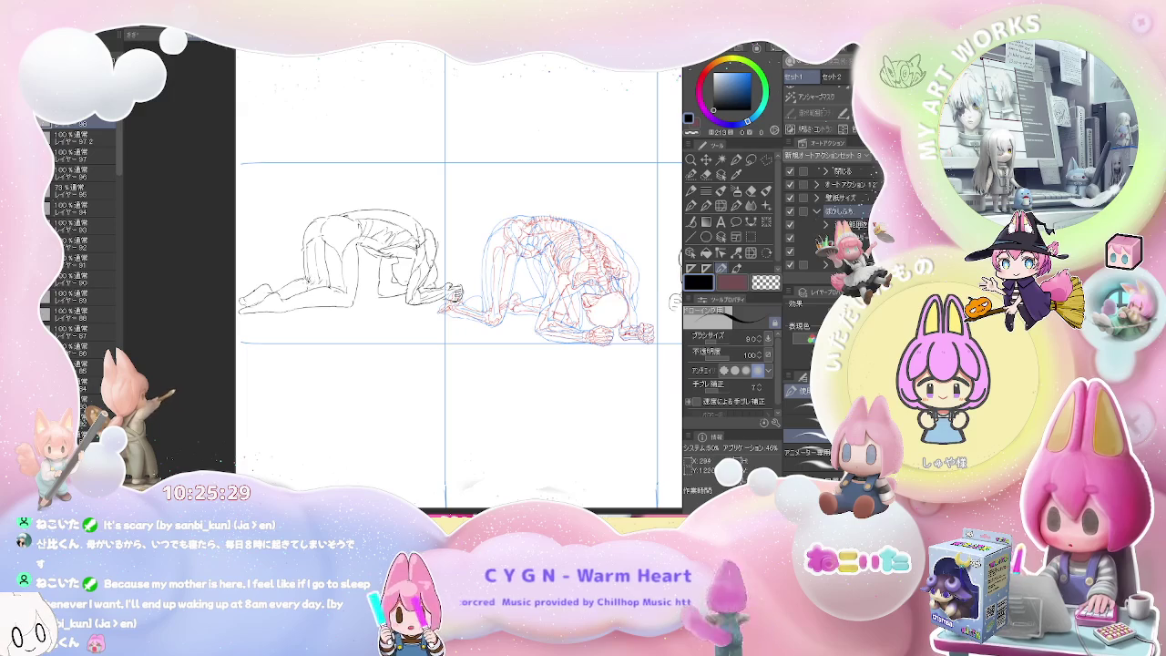
Step: Fit the whole grid sheet in view and toggle the skeleton reference layer off and on
key("e")
key("p")
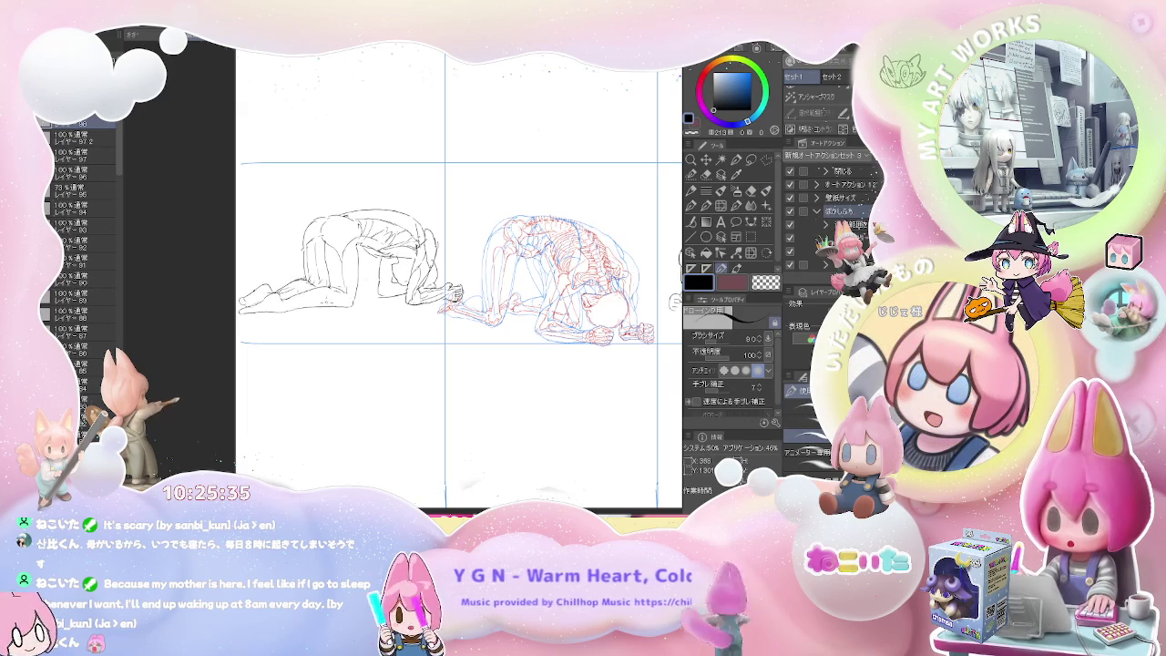
key("ctrl+minus")
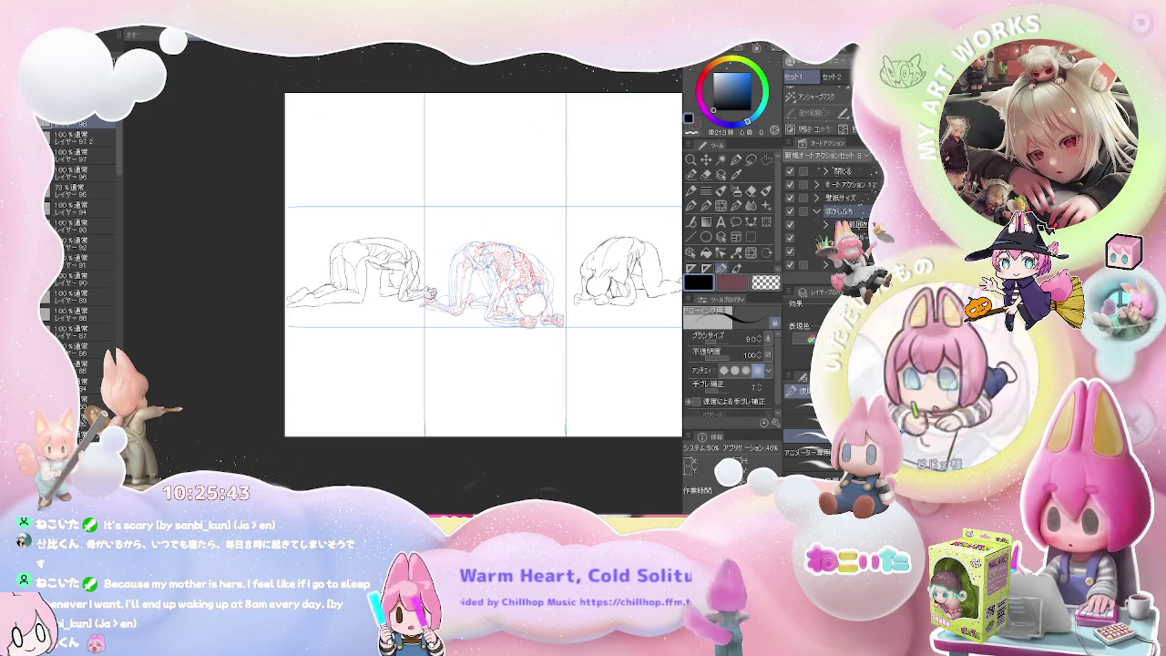
key("Delete")
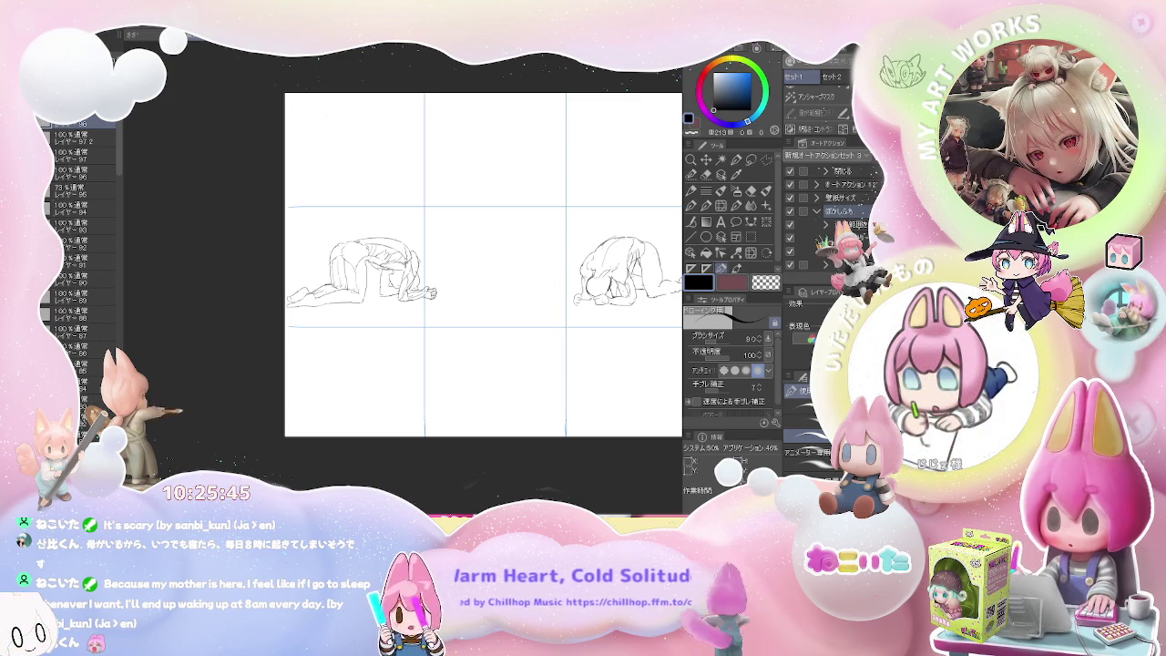
left_click(60, 141)
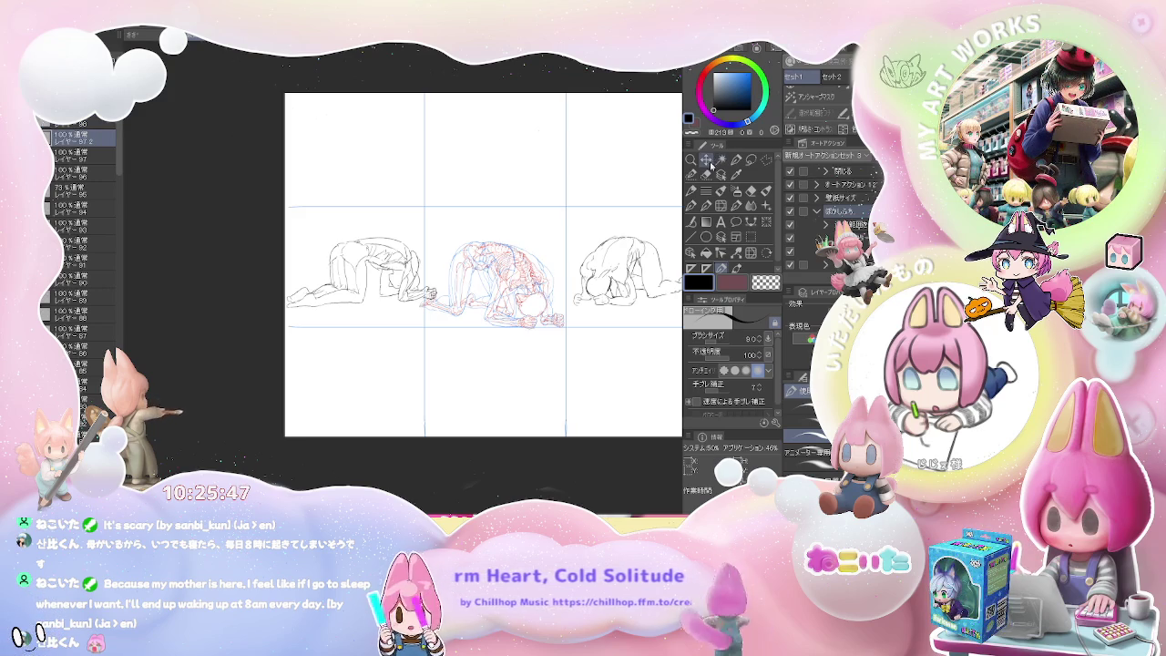
Step: Move the red-and-blue skeleton reference down into the bottom-centre cell
left_click(705, 160)
left_click_drag(592, 298, 592, 393)
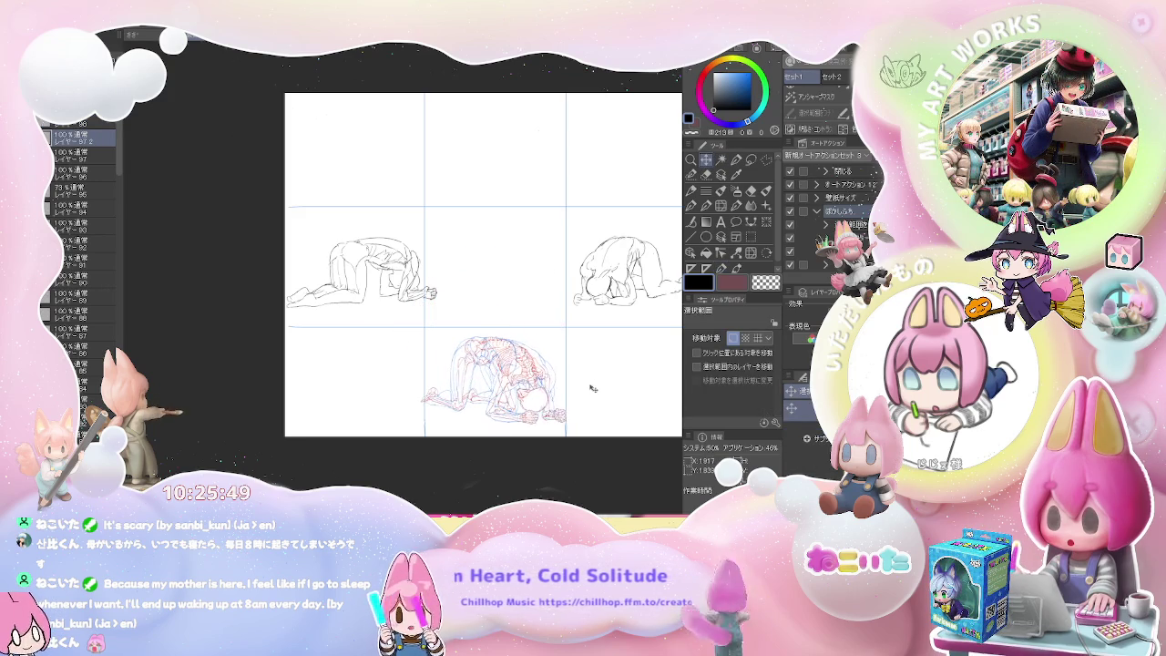
scroll(592, 394, "up", 2)
scroll(406, 291, "up", 2)
key("p")
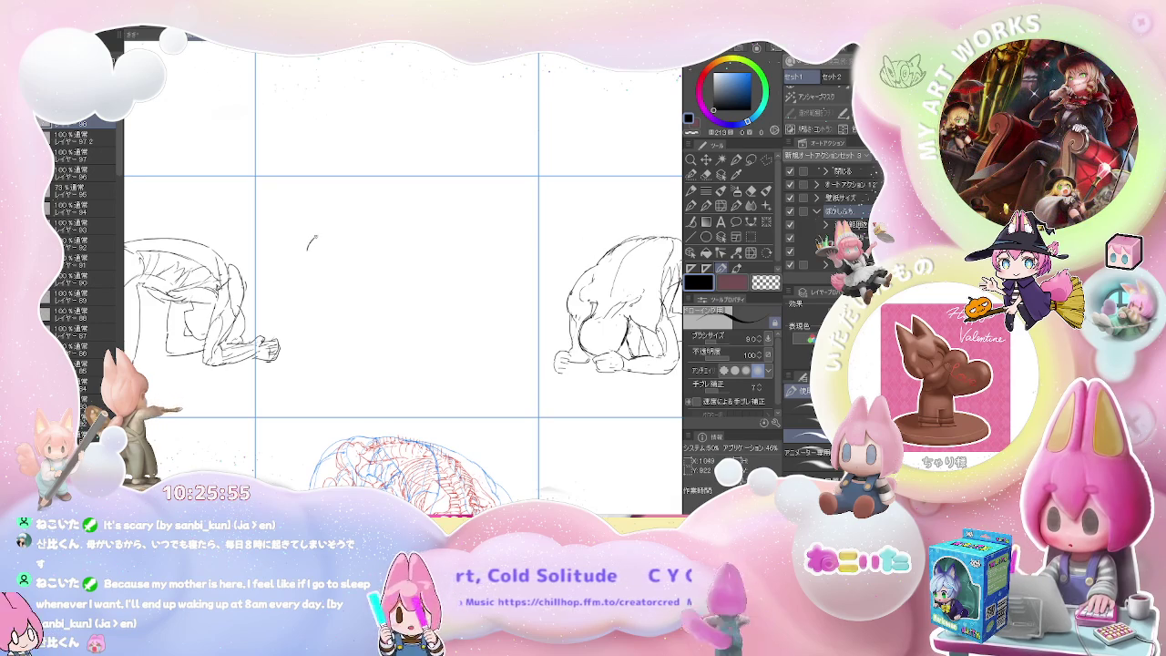
Step: Begin the new figure in the middle cell with lower strokes and its right side line
key("ctrl+z")
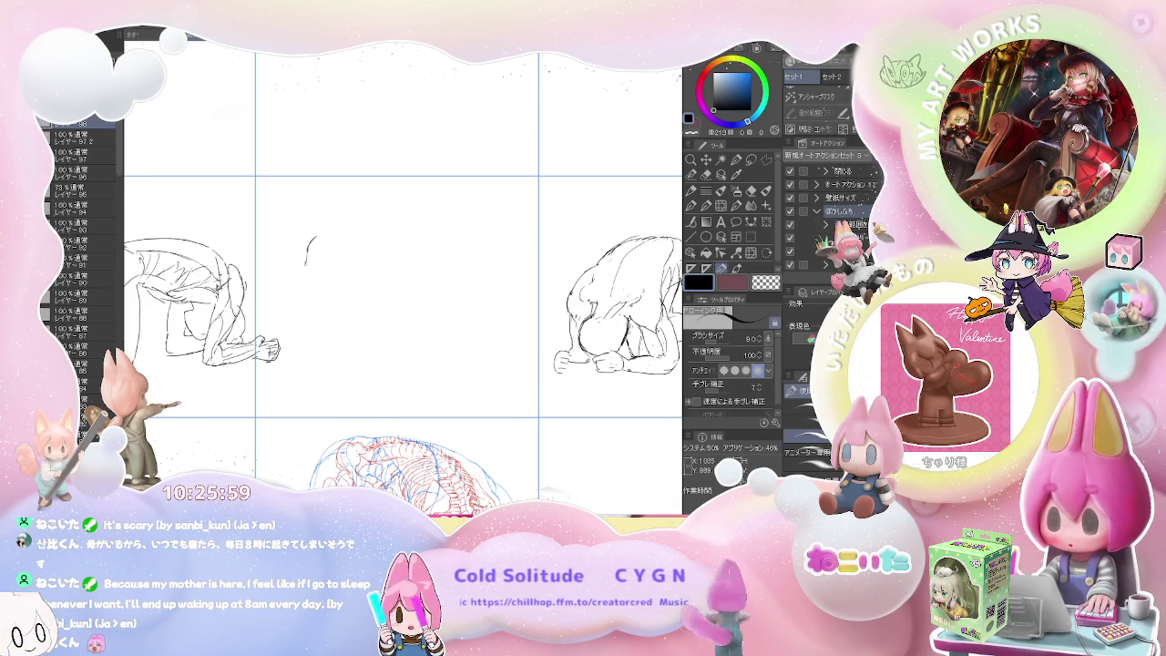
left_click_drag(306, 258, 316, 313)
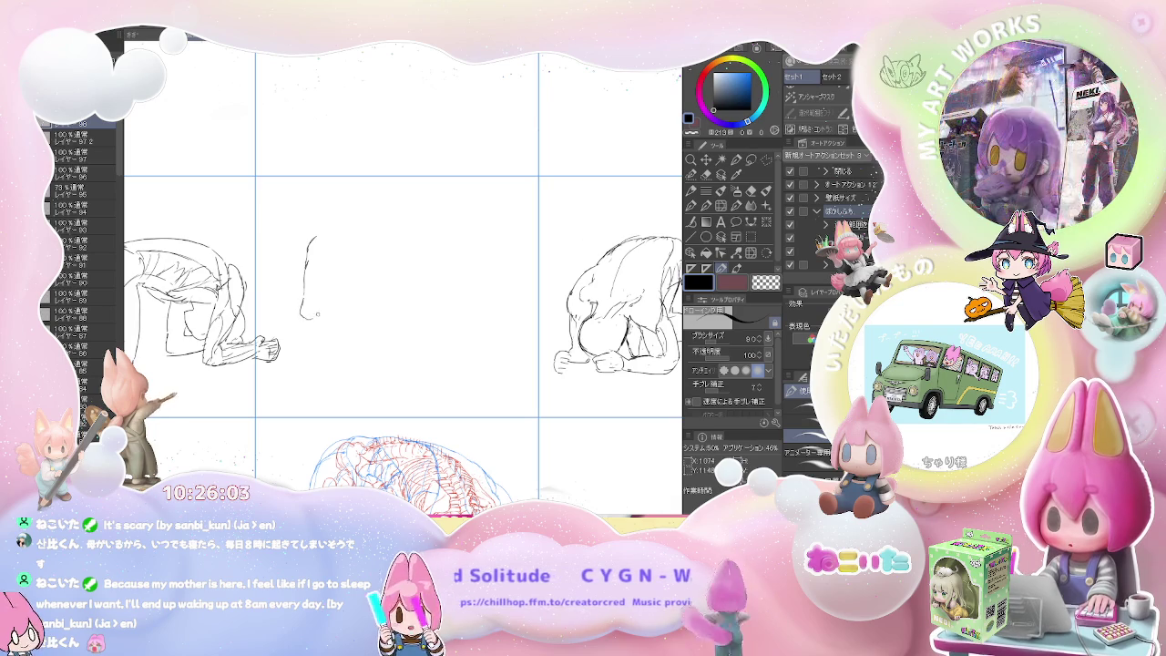
left_click_drag(326, 267, 327, 271)
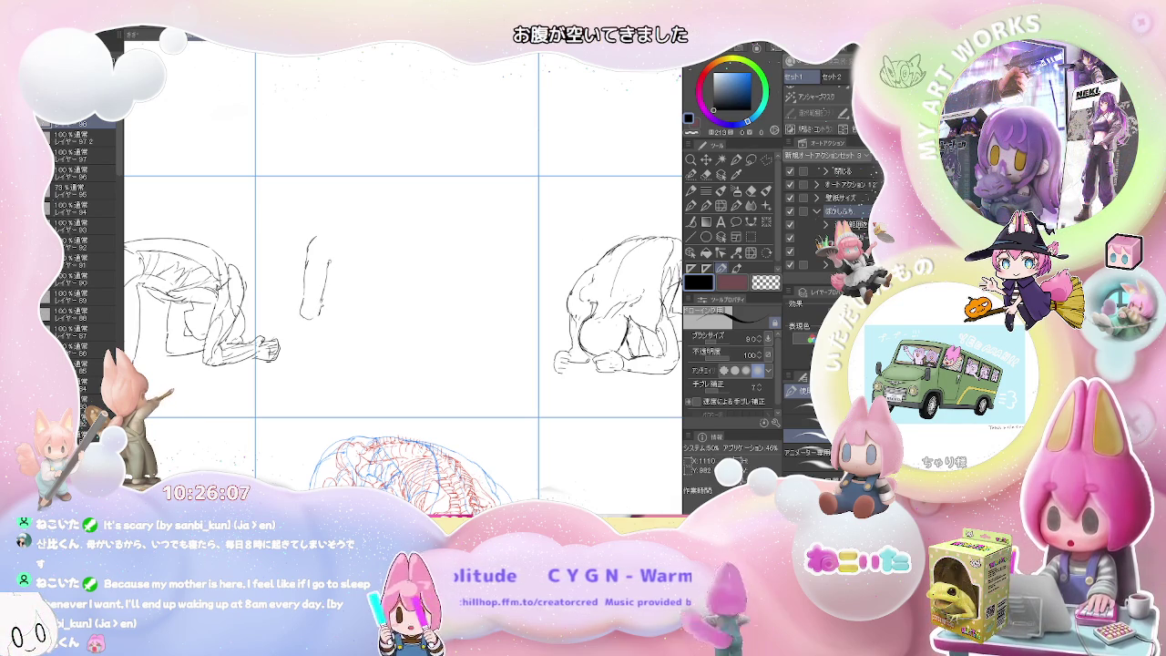
left_click_drag(336, 263, 352, 263)
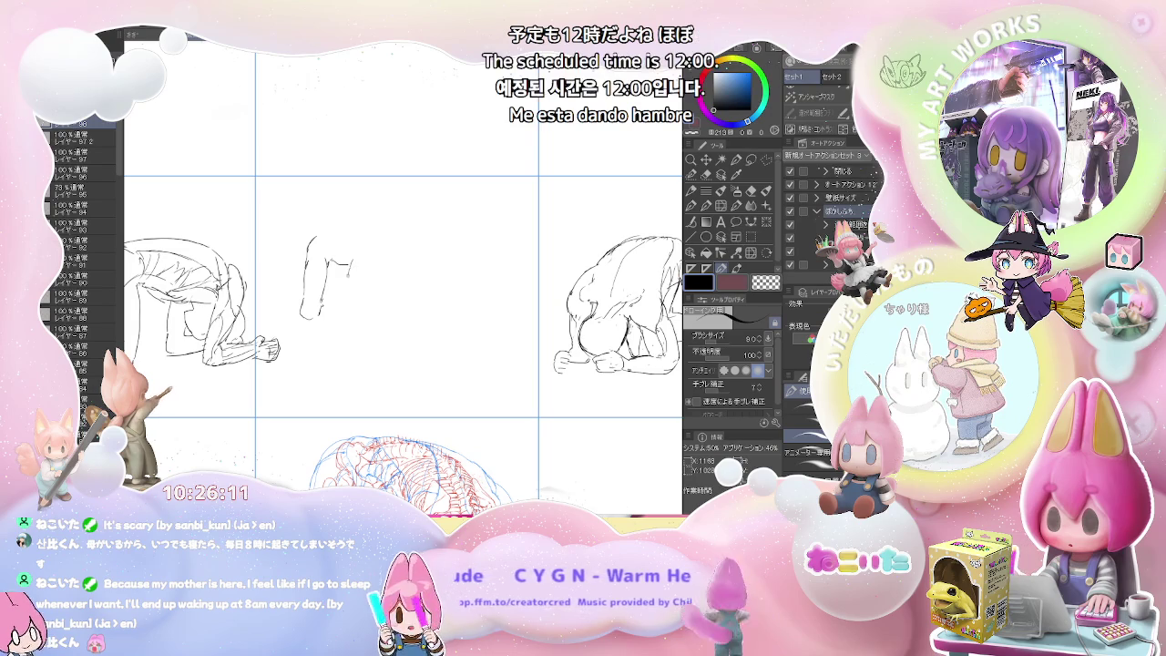
key("e")
key("p")
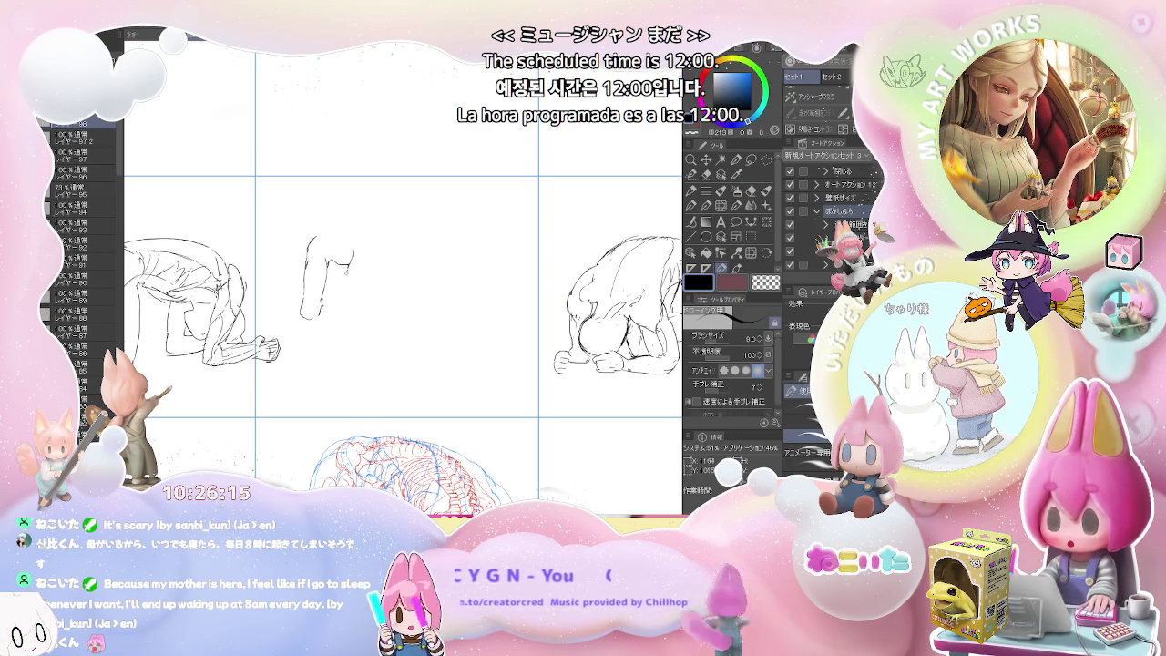
mouse_move(353, 264)
left_mouse_down()
mouse_move(342, 310)
mouse_move(324, 308)
left_mouse_up()
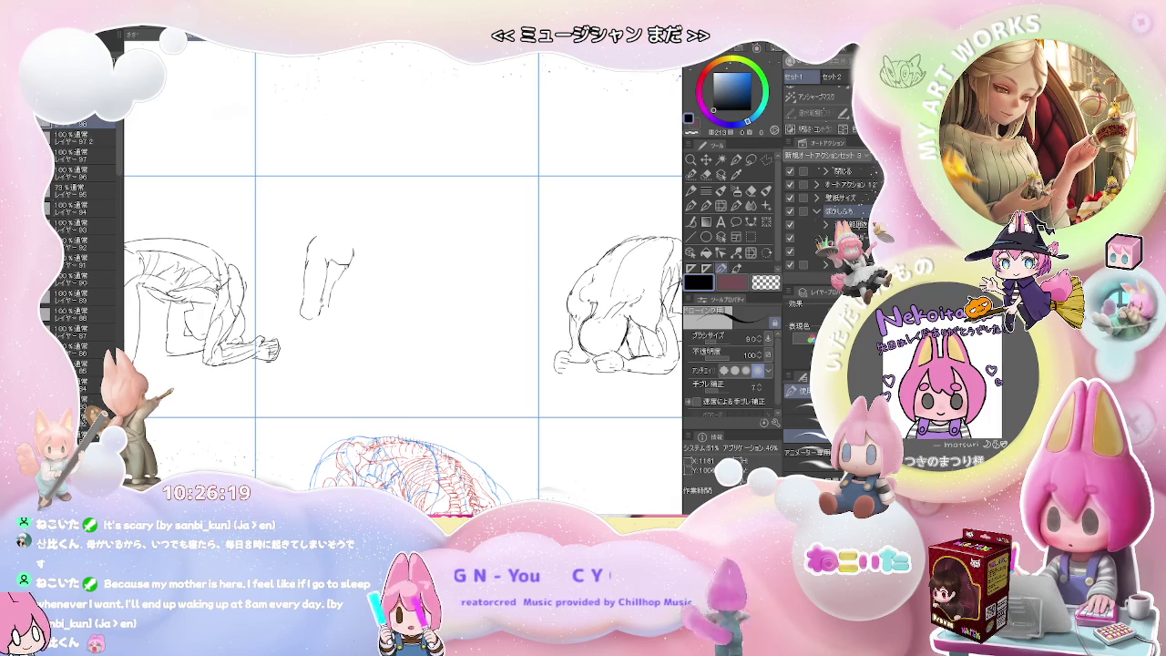
Step: Add the top line, a downward hook, the right end and back strokes of the hunched figure
left_click_drag(340, 266, 352, 257)
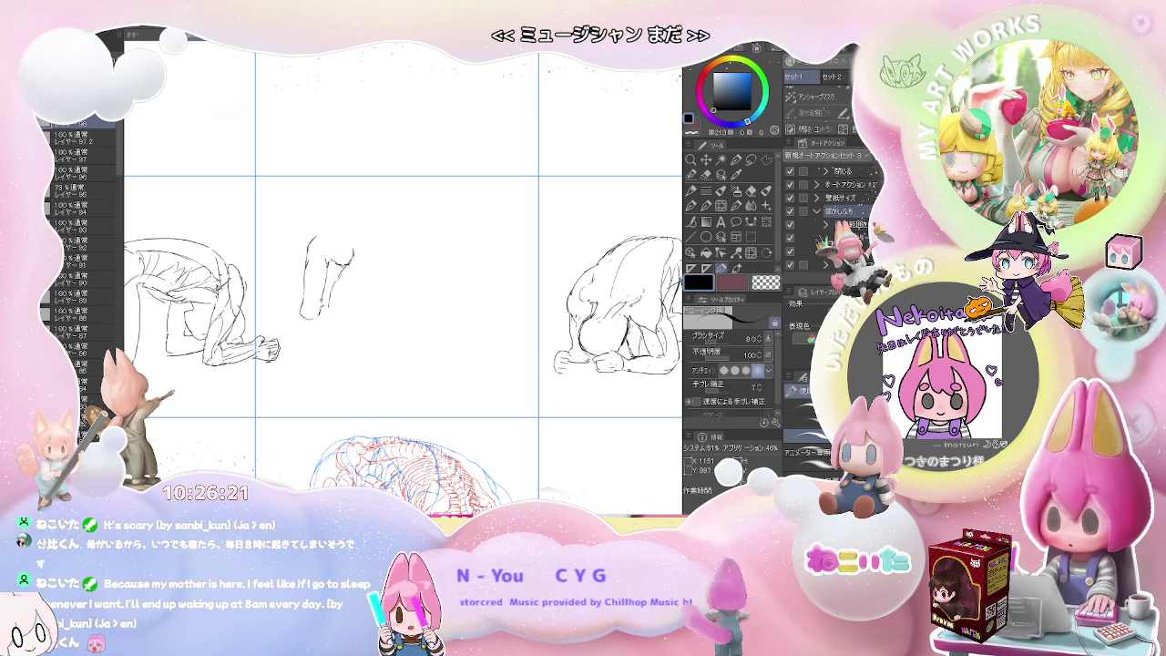
left_click_drag(316, 242, 329, 224)
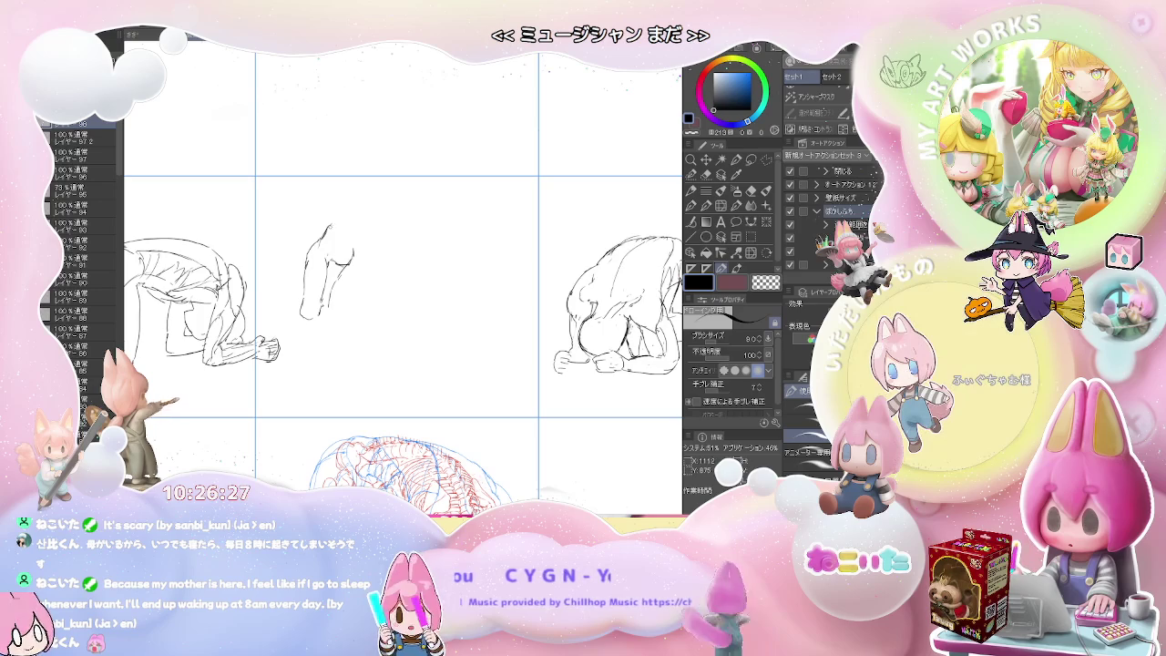
left_click_drag(367, 220, 371, 224)
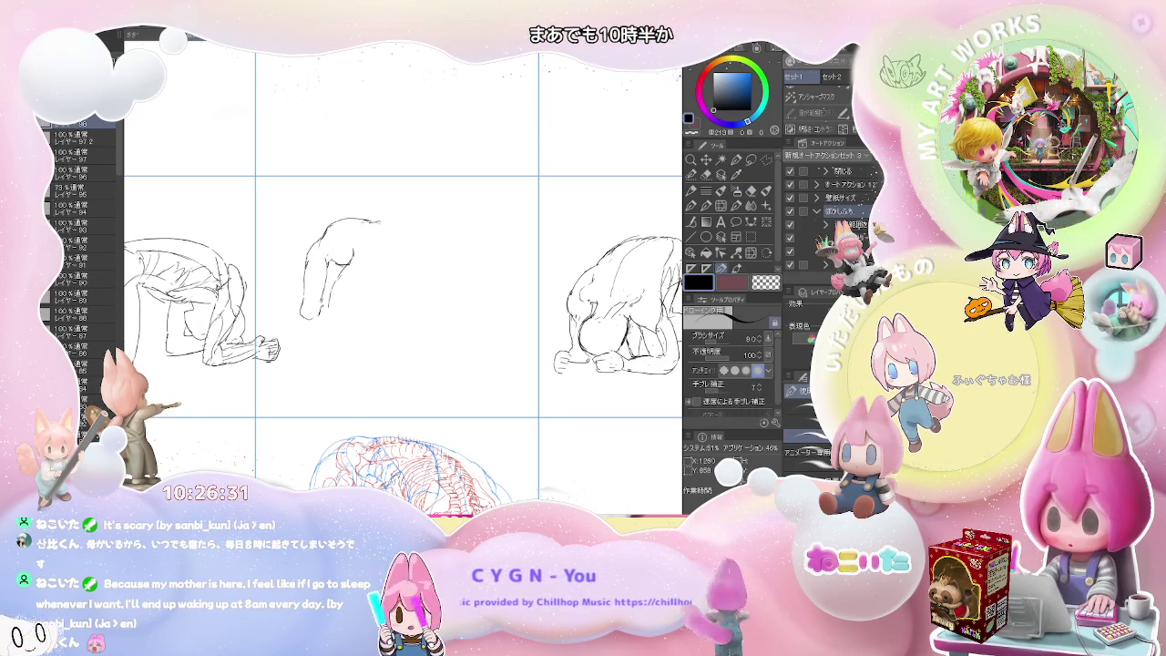
key("ctrl+z")
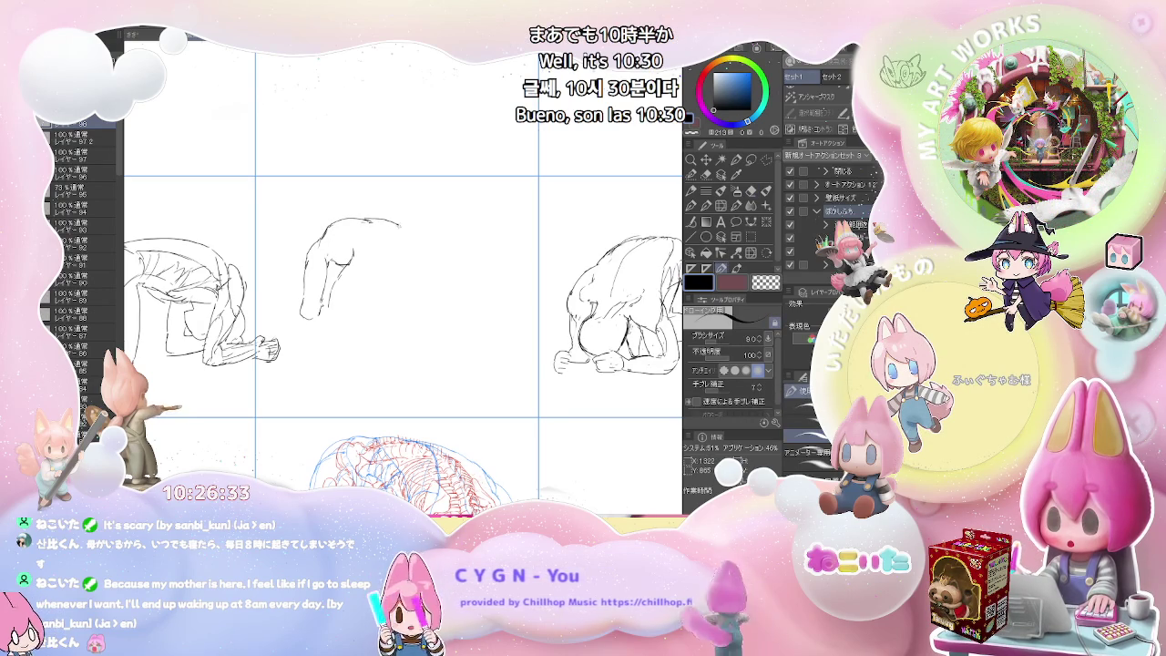
left_click_drag(398, 223, 399, 235)
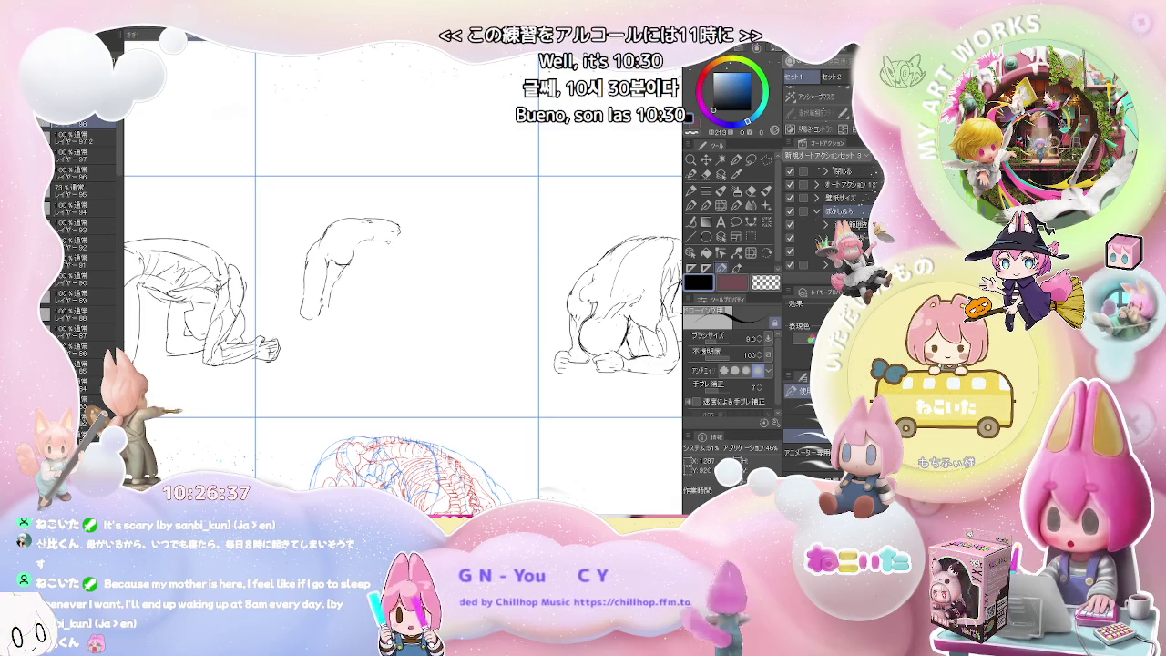
mouse_move(398, 240)
left_mouse_down()
mouse_move(391, 250)
mouse_move(426, 266)
left_mouse_up()
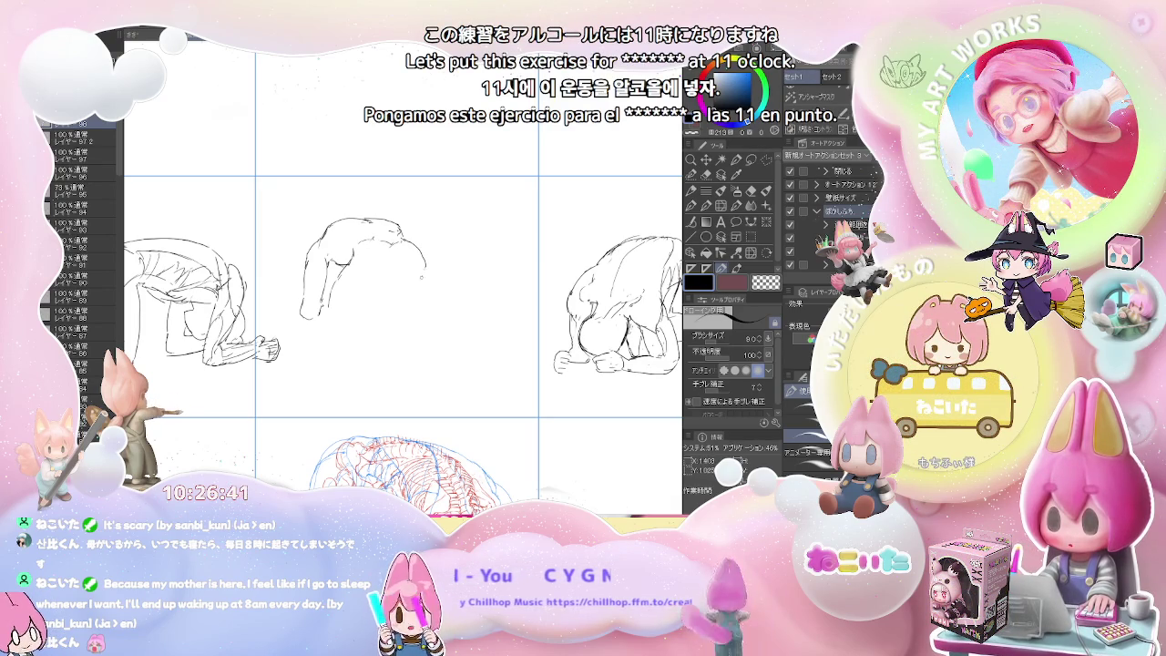
left_click_drag(371, 278, 395, 272)
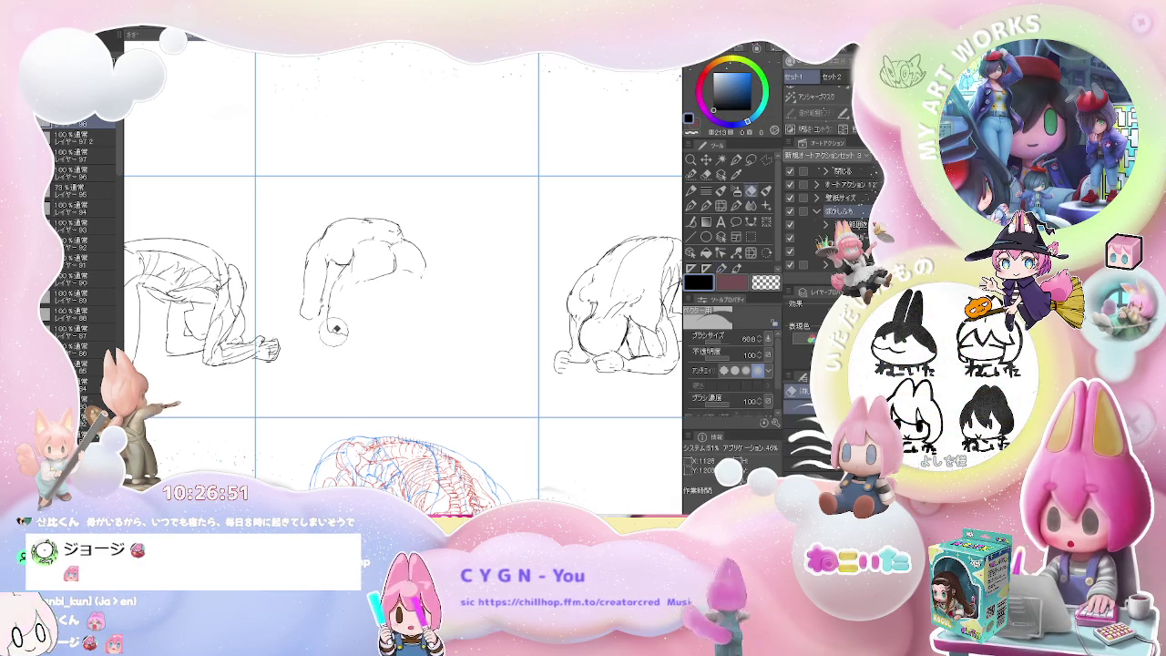
Step: Add side, torso, lower-right and head strokes to the middle-cell figure, then zoom out
left_click_drag(329, 330, 364, 353)
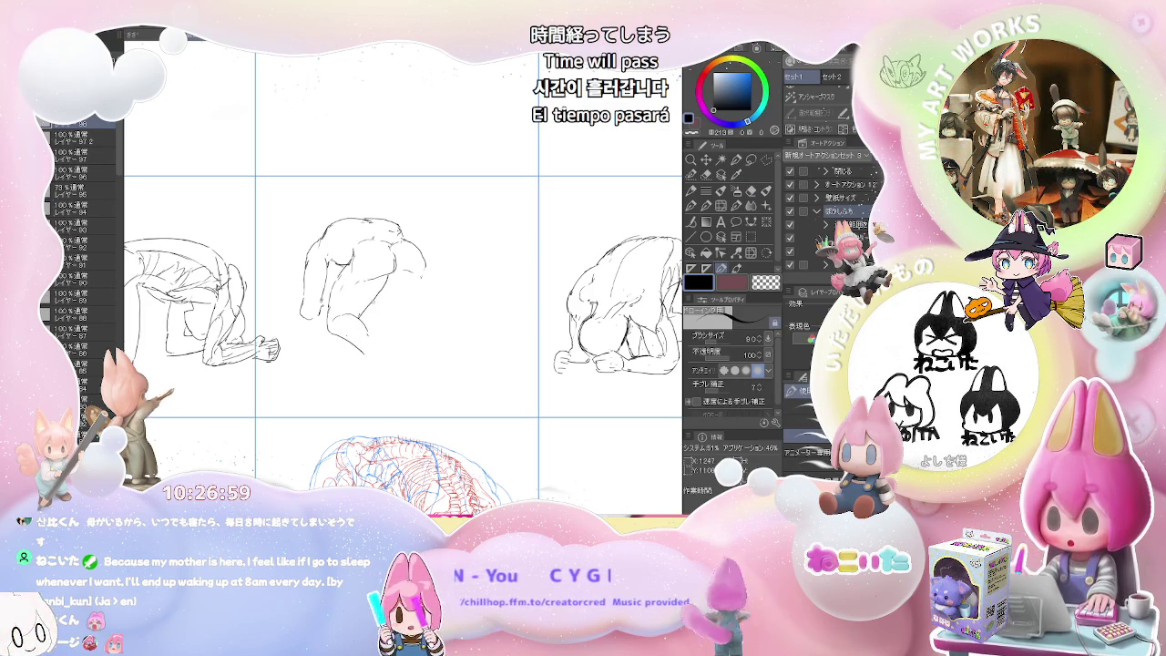
left_click_drag(369, 296, 353, 325)
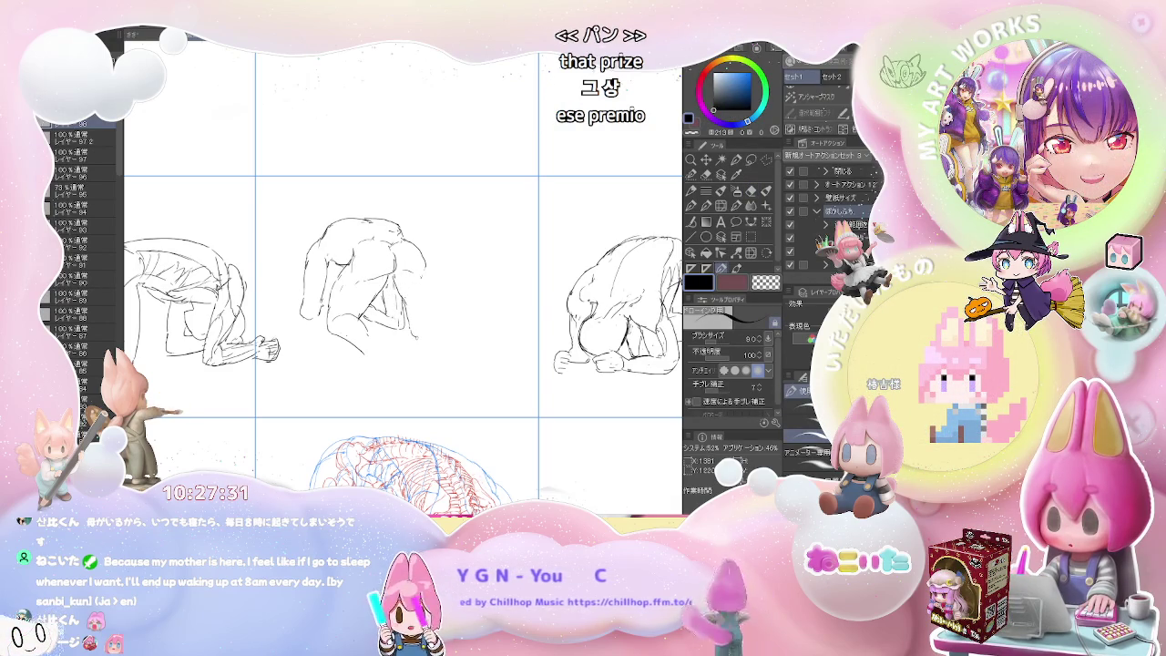
left_click_drag(424, 337, 431, 341)
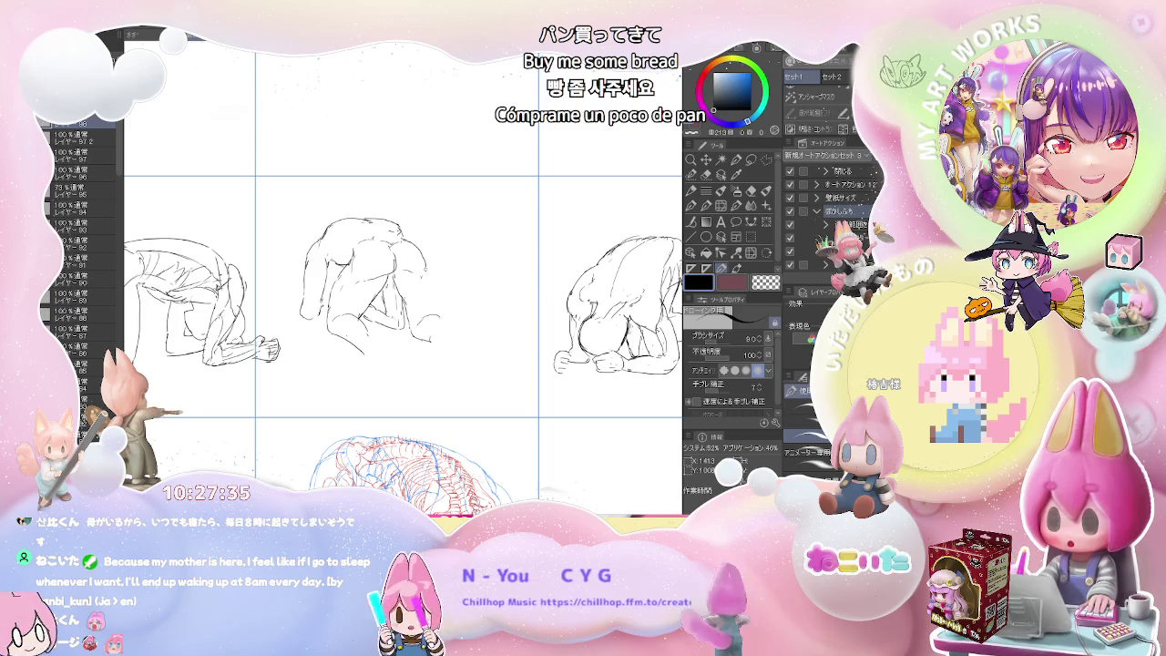
key("e")
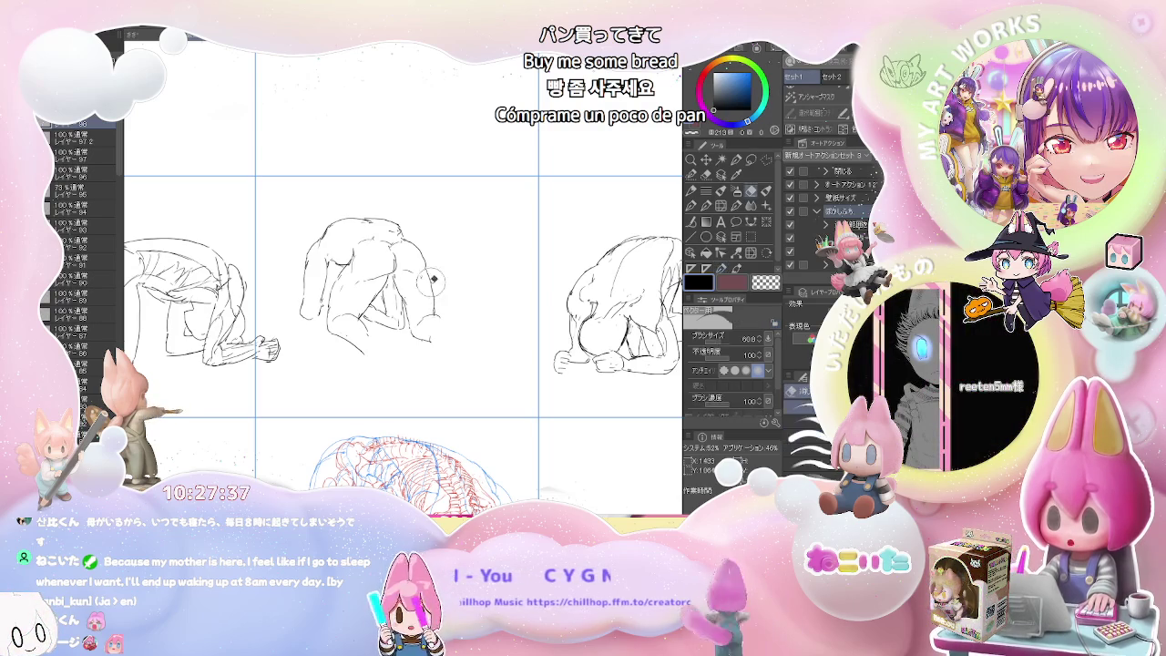
key("p")
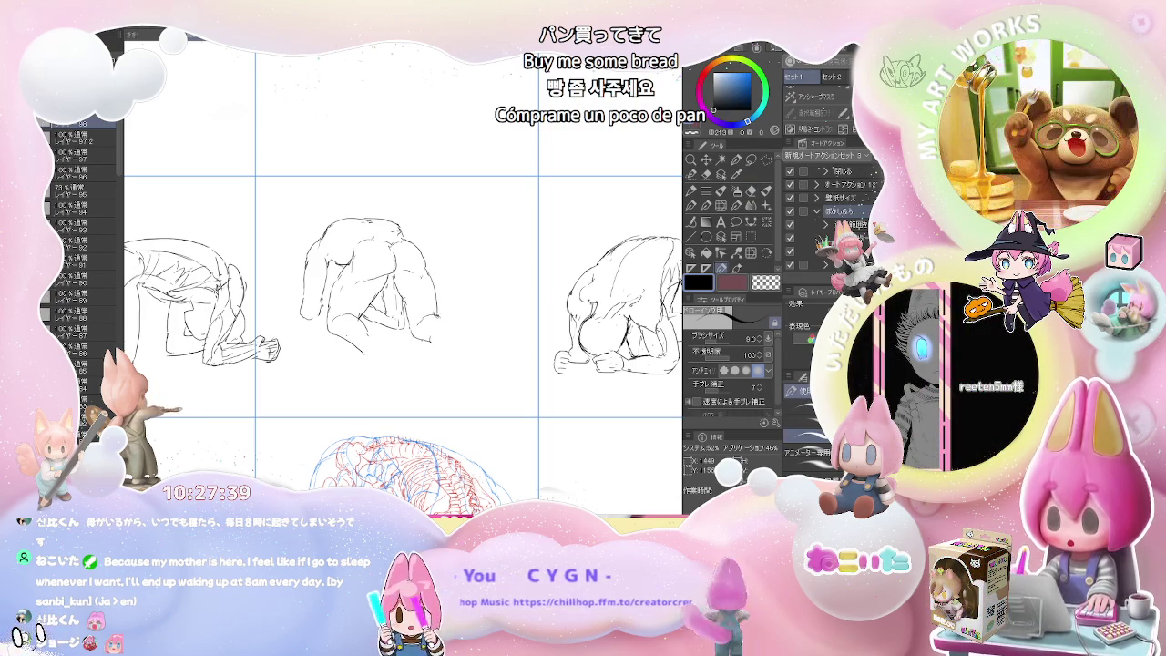
key("e")
key("p")
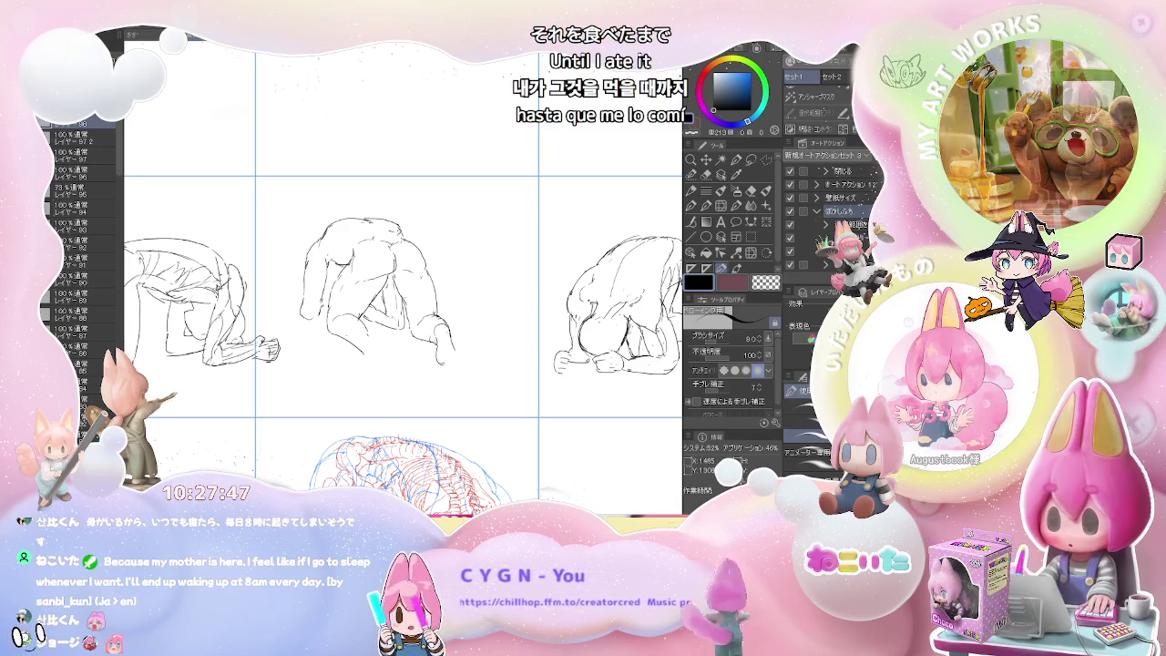
key("e")
key("p")
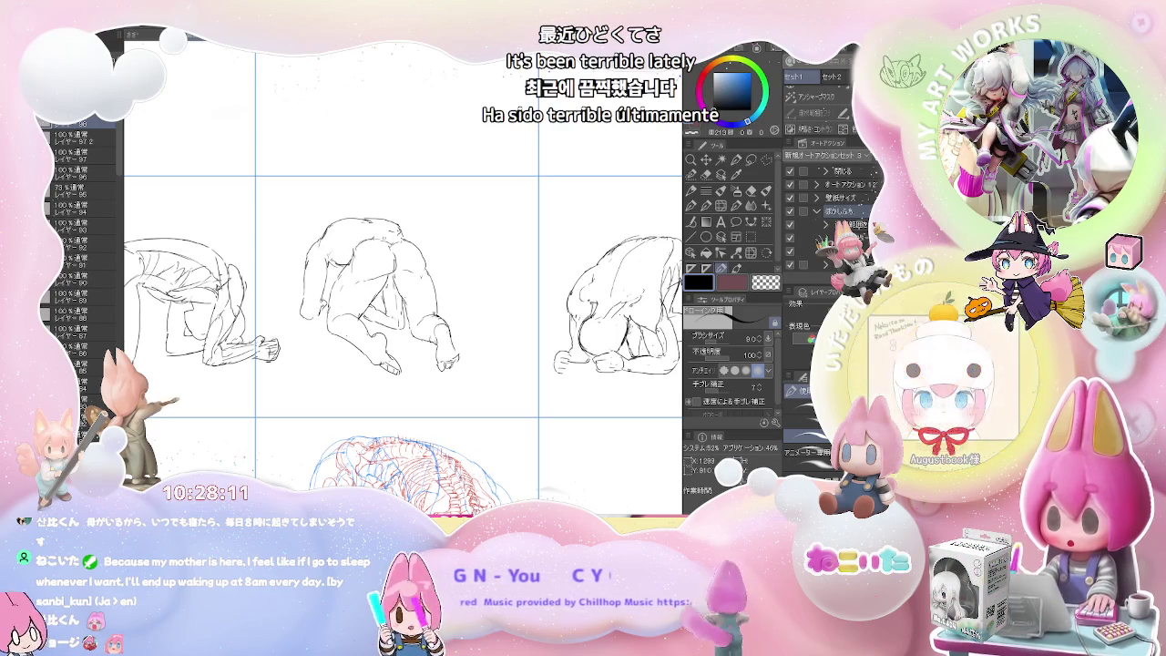
left_click_drag(326, 229, 345, 235)
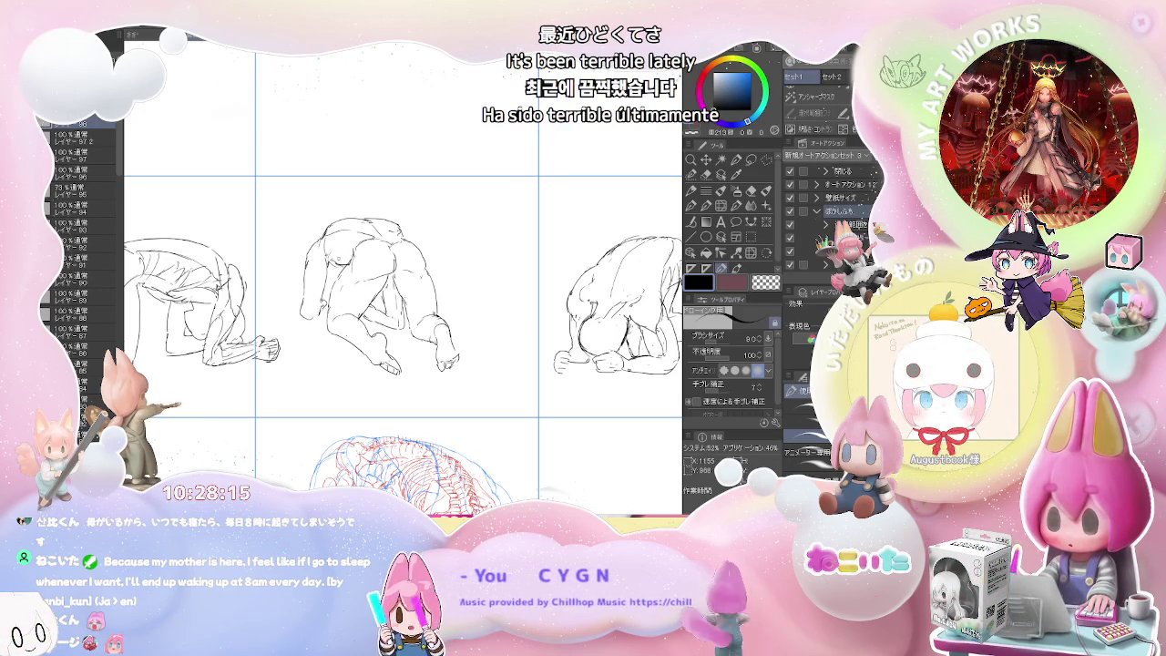
key("ctrl+minus")
key("ctrl+minus")
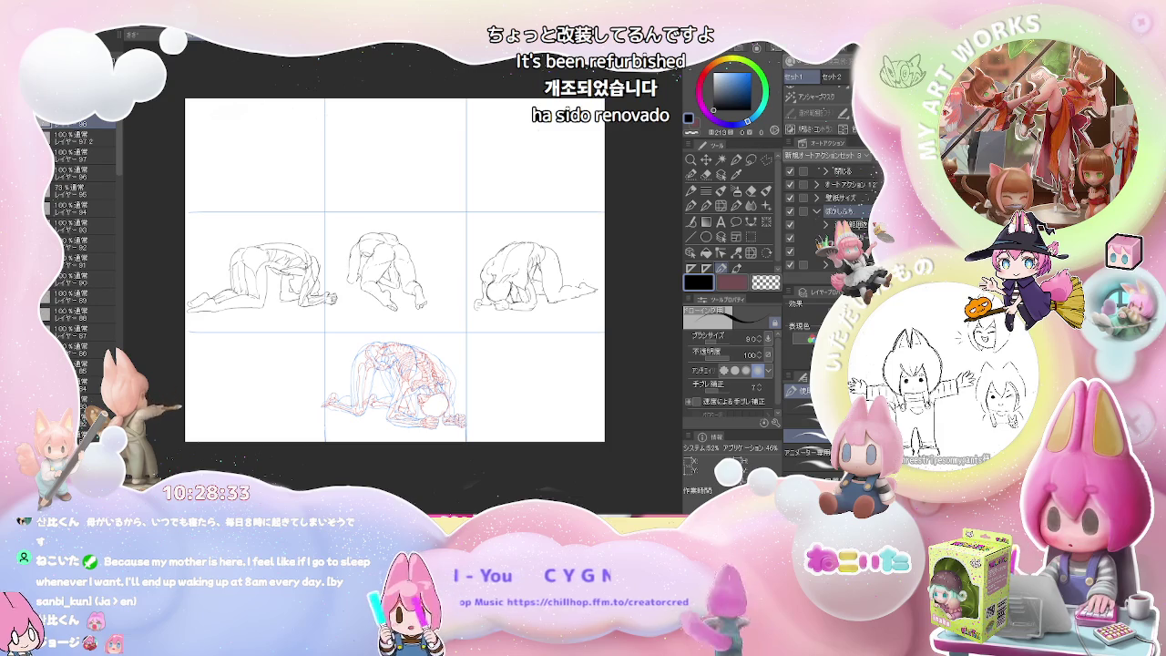
Step: Sketch the rounded head and upper-back contour of a new figure in the empty top cell
scroll(388, 164, "up", 2)
scroll(364, 182, "up", 3)
scroll(355, 274, "up", 2)
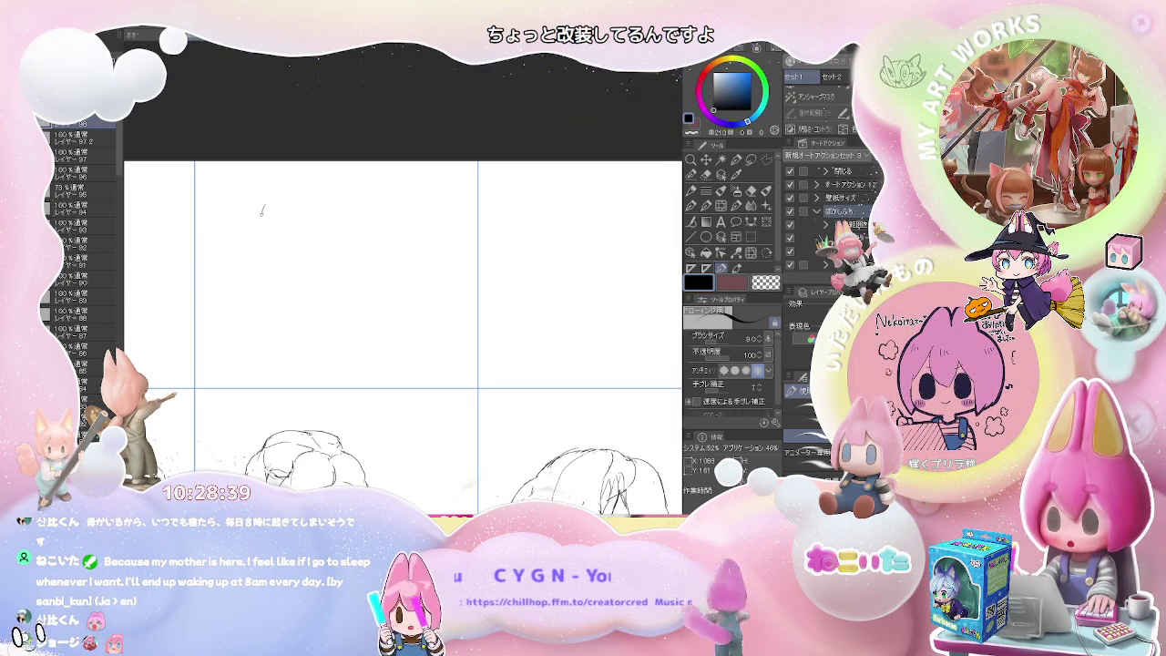
key("e")
key("p")
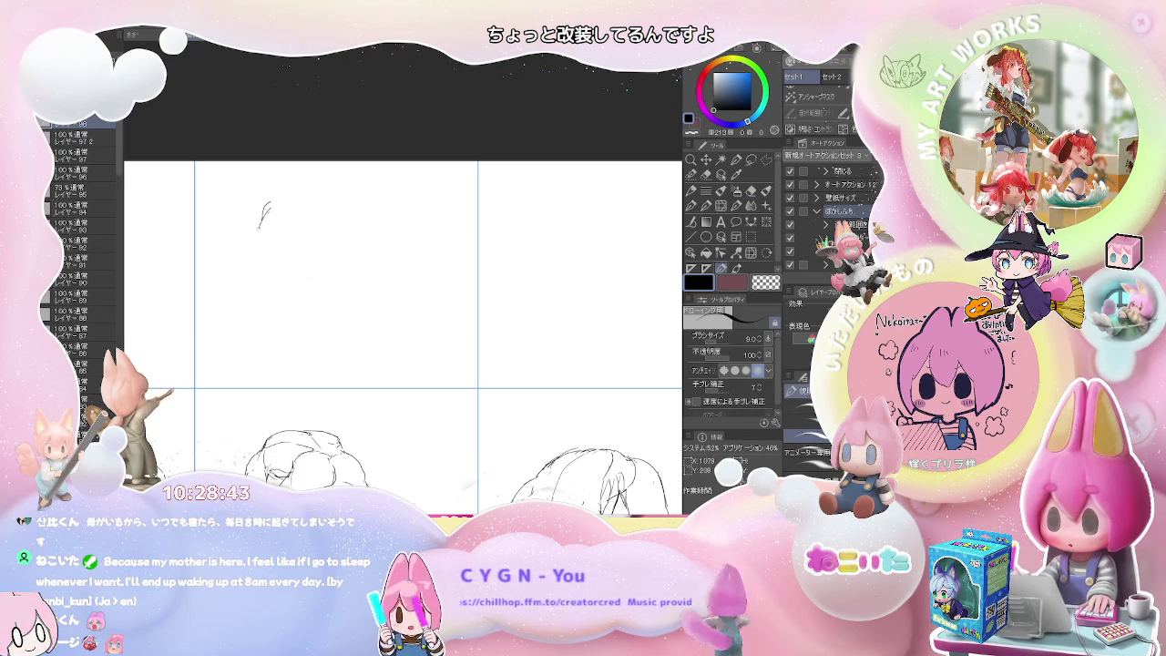
mouse_move(261, 235)
left_mouse_down()
mouse_move(265, 268)
mouse_move(280, 252)
mouse_move(277, 226)
left_mouse_up()
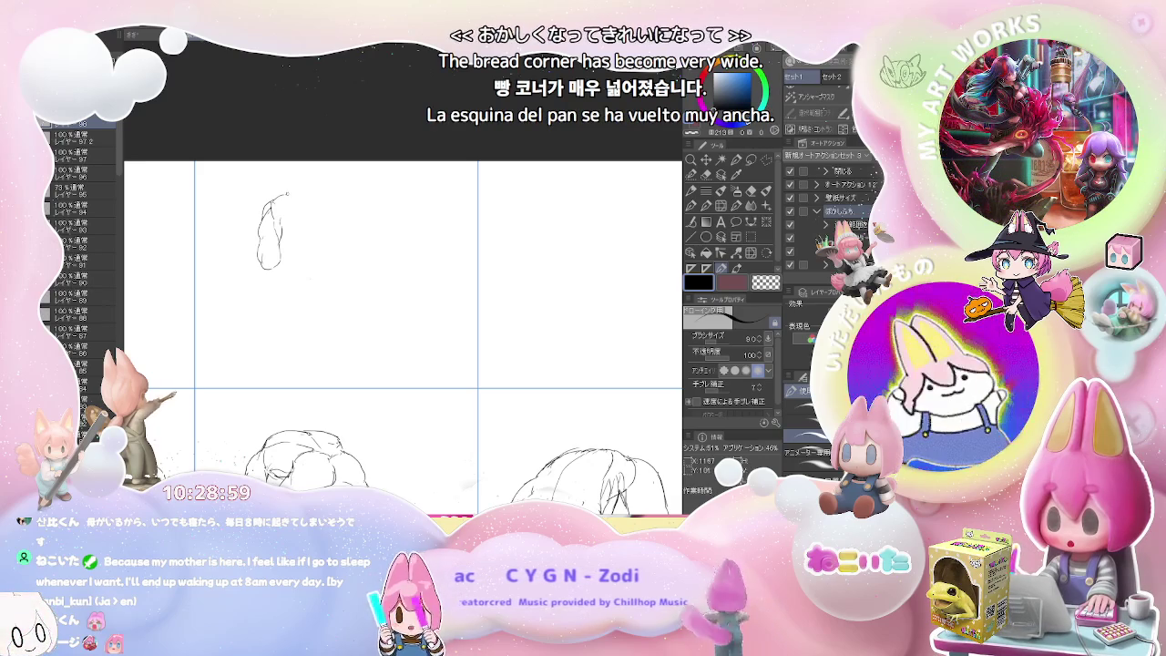
left_click_drag(264, 202, 306, 193)
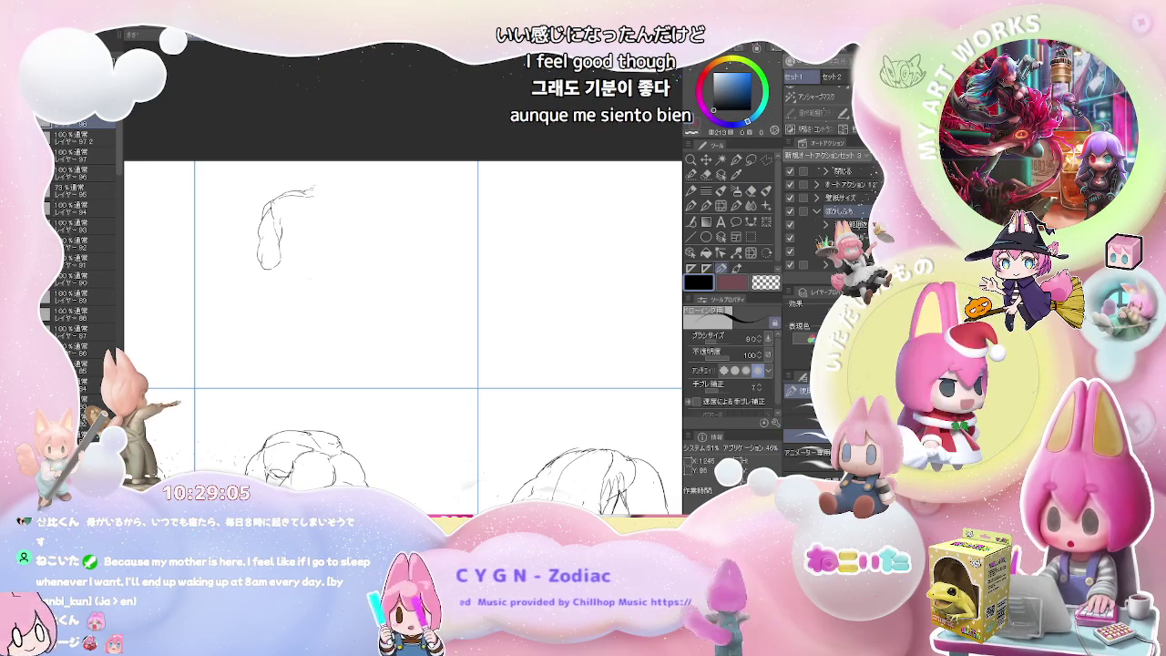
left_click_drag(313, 189, 328, 182)
left_click_drag(315, 187, 353, 197)
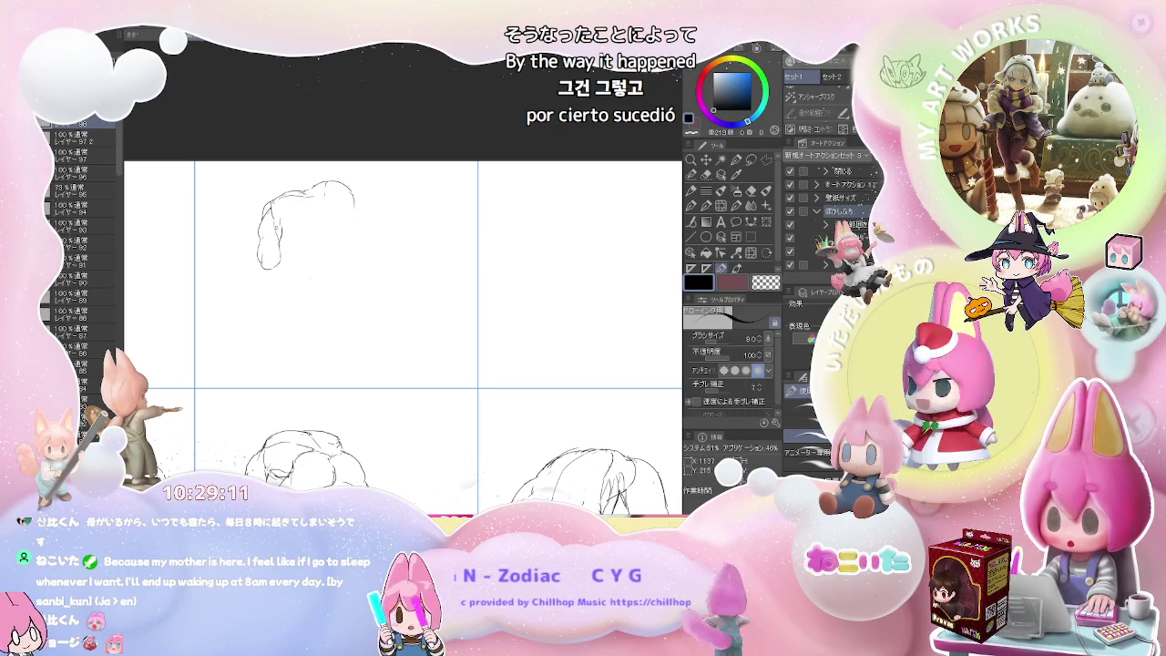
left_click_drag(352, 194, 355, 208)
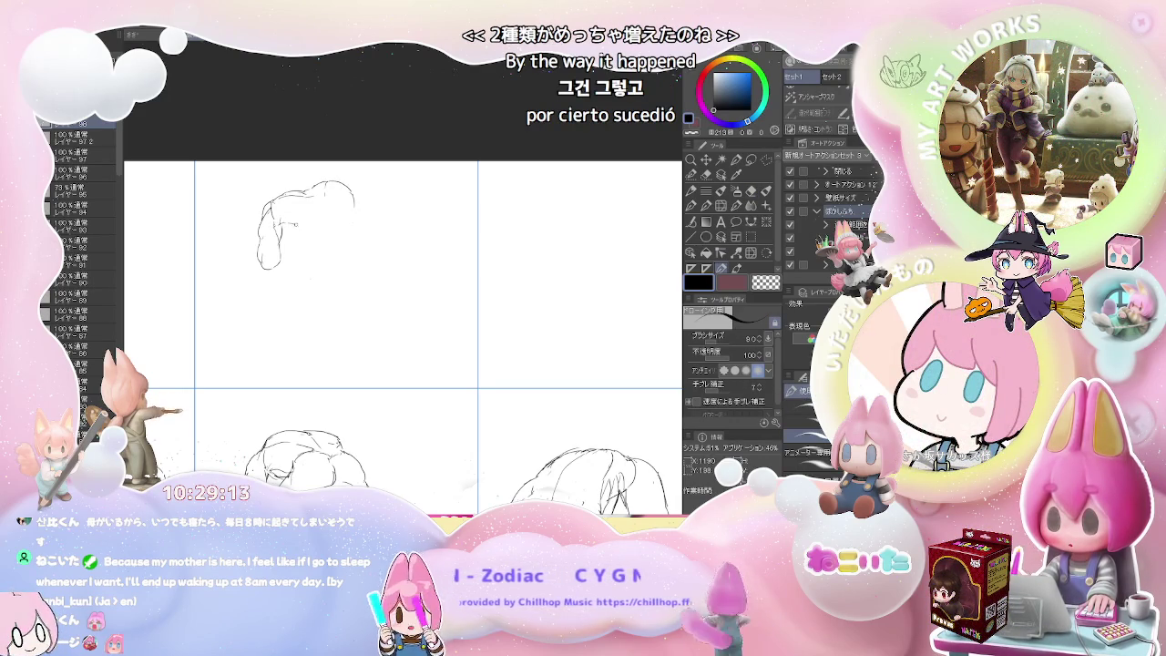
left_click_drag(320, 235, 343, 242)
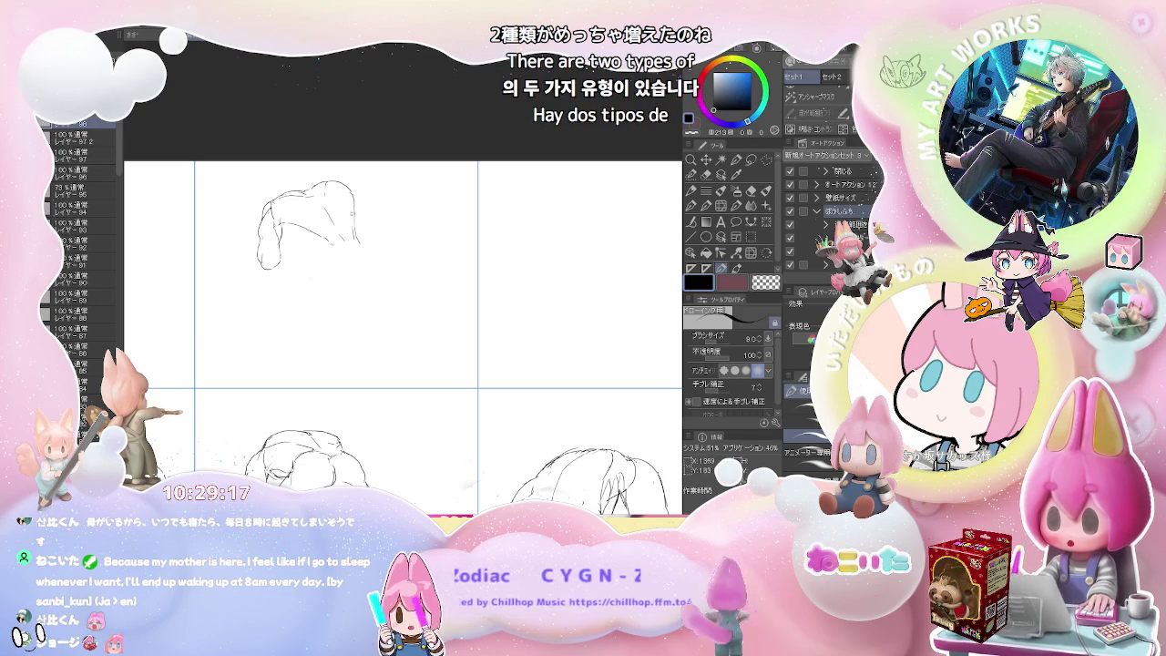
Step: Add back outline and inner back lines, a curve starting the leg, and the torso's right side
left_click_drag(362, 219, 373, 245)
left_click_drag(270, 251, 288, 248)
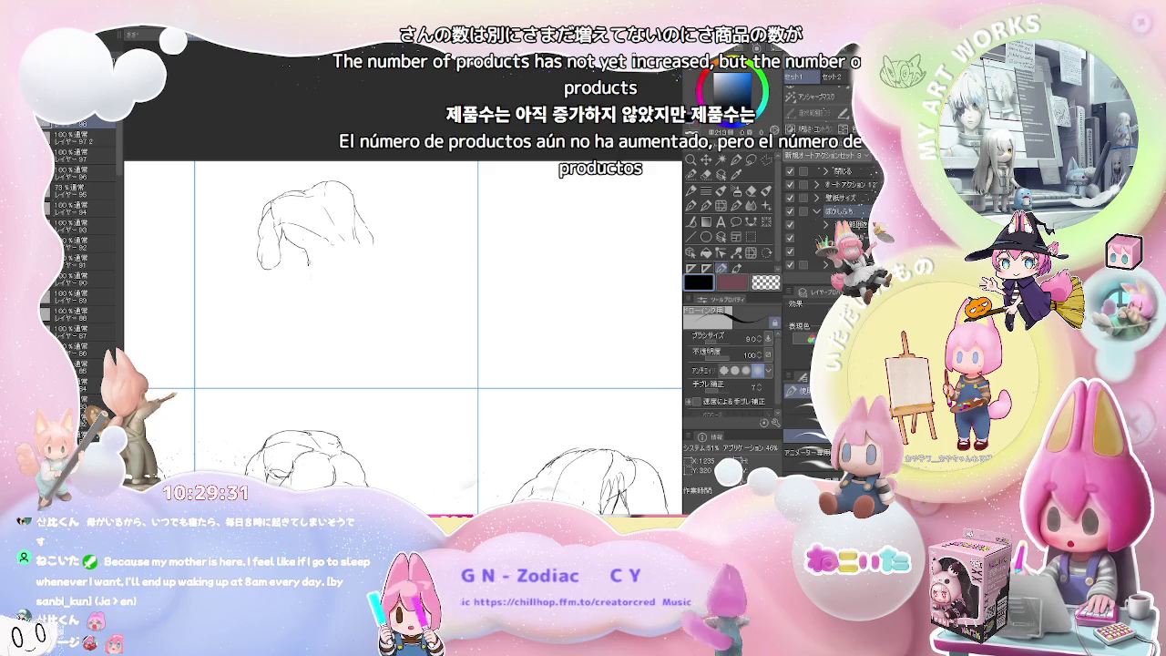
left_click_drag(350, 253, 354, 261)
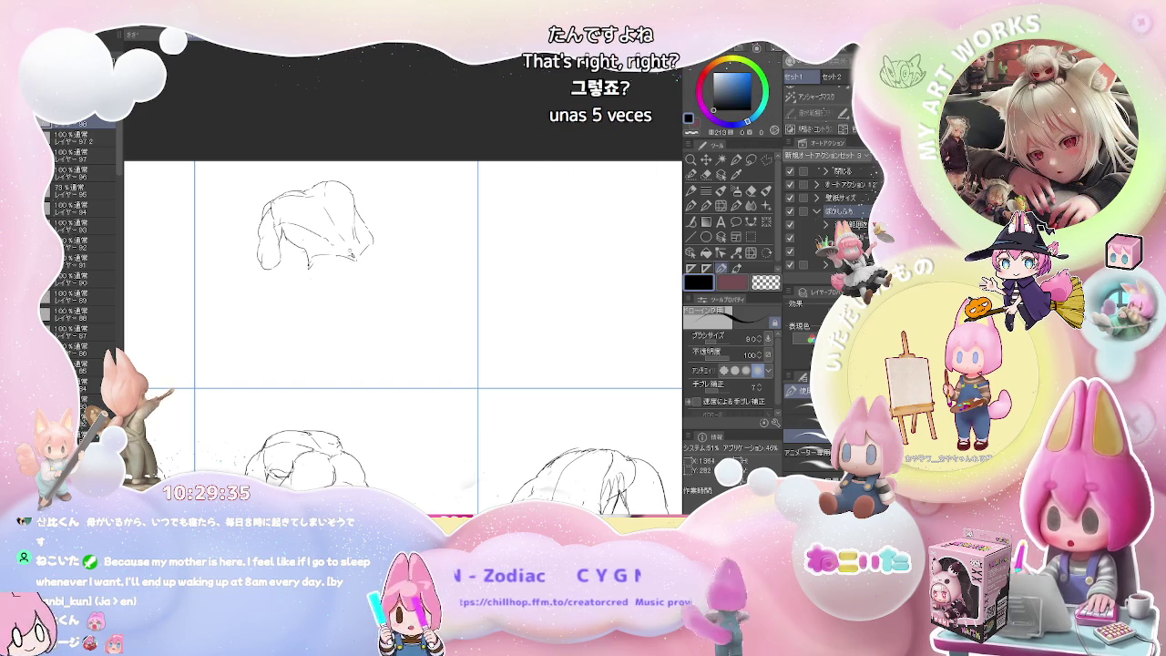
left_click(301, 278)
mouse_move(311, 263)
left_mouse_down()
mouse_move(279, 308)
mouse_move(290, 336)
left_mouse_up()
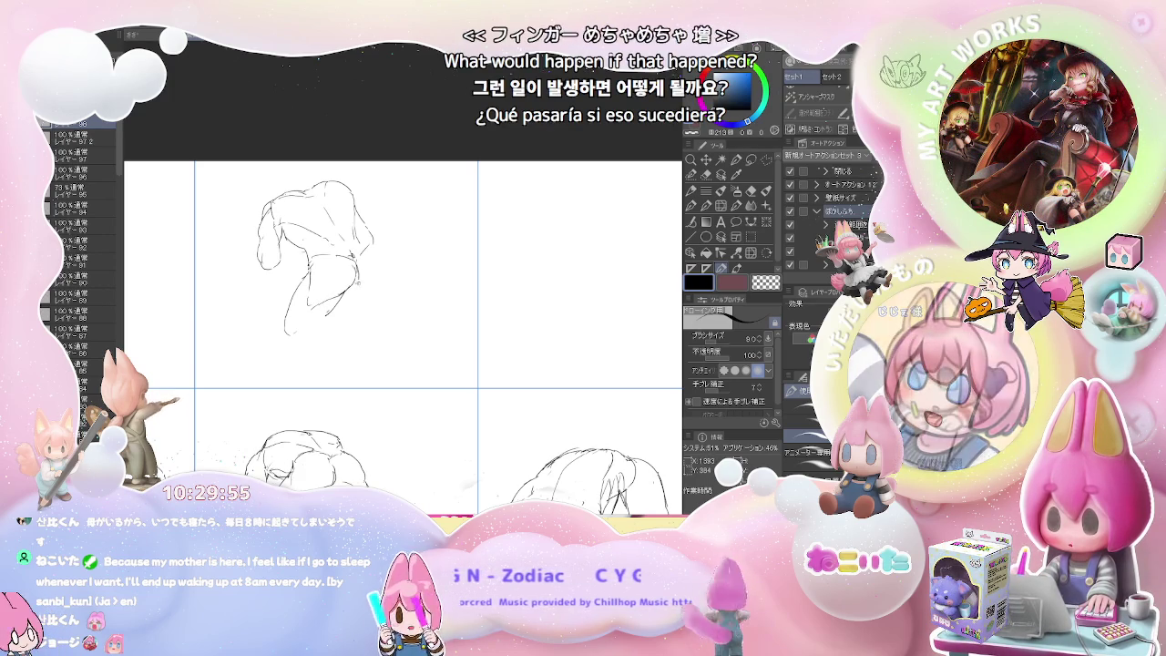
left_click_drag(359, 281, 385, 258)
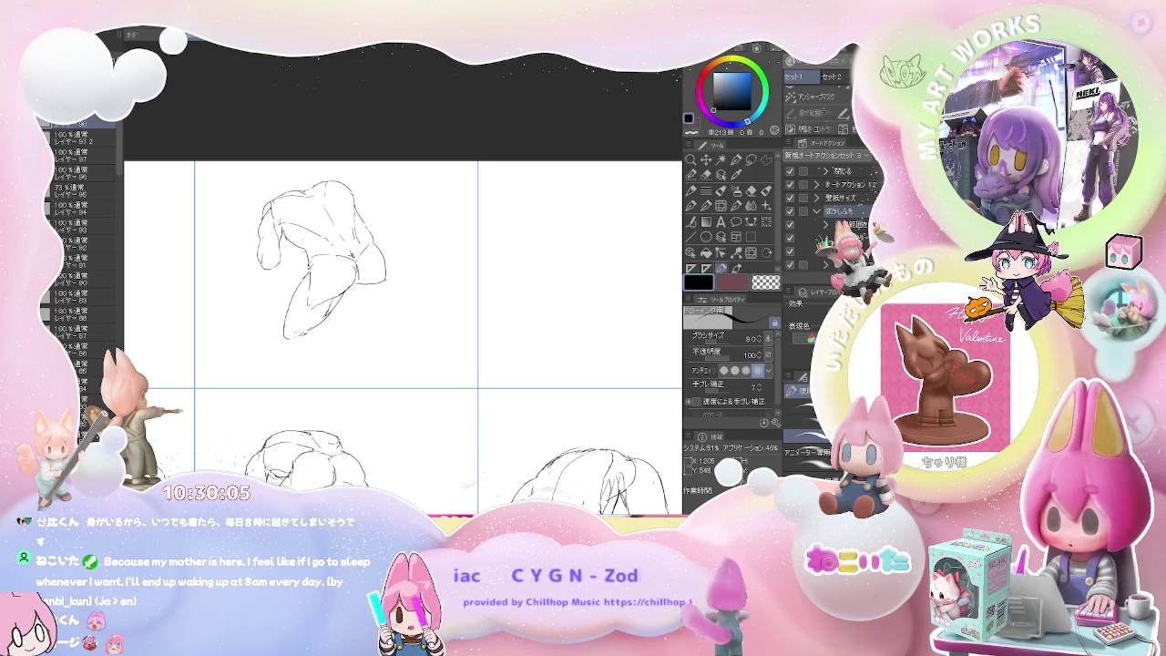
Step: Draw the first lower leg and its foot, replacing a stray stroke
left_click_drag(319, 333, 340, 363)
key("ctrl+z")
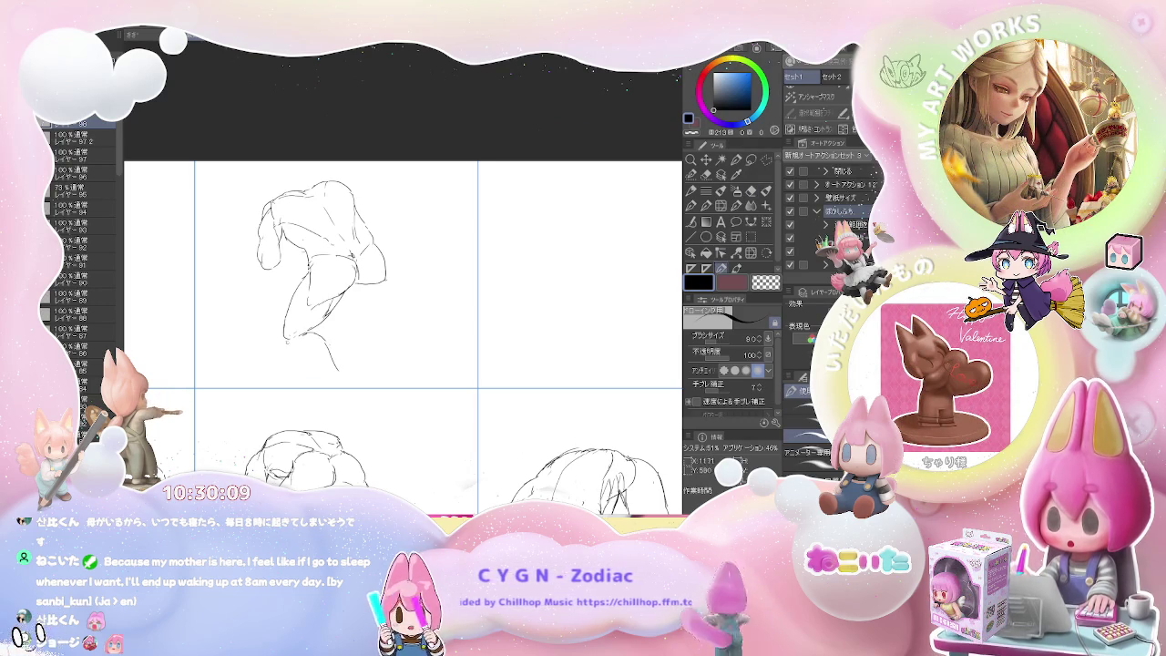
left_click_drag(319, 344, 337, 390)
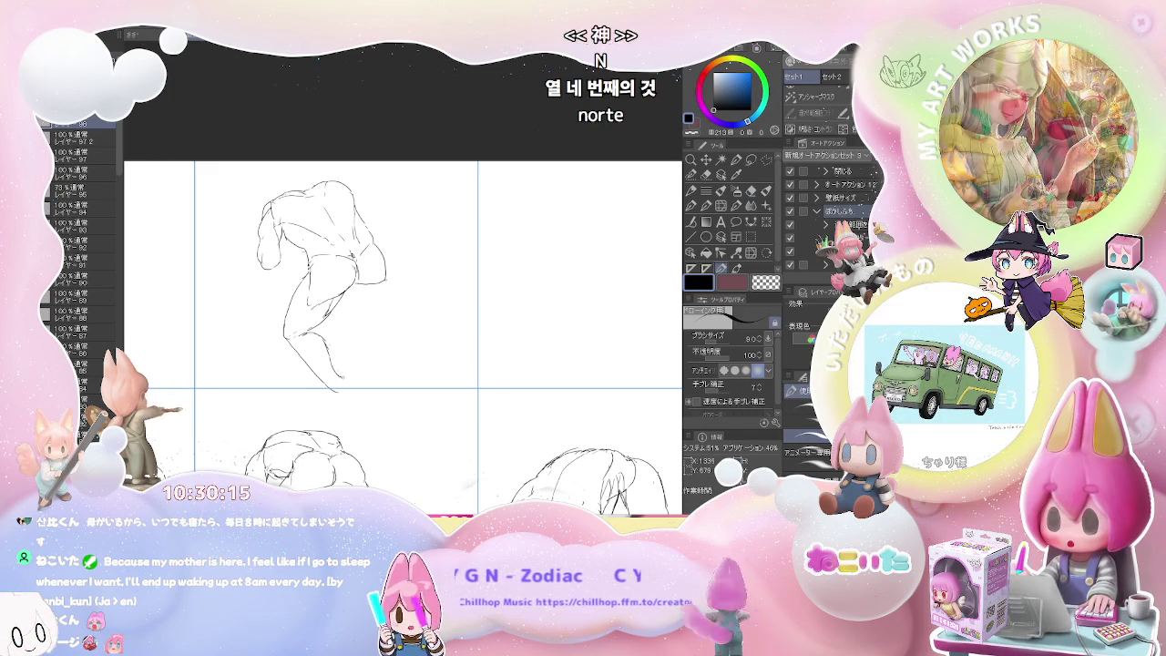
left_click_drag(335, 387, 355, 377)
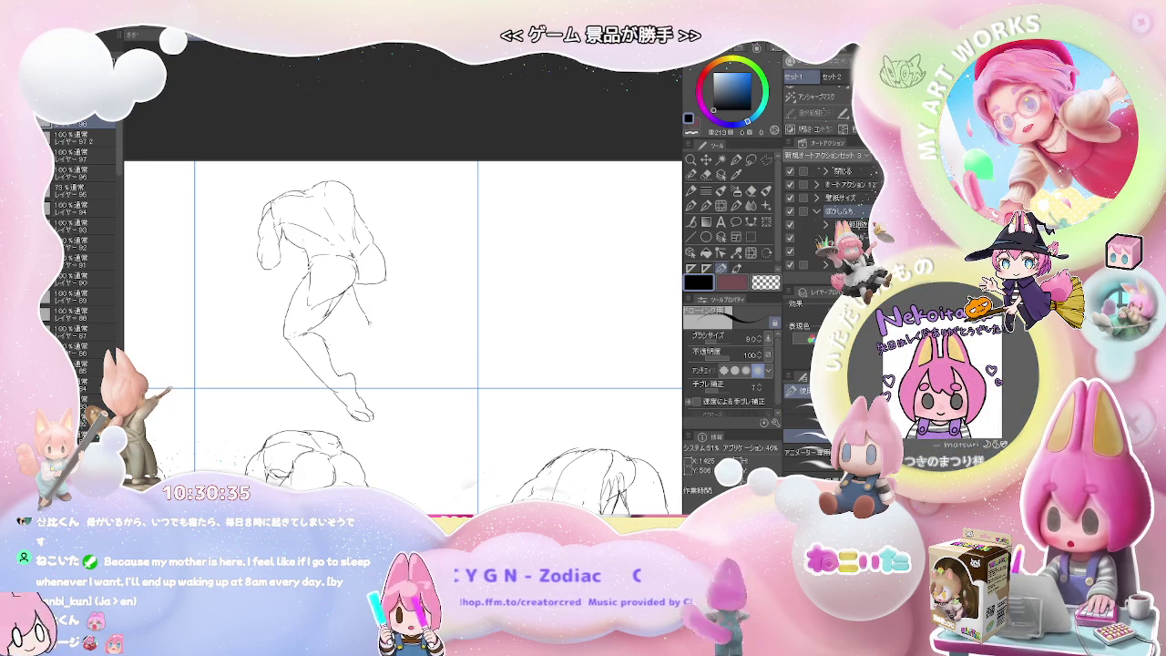
Step: Outline the hip, the right thigh and the second lower leg with its calf muscle
left_click_drag(366, 302, 380, 330)
left_click_drag(382, 264, 387, 278)
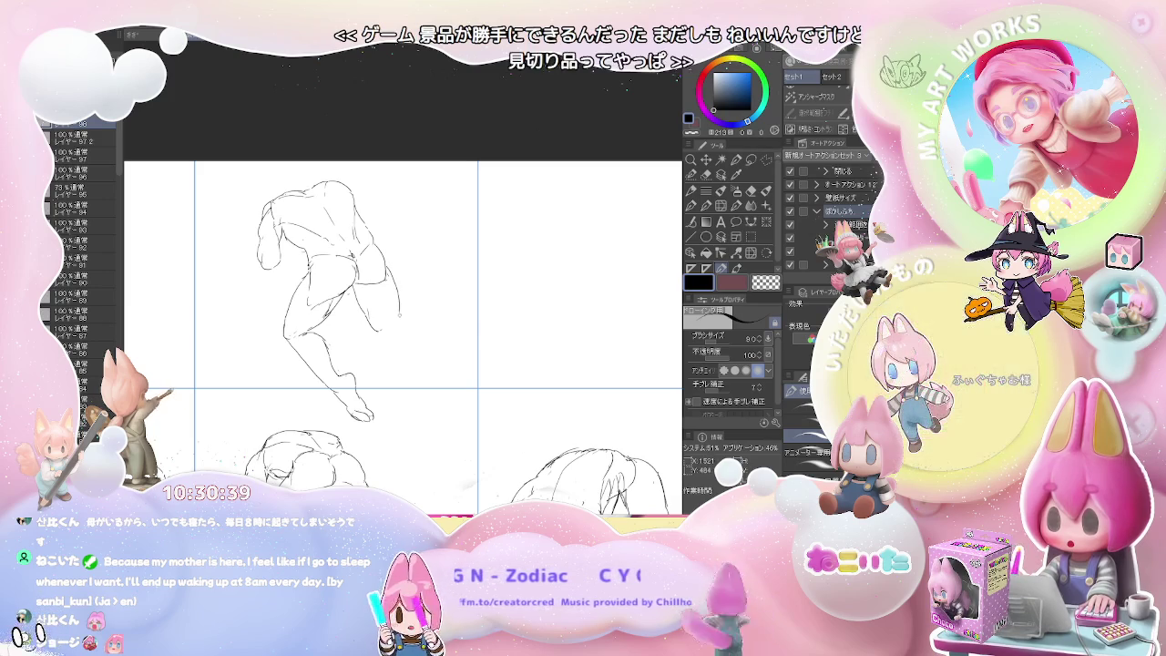
left_click_drag(386, 273, 398, 324)
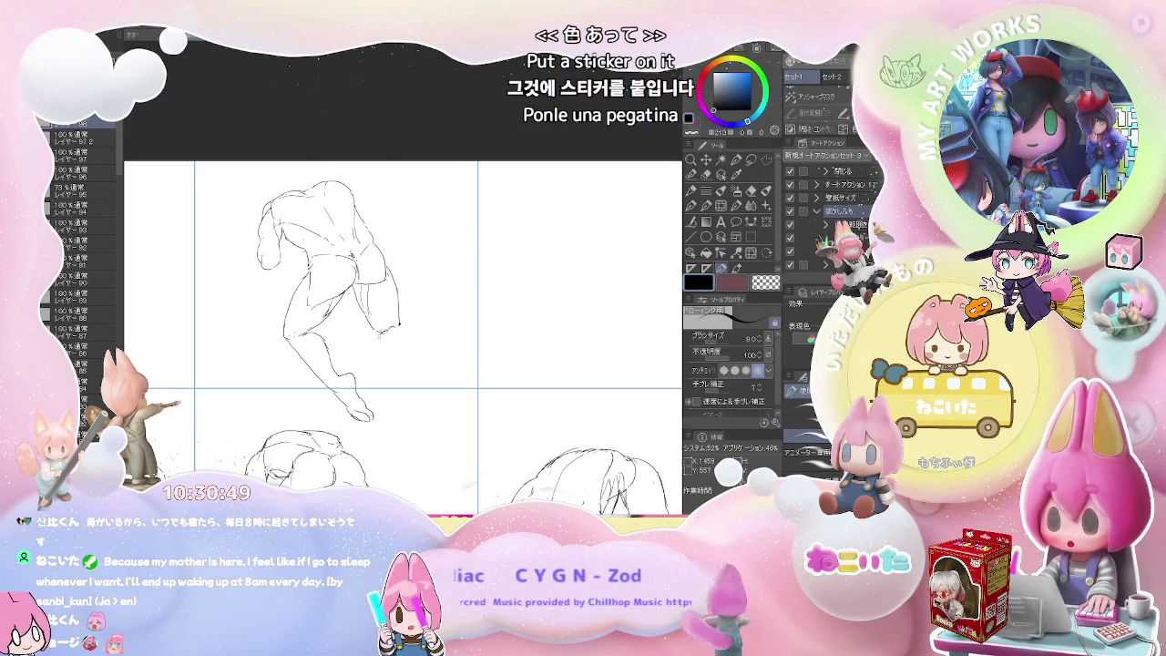
left_click_drag(383, 335, 406, 386)
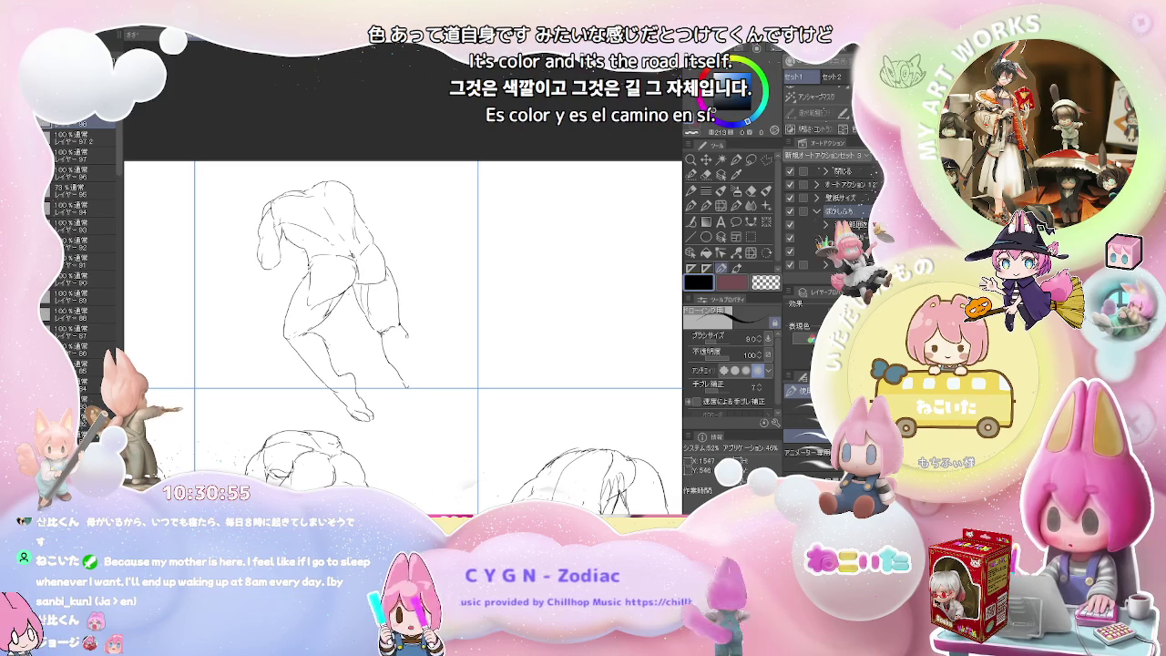
left_click_drag(401, 326, 412, 383)
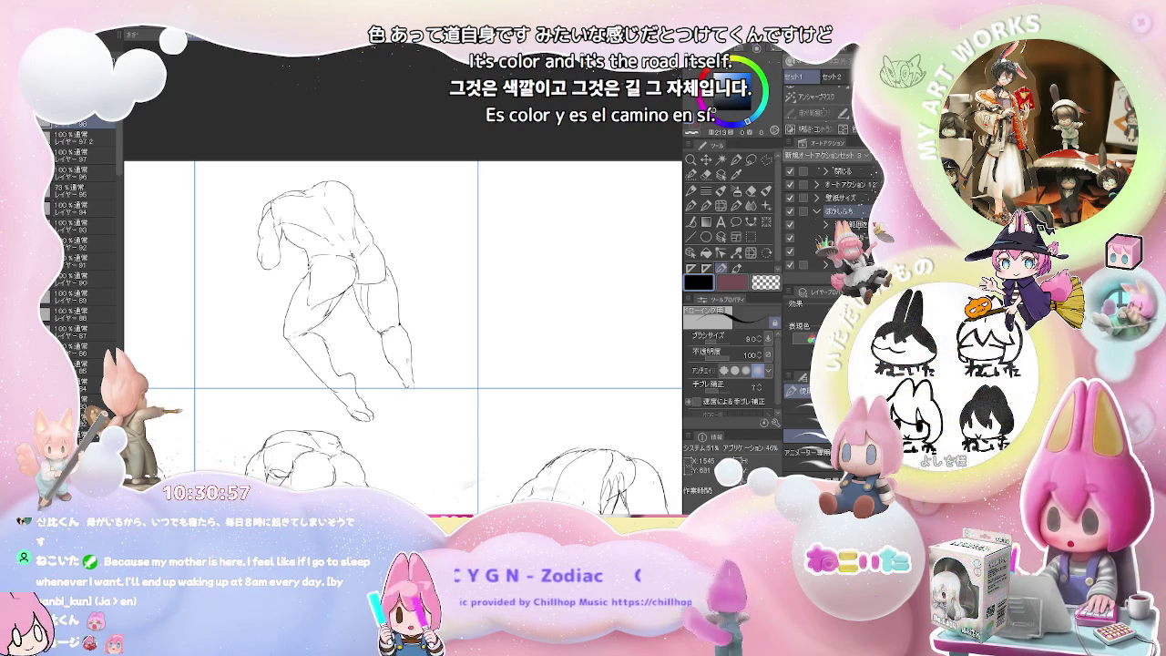
left_click_drag(391, 330, 399, 355)
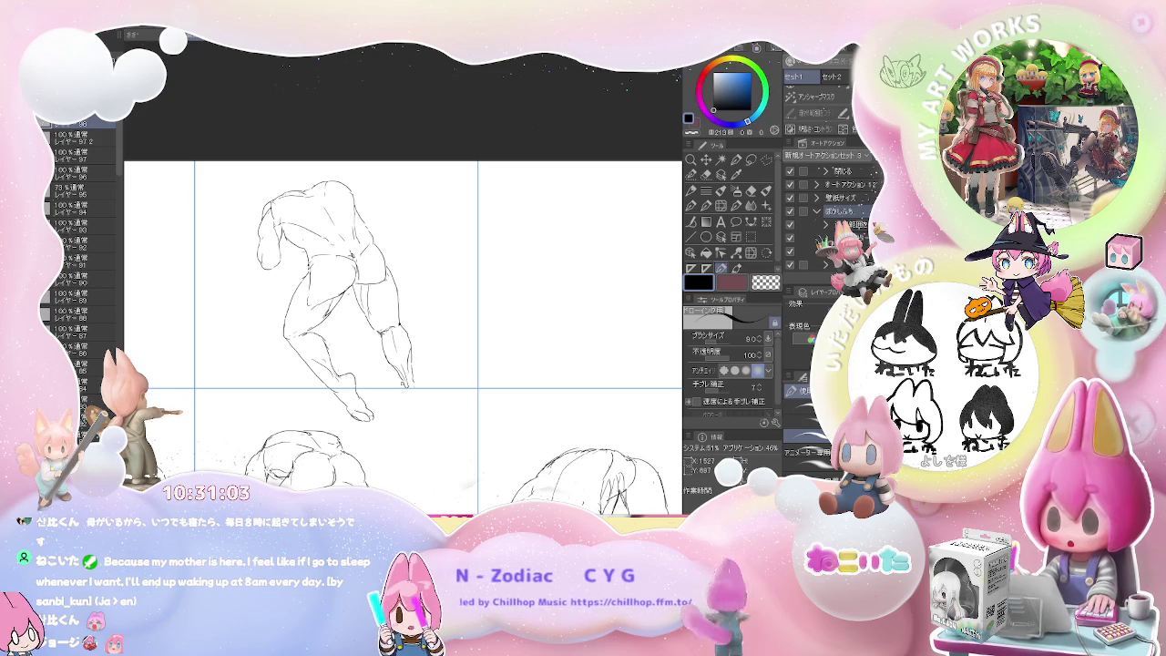
Step: Sketch the second leg's foot with its outline and detail lines
left_click_drag(412, 384, 408, 409)
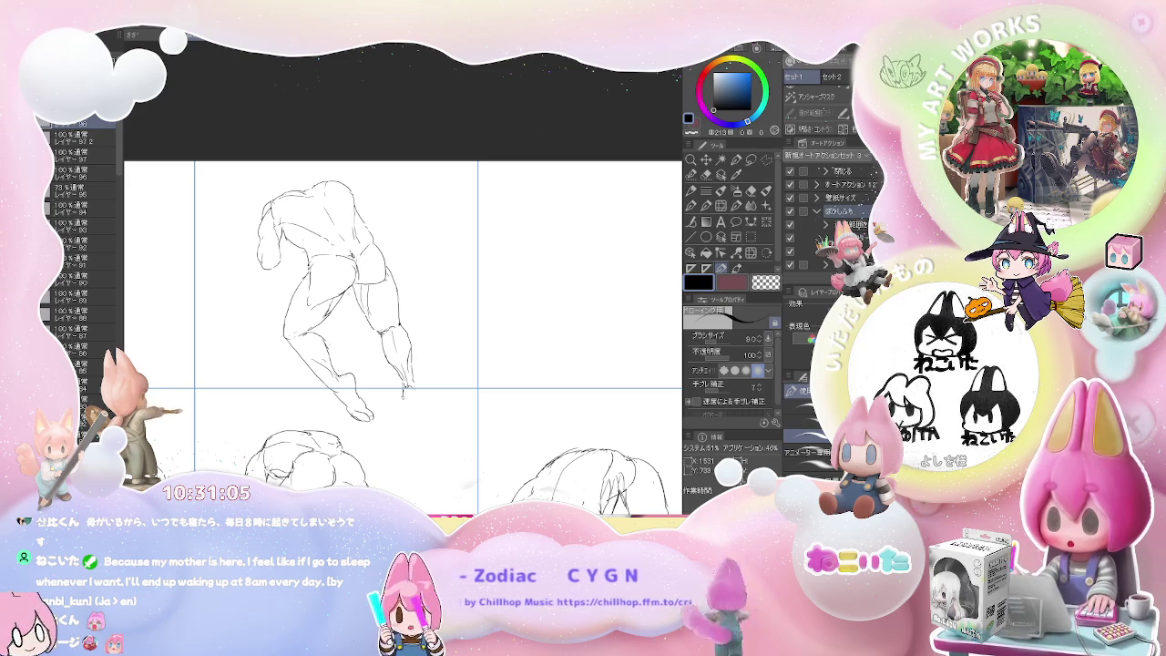
key("e")
key("p")
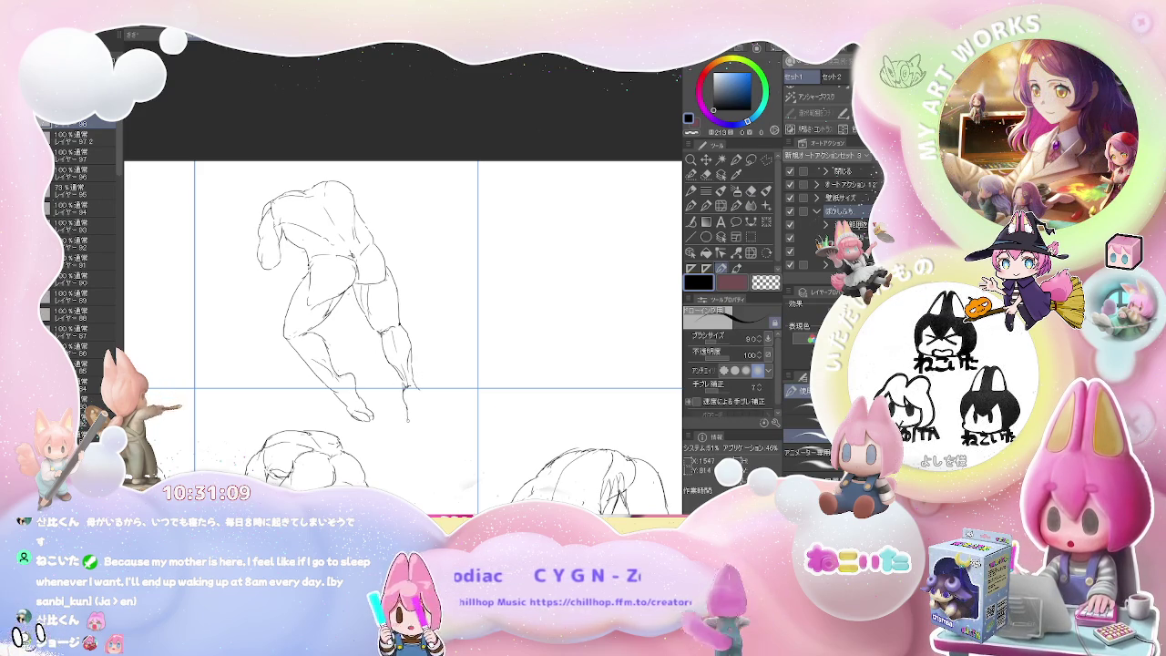
left_click_drag(406, 400, 428, 438)
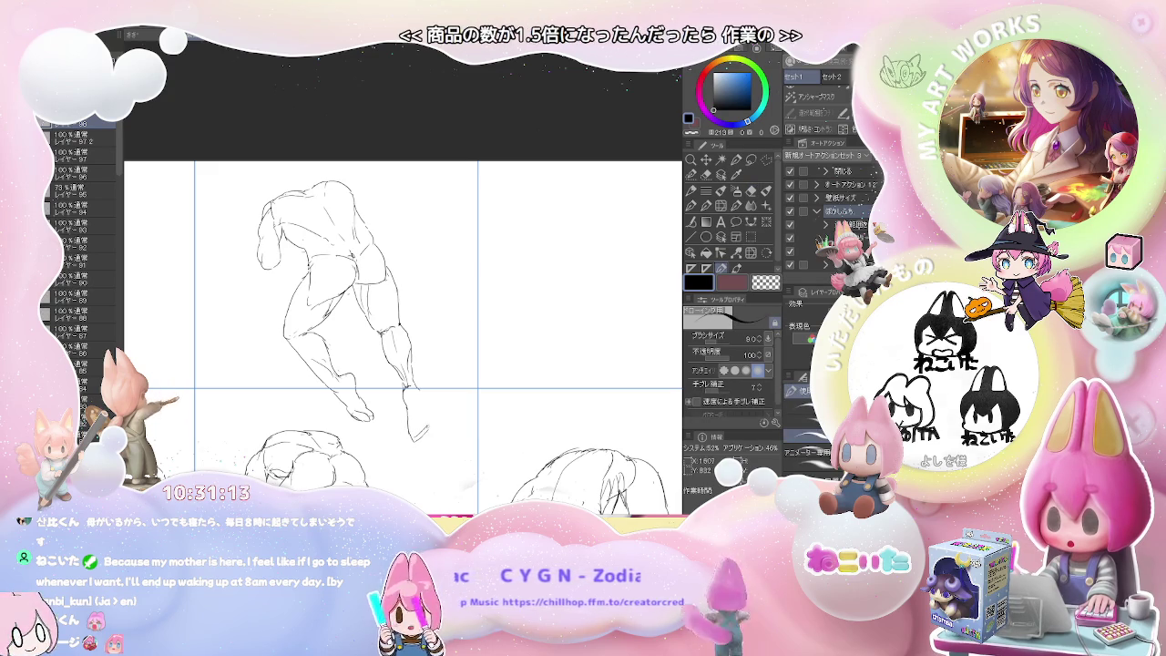
left_click_drag(420, 394, 425, 410)
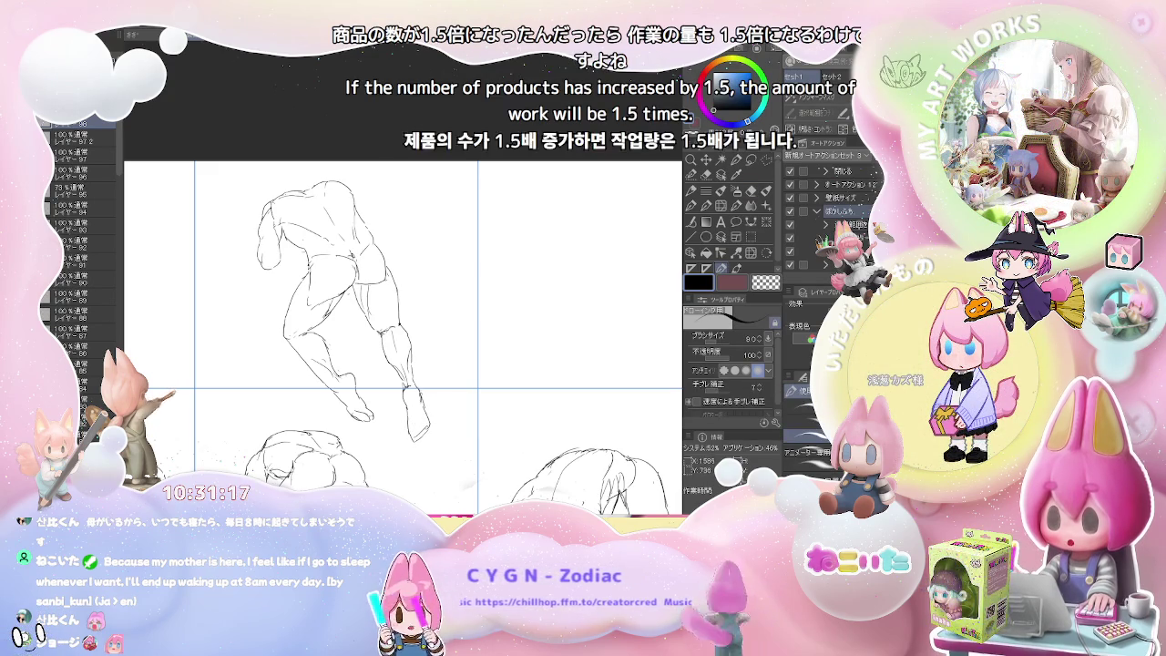
scroll(427, 367, "down", 1)
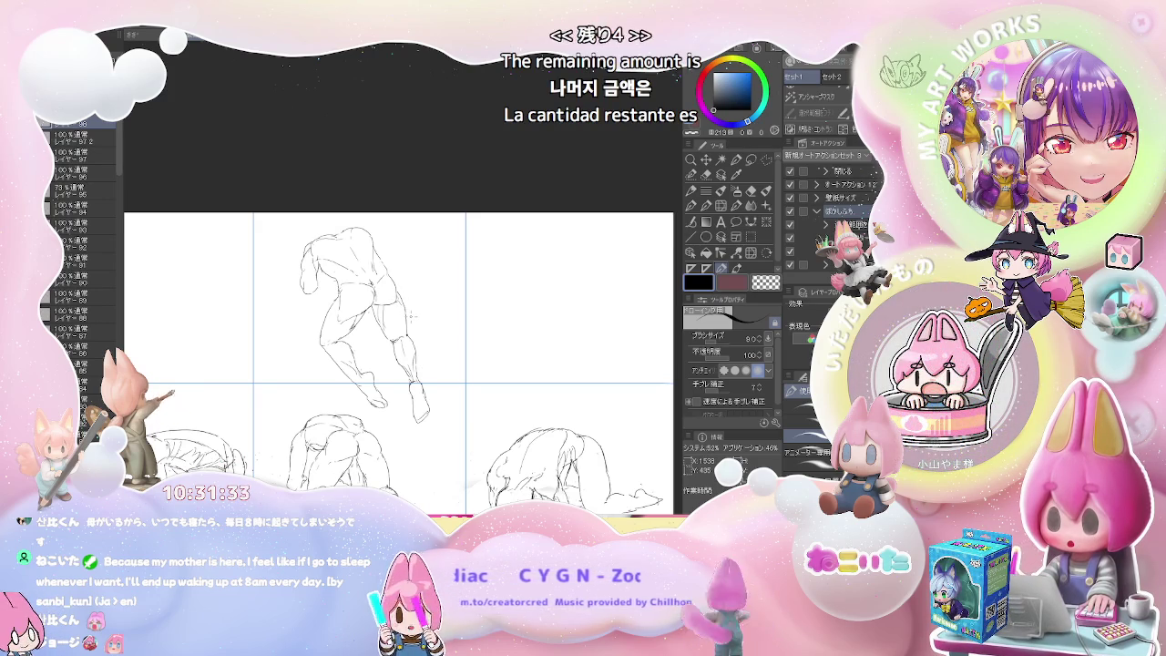
Step: Draw temporary vertical measuring marks beside the back-view figure
scroll(457, 264, "up", 1)
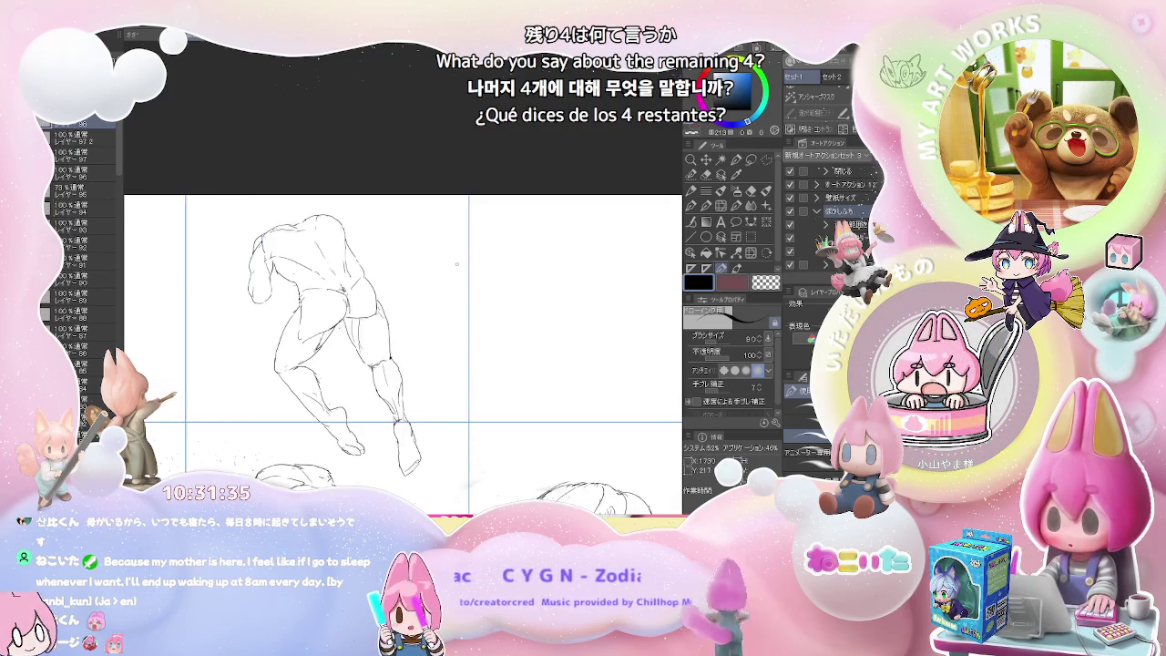
scroll(456, 264, "up", 1)
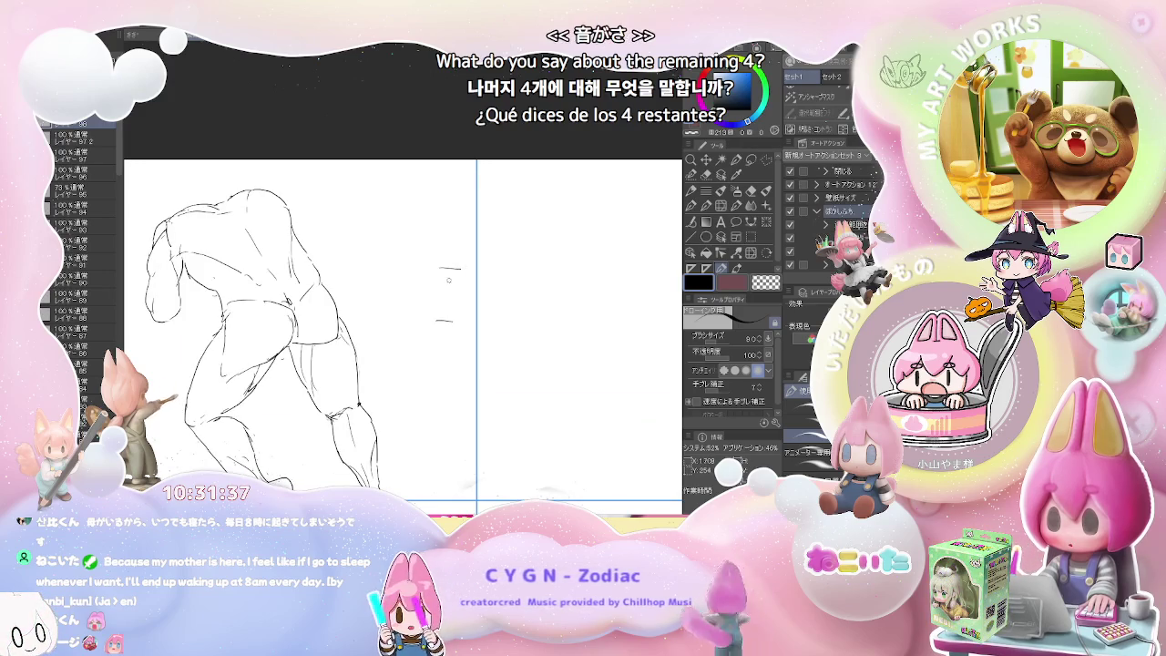
left_click_drag(447, 270, 447, 318)
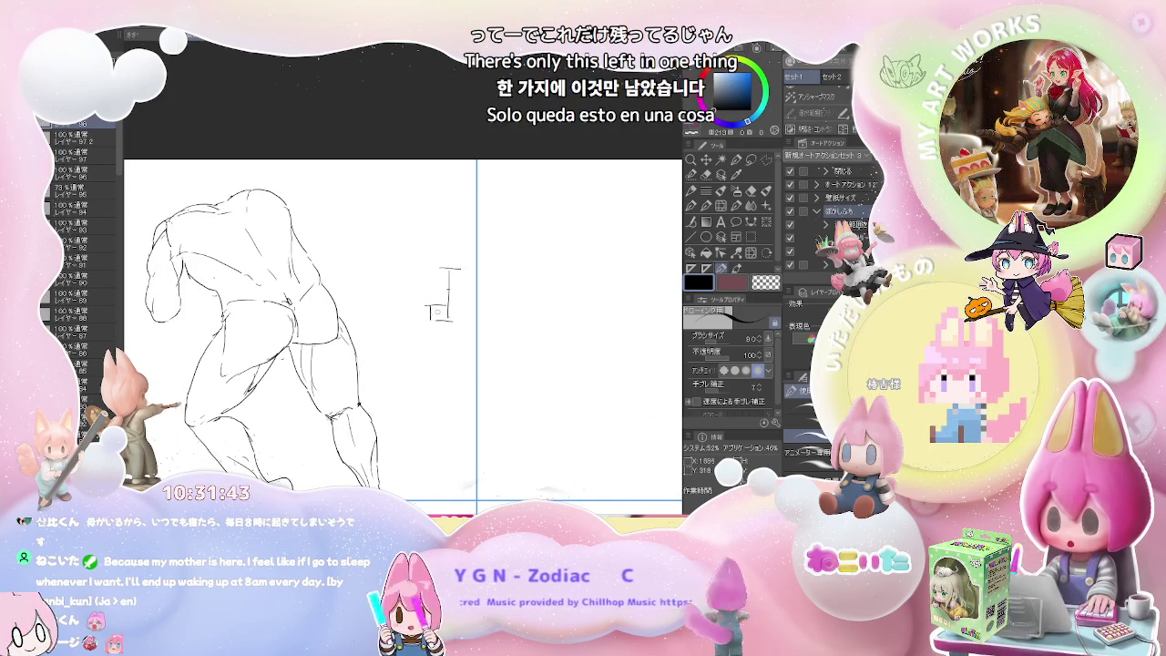
left_click_drag(427, 308, 428, 319)
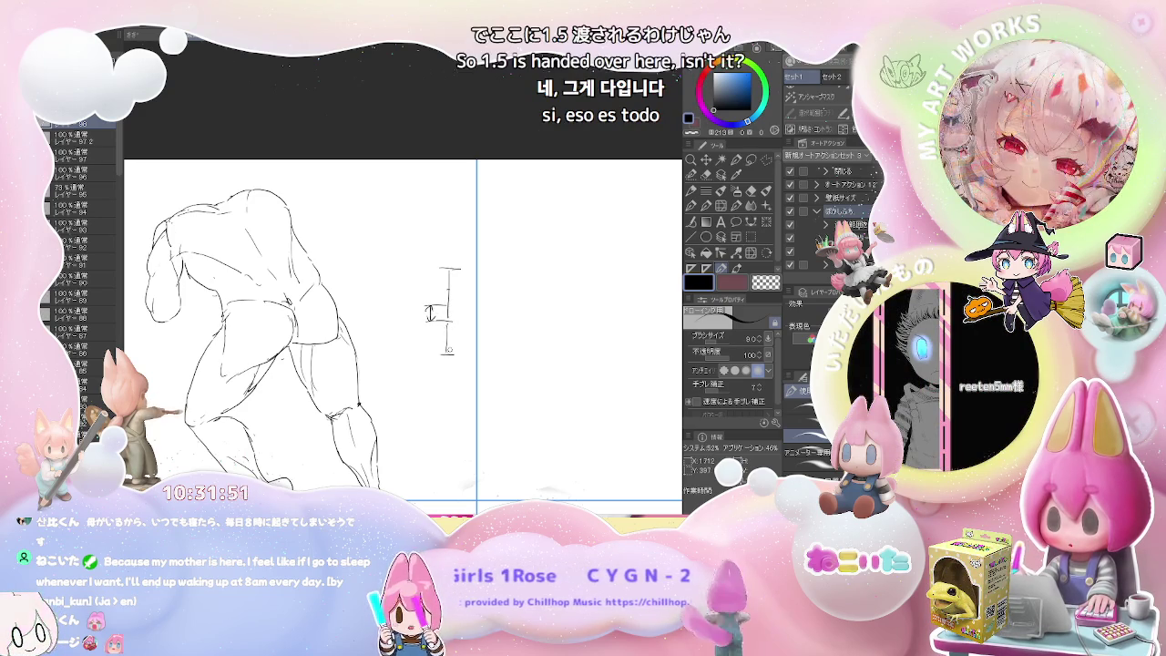
mouse_move(423, 354)
left_mouse_down()
mouse_move(452, 353)
mouse_move(434, 345)
left_mouse_up()
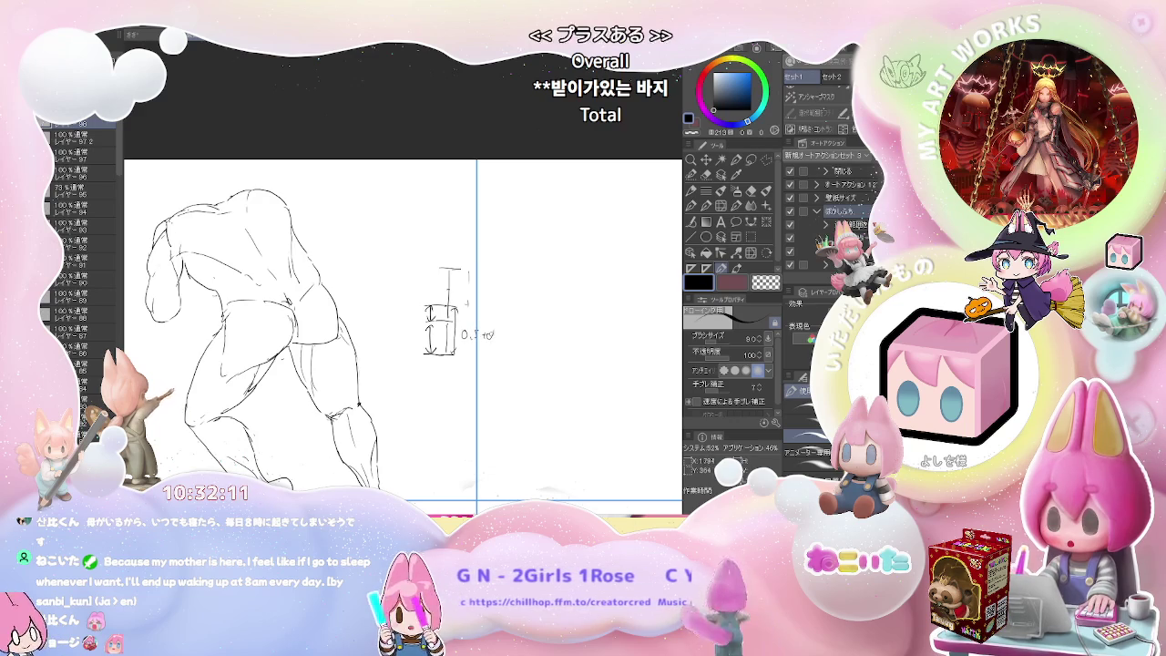
Step: Erase the measuring marks and bring the empty neighbouring cell into view
key("e")
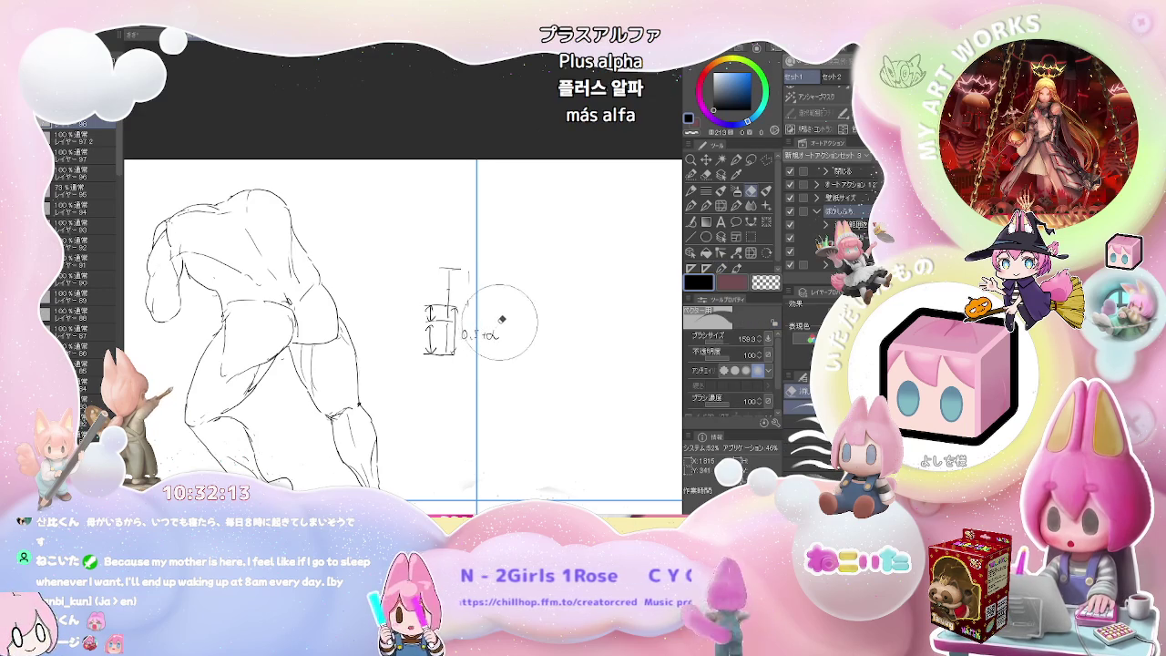
left_click_drag(465, 339, 449, 274)
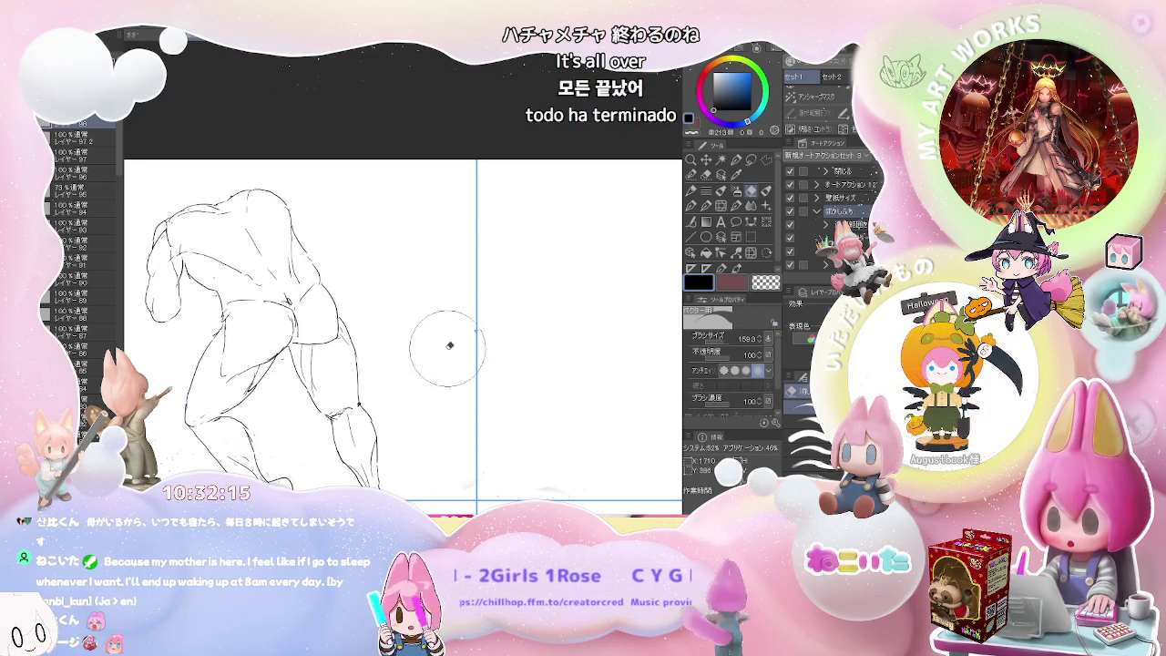
key("ctrl+minus")
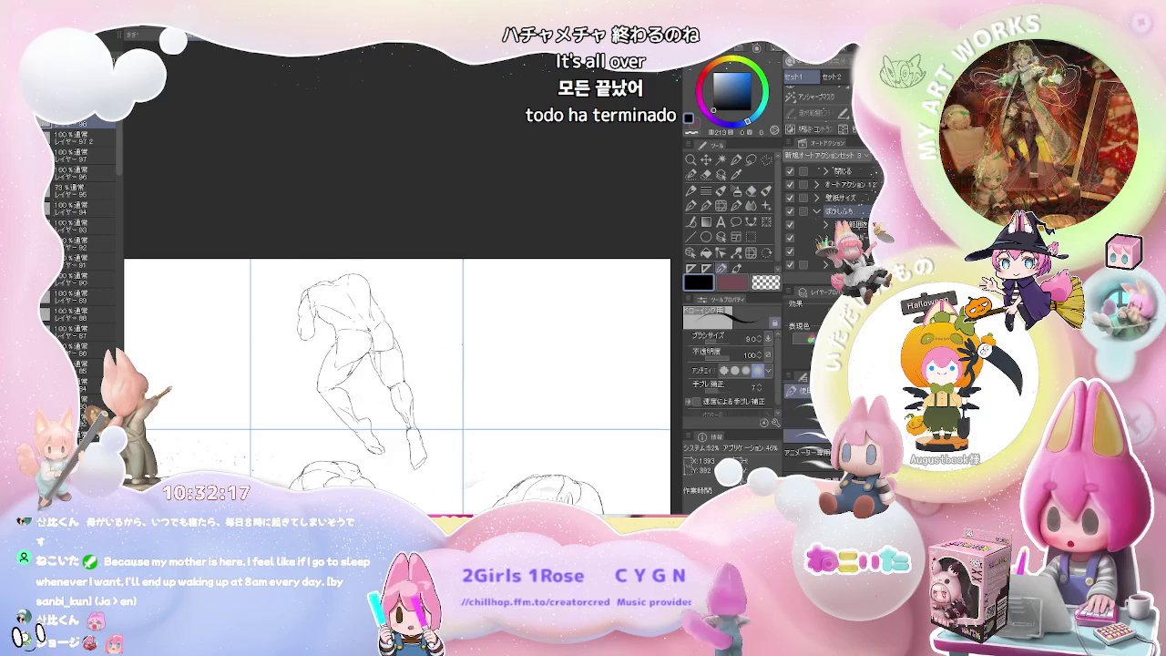
key("p")
scroll(417, 341, "down", 1)
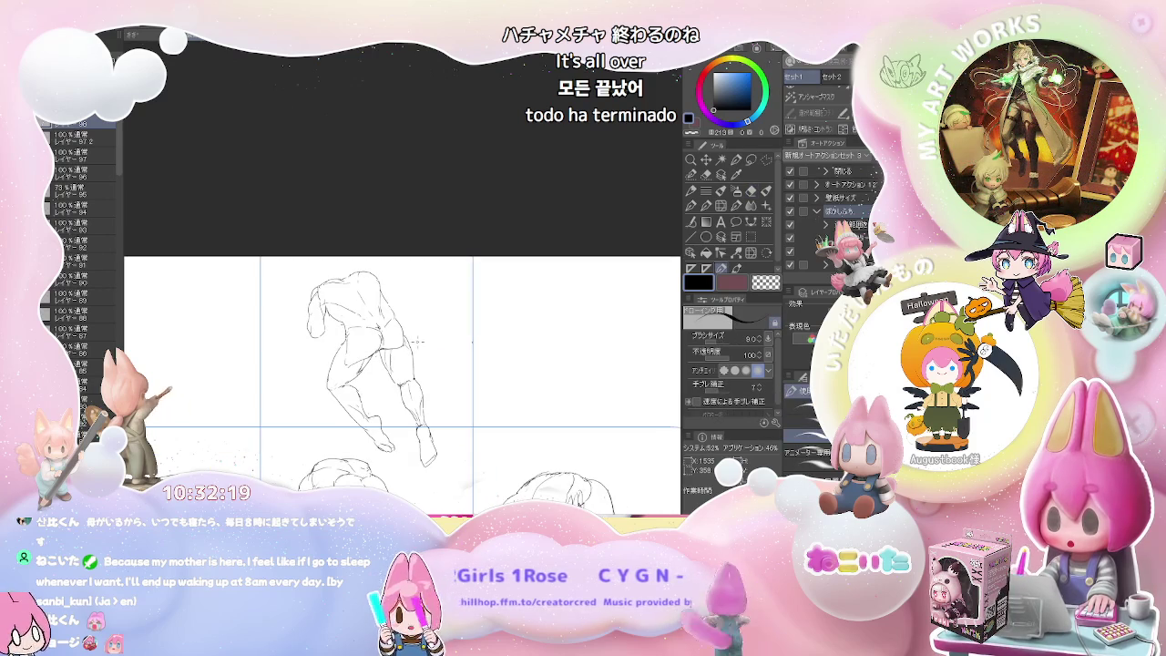
left_click_drag(538, 368, 428, 364)
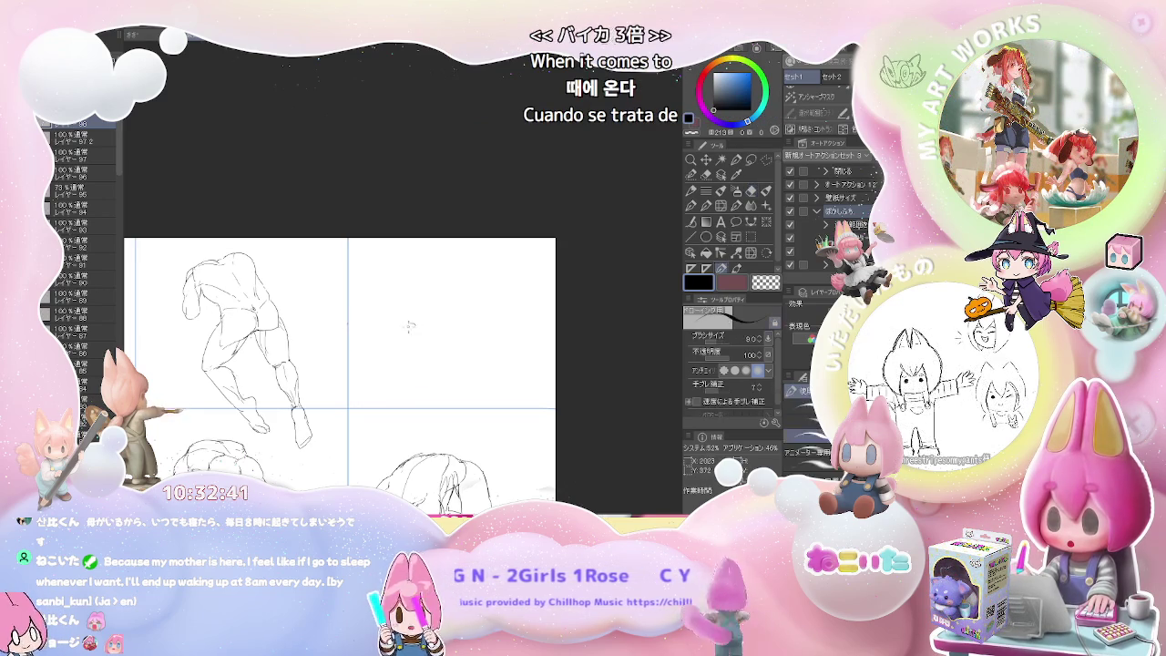
Step: Sketch the first outline strokes of a sprawled figure in the empty right cell
left_click_drag(414, 322, 401, 331)
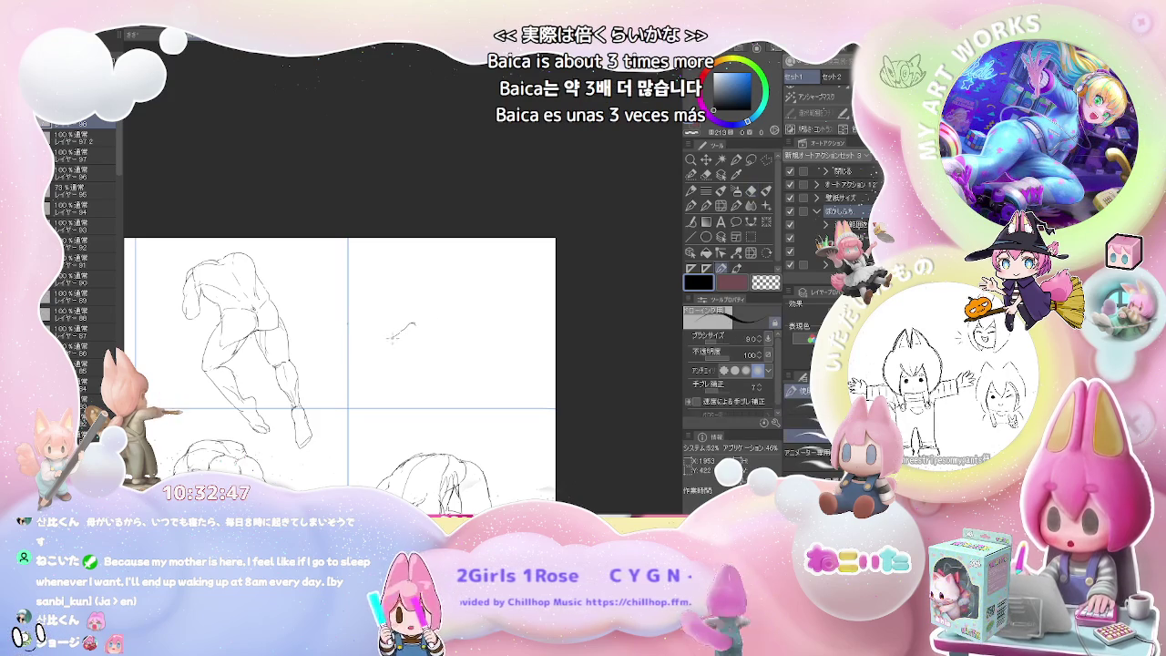
mouse_move(393, 337)
left_mouse_down()
mouse_move(406, 347)
mouse_move(466, 314)
mouse_move(462, 349)
mouse_move(397, 348)
mouse_move(428, 369)
mouse_move(406, 364)
mouse_move(391, 383)
mouse_move(405, 380)
left_mouse_up()
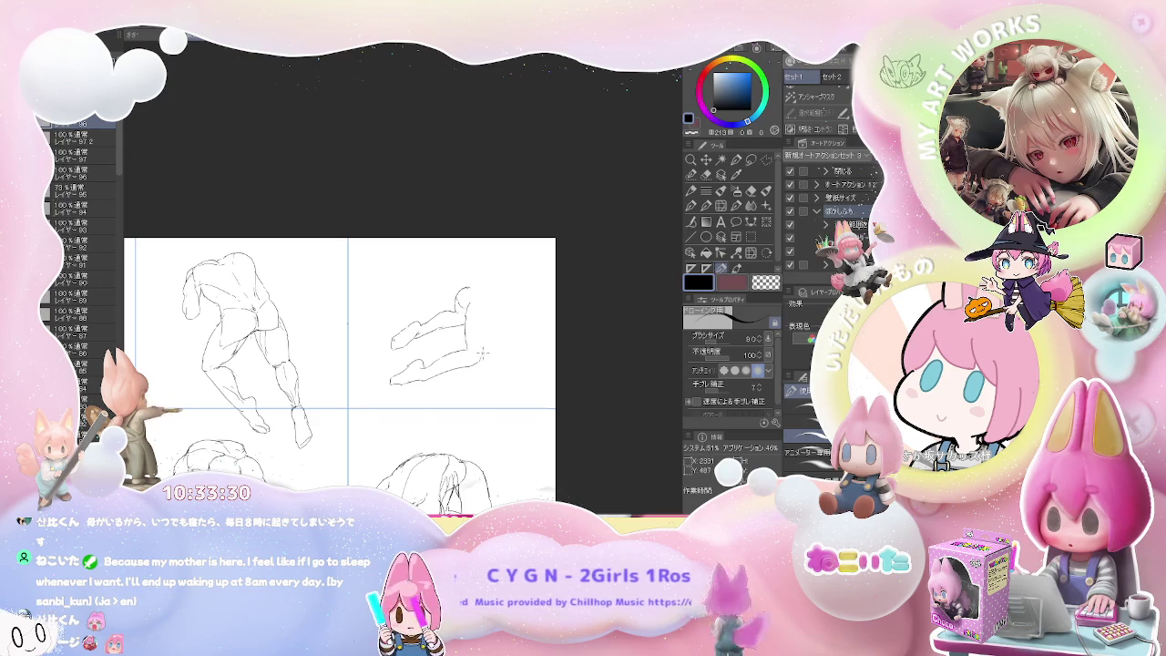
left_click_drag(483, 352, 473, 325)
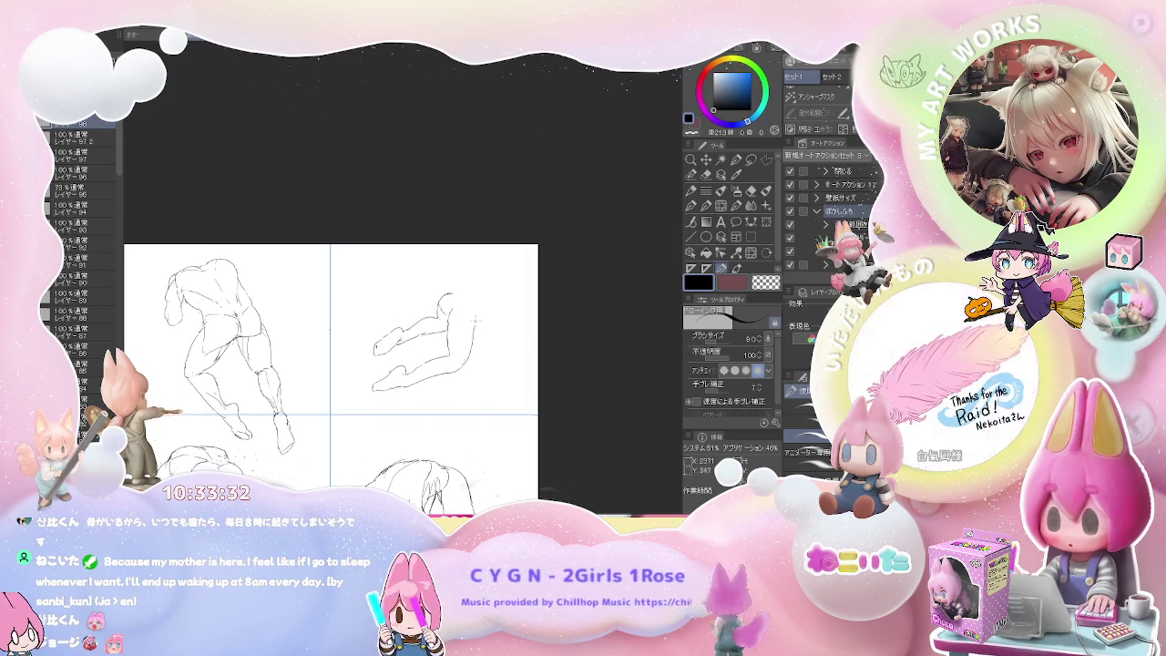
left_click_drag(474, 324, 512, 321)
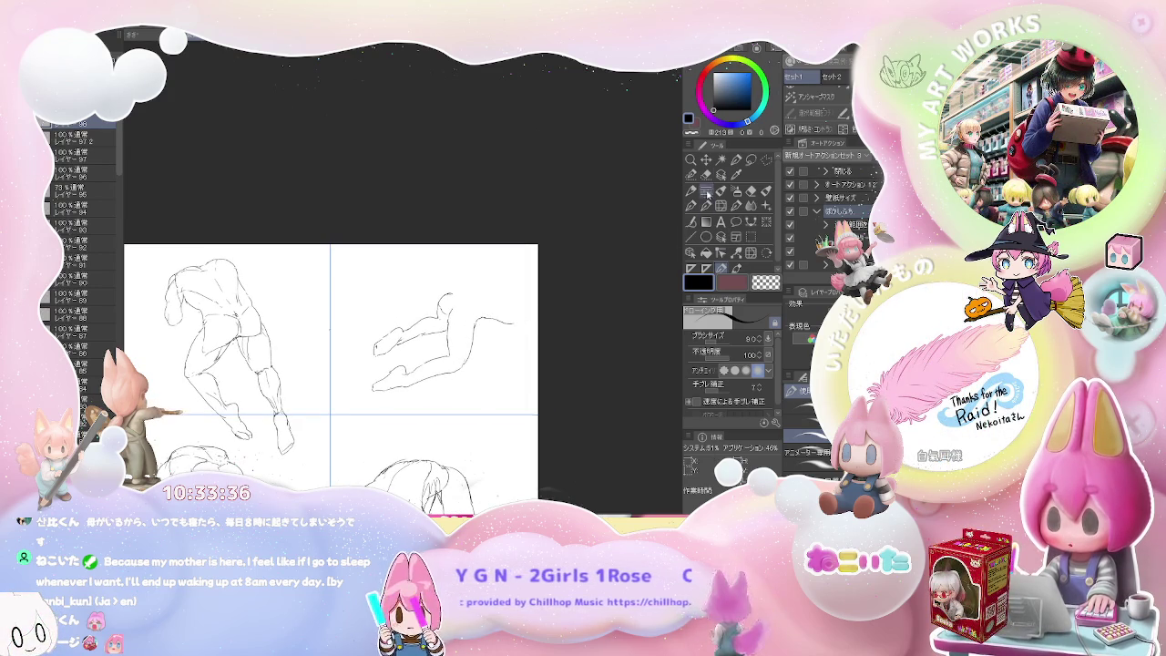
key("m")
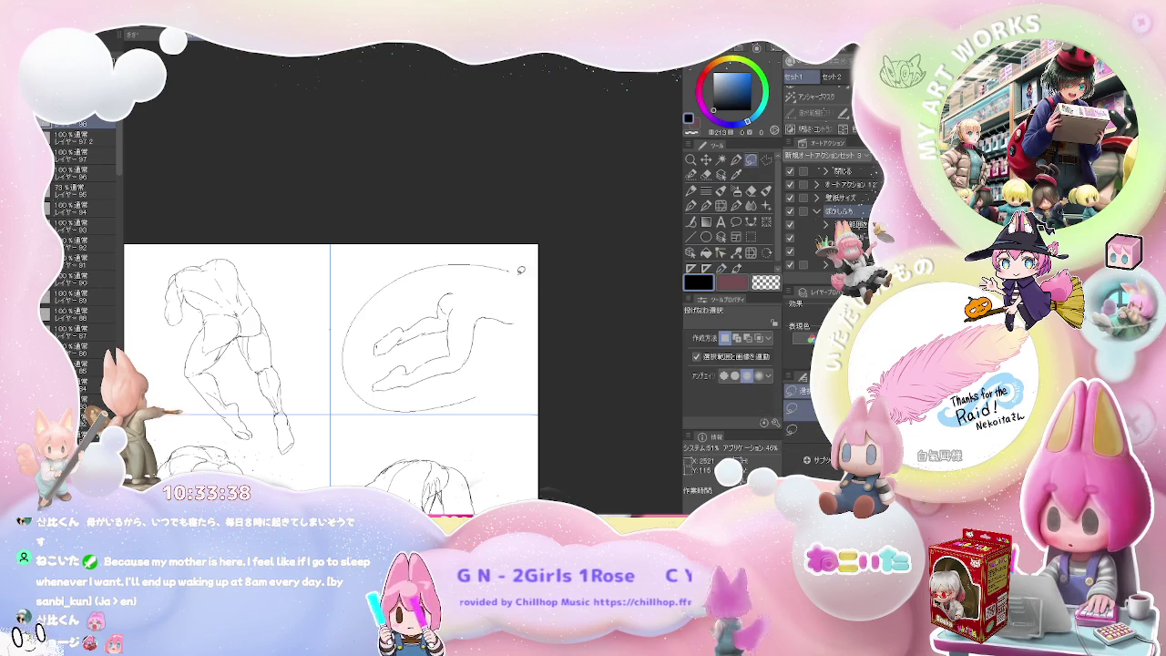
Step: Shift the sketch left and refine the crawling figure's head, lower leg and reaching hand
left_click_drag(495, 373, 443, 392)
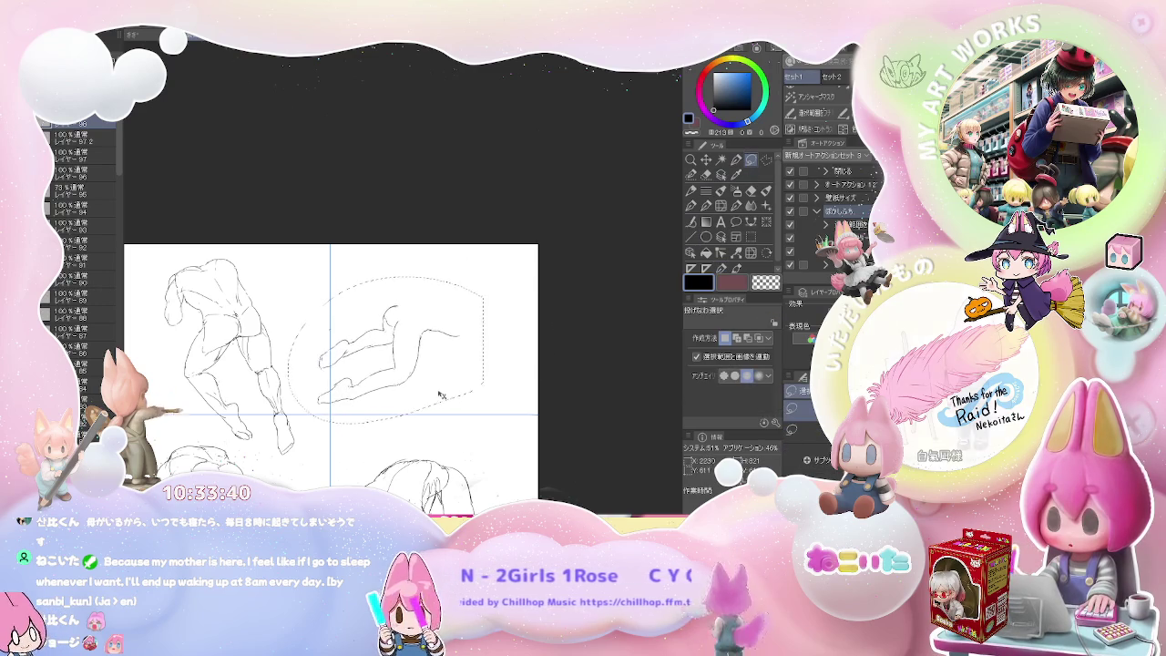
key("p")
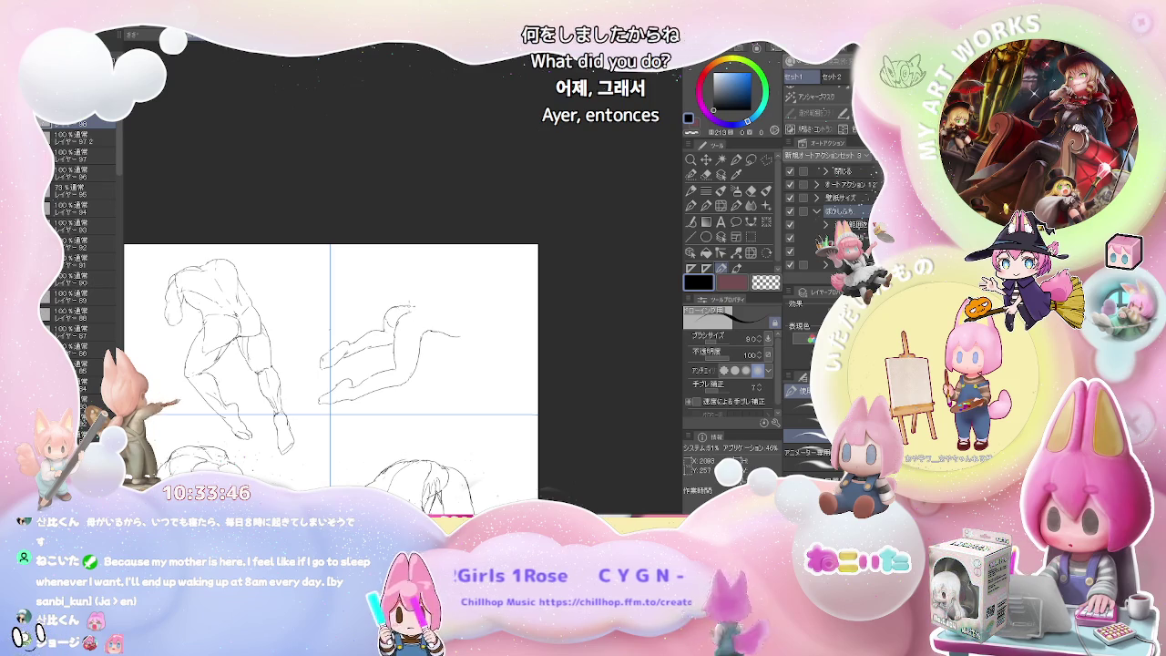
left_click_drag(405, 308, 390, 314)
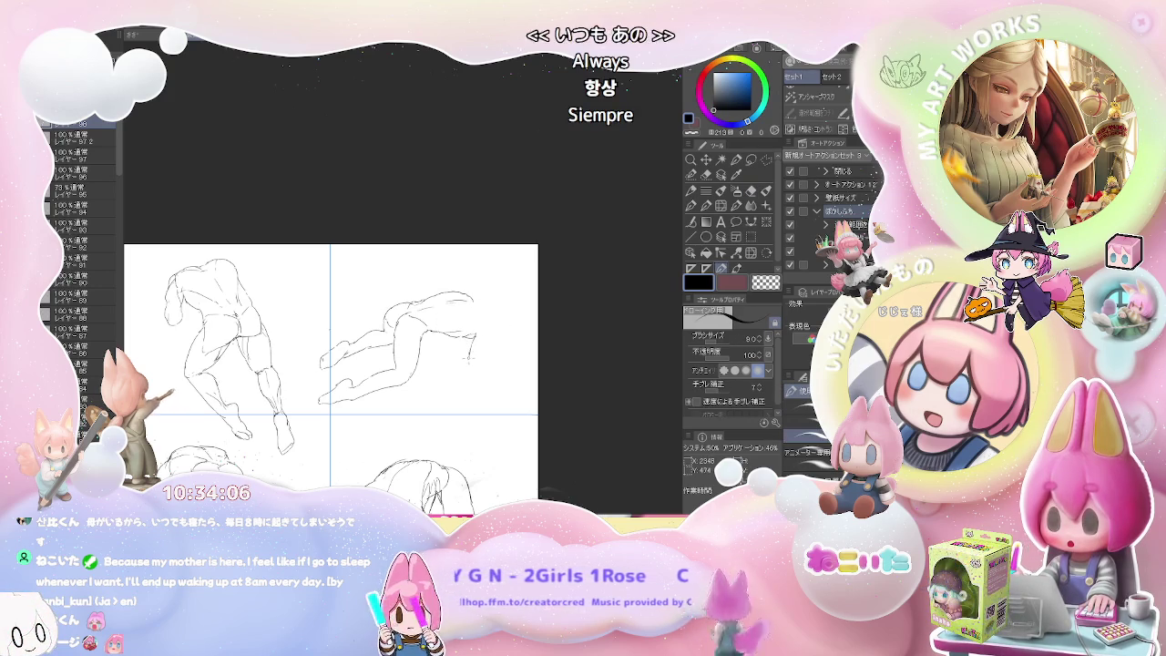
key("e")
mouse_move(473, 369)
left_mouse_down()
mouse_move(460, 346)
mouse_move(497, 356)
left_mouse_up()
key("p")
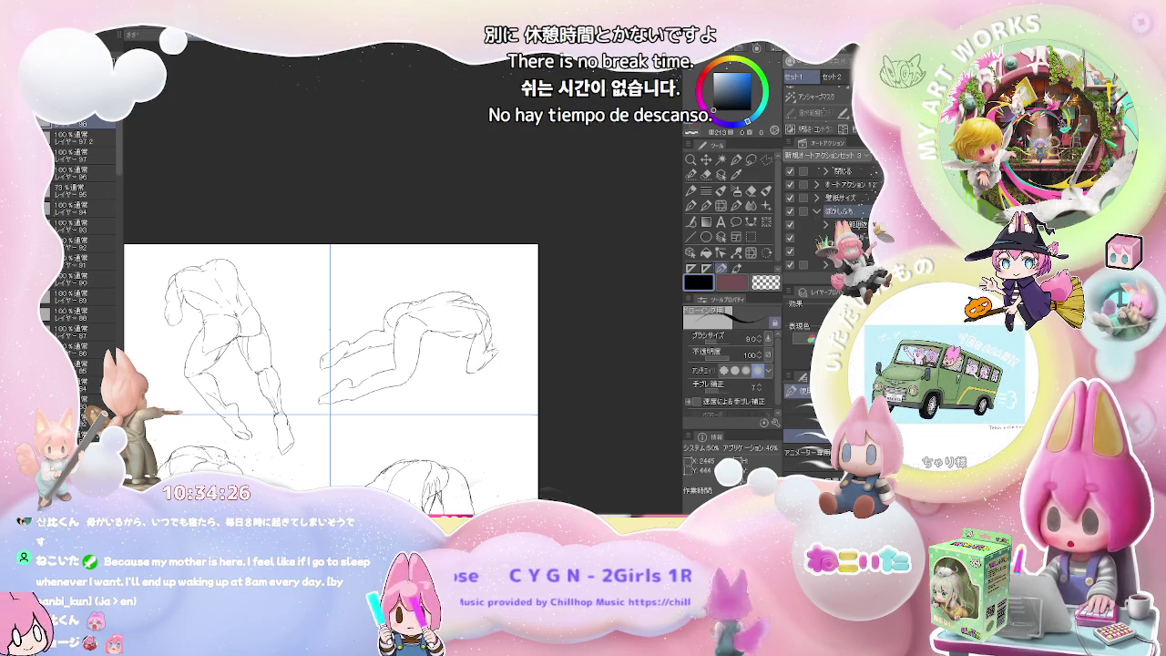
left_click_drag(500, 337, 508, 331)
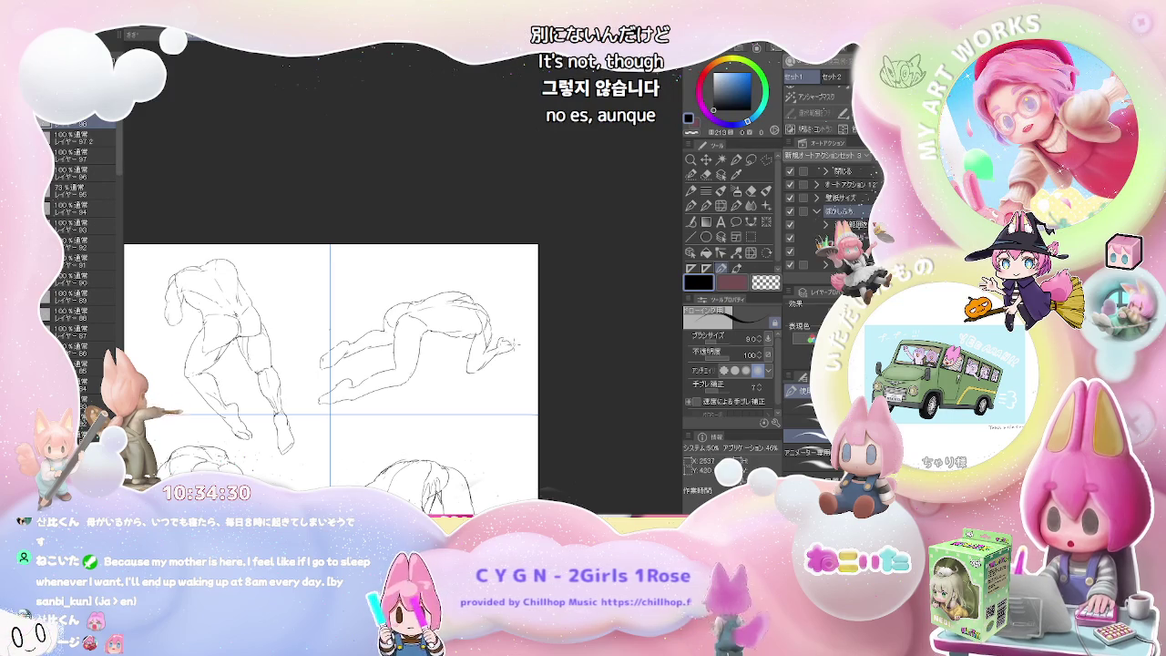
mouse_move(496, 341)
left_mouse_down()
mouse_move(510, 334)
mouse_move(518, 346)
left_mouse_up()
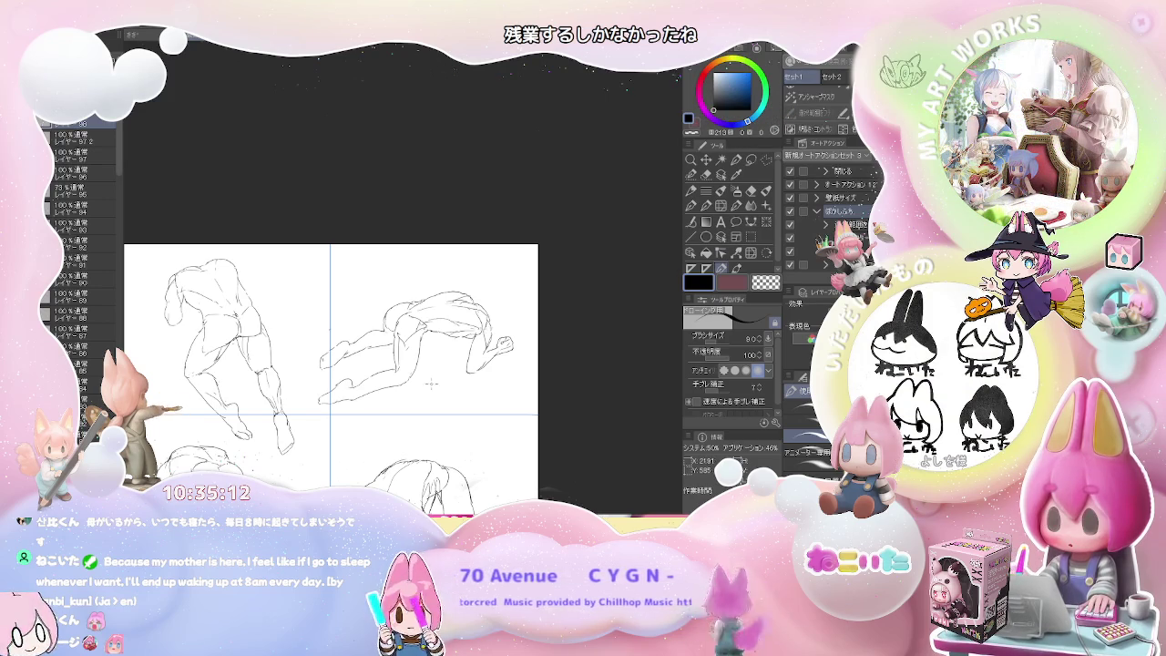
Step: Sketch the new figure's head stroke and a curved shoulder line, undoing misplaced strokes
scroll(430, 384, "down", 2)
scroll(428, 379, "down", 2)
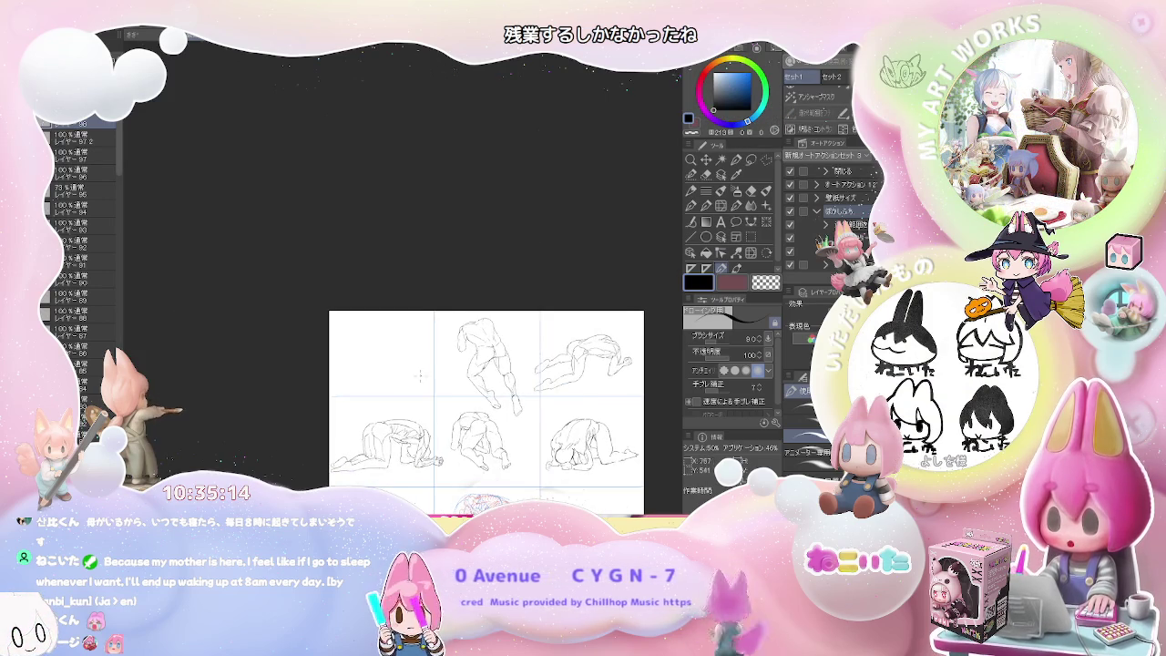
scroll(425, 374, "up", 3)
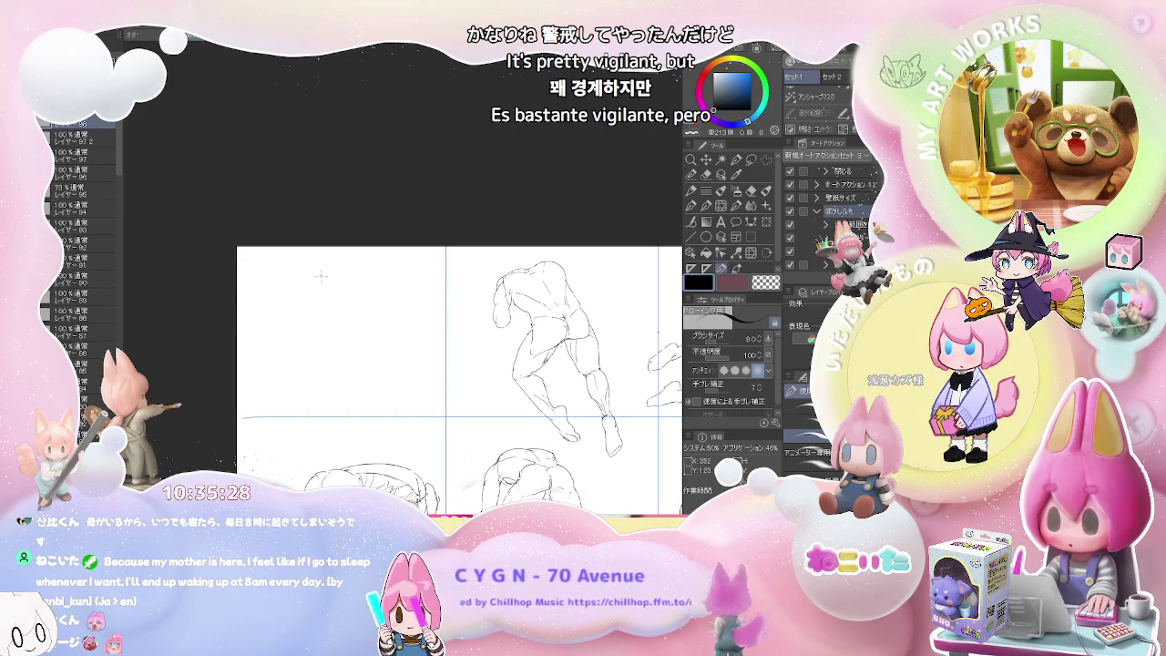
key("ctrl+z")
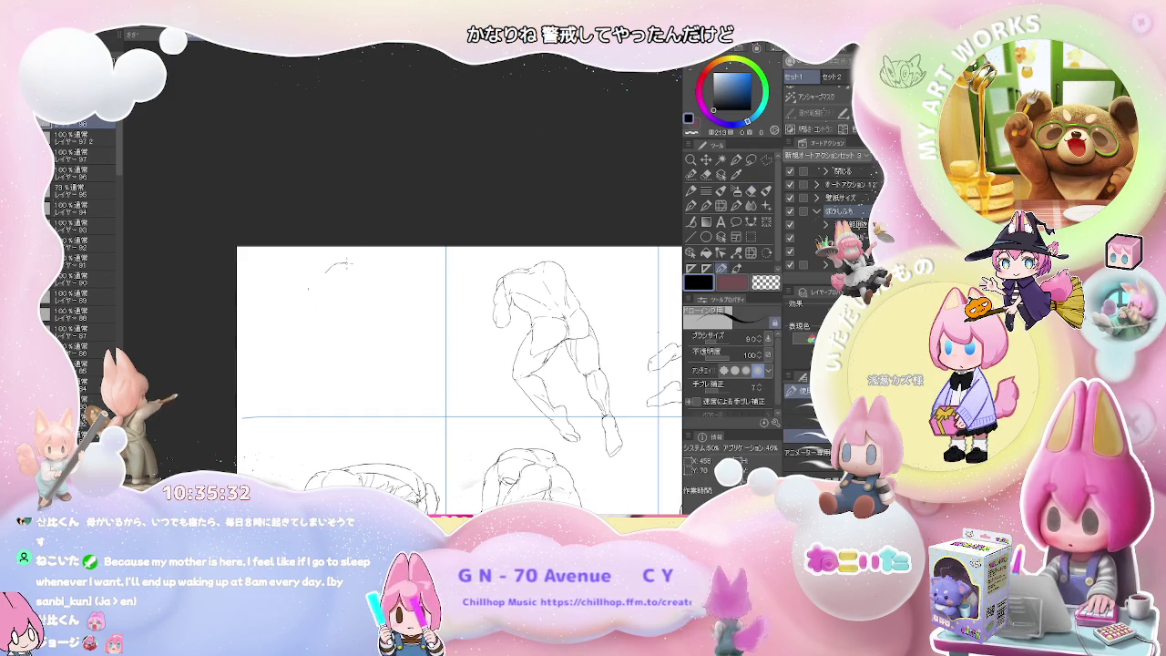
left_click_drag(331, 270, 355, 279)
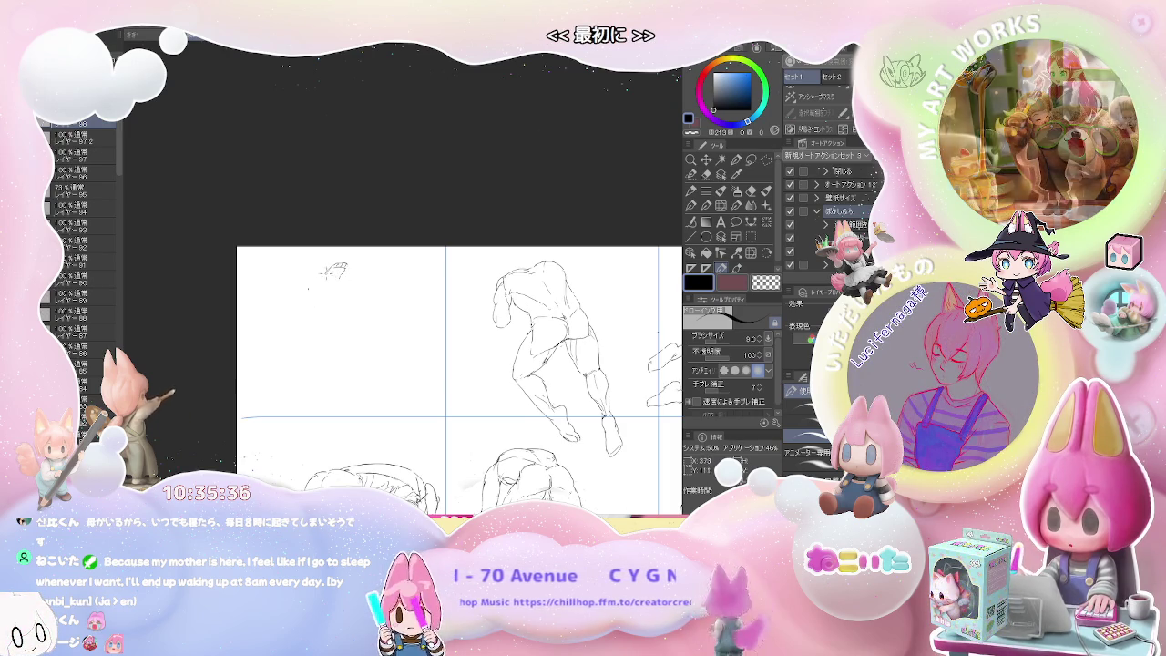
key("ctrl+z")
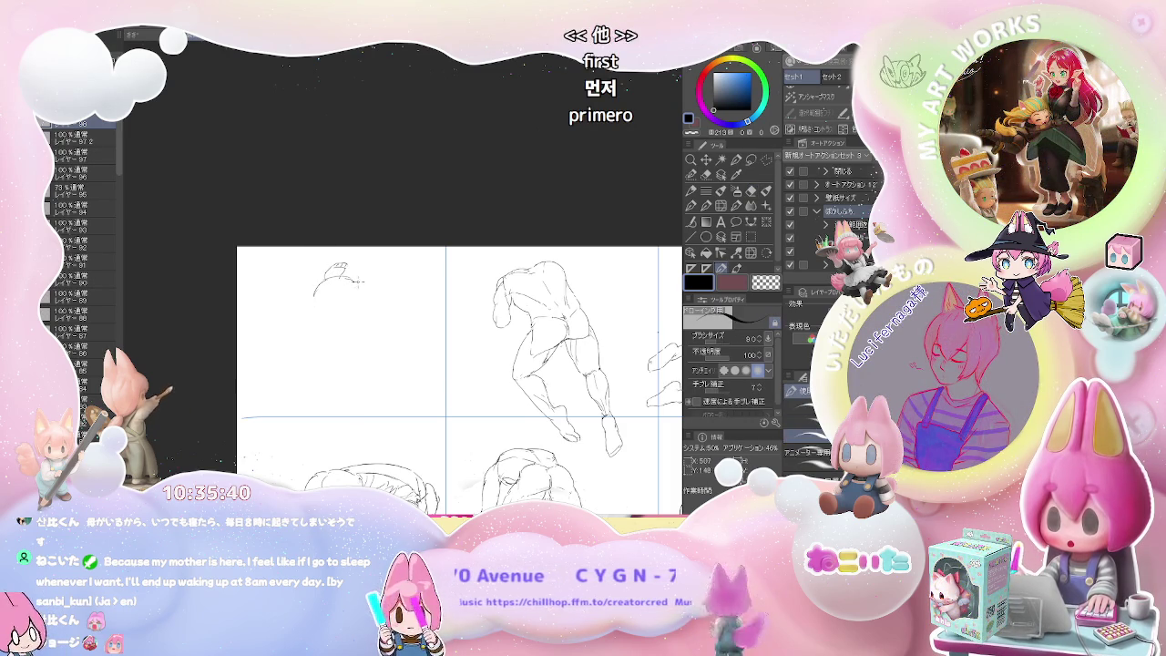
mouse_move(339, 277)
left_mouse_down()
mouse_move(371, 288)
mouse_move(319, 295)
mouse_move(308, 318)
left_mouse_up()
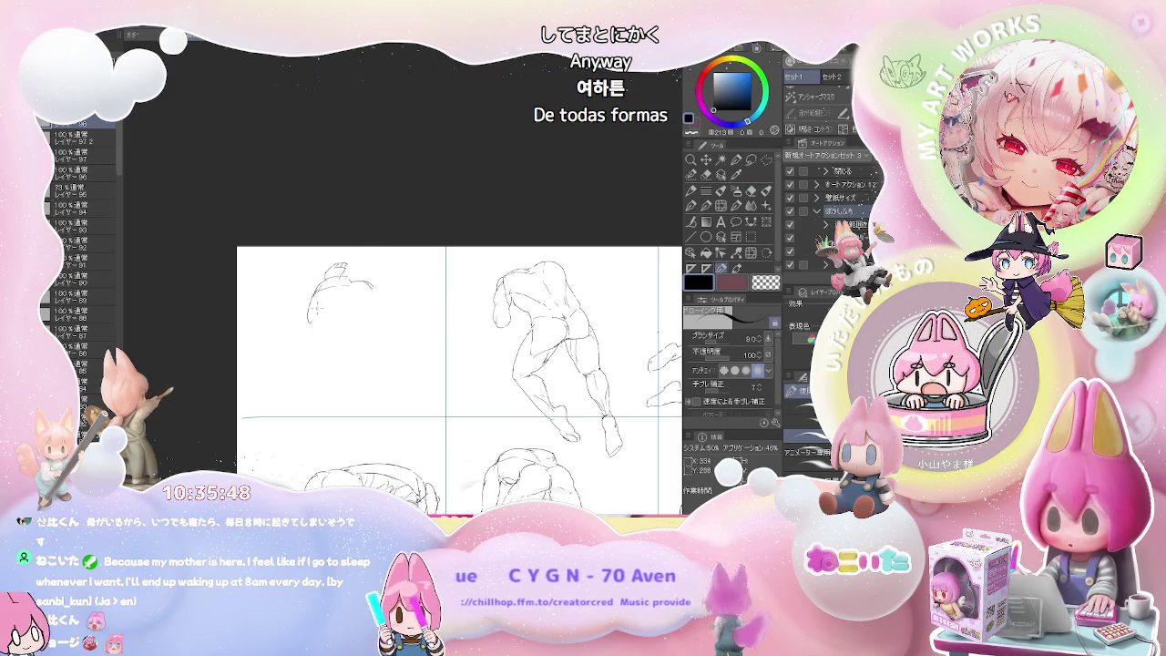
mouse_move(308, 317)
left_mouse_down()
mouse_move(310, 328)
mouse_move(314, 306)
left_mouse_up()
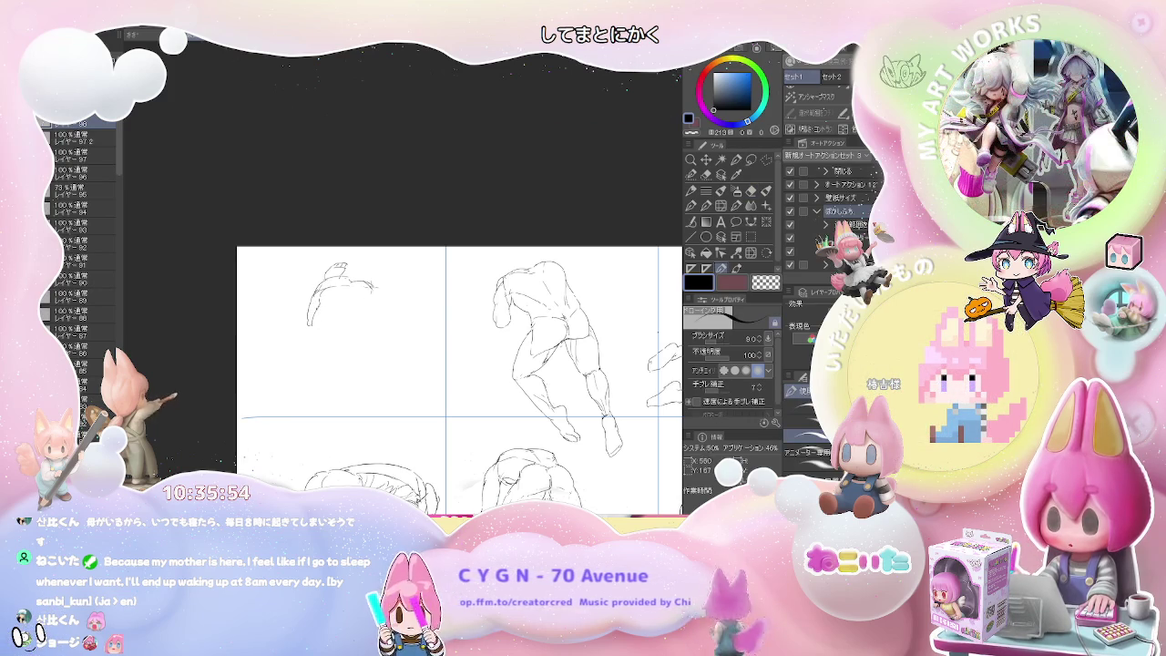
Step: Add more head and shoulder strokes to the new figure, discarding a stroke around the head
key("e")
key("p")
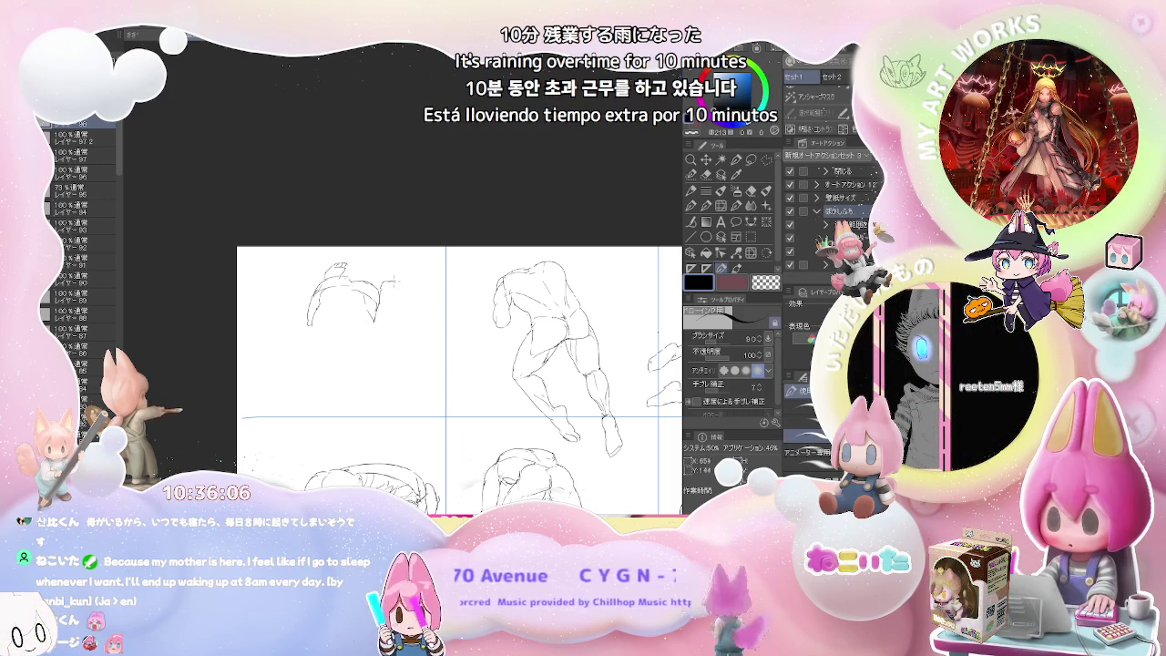
left_click_drag(385, 286, 396, 281)
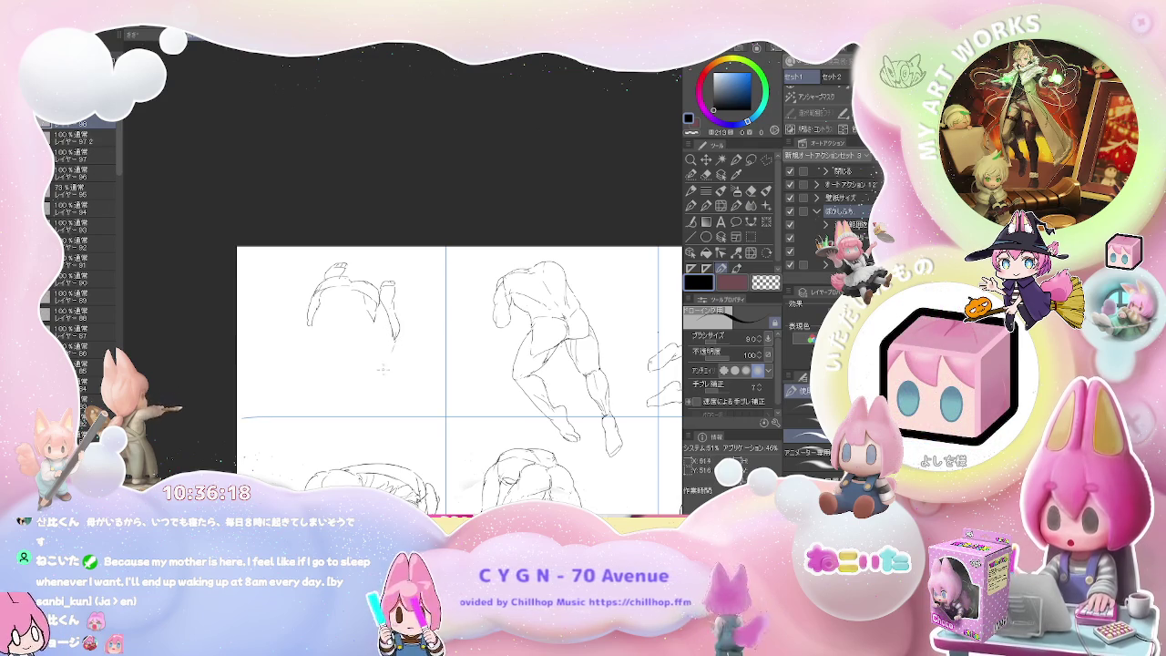
key("e")
key("p")
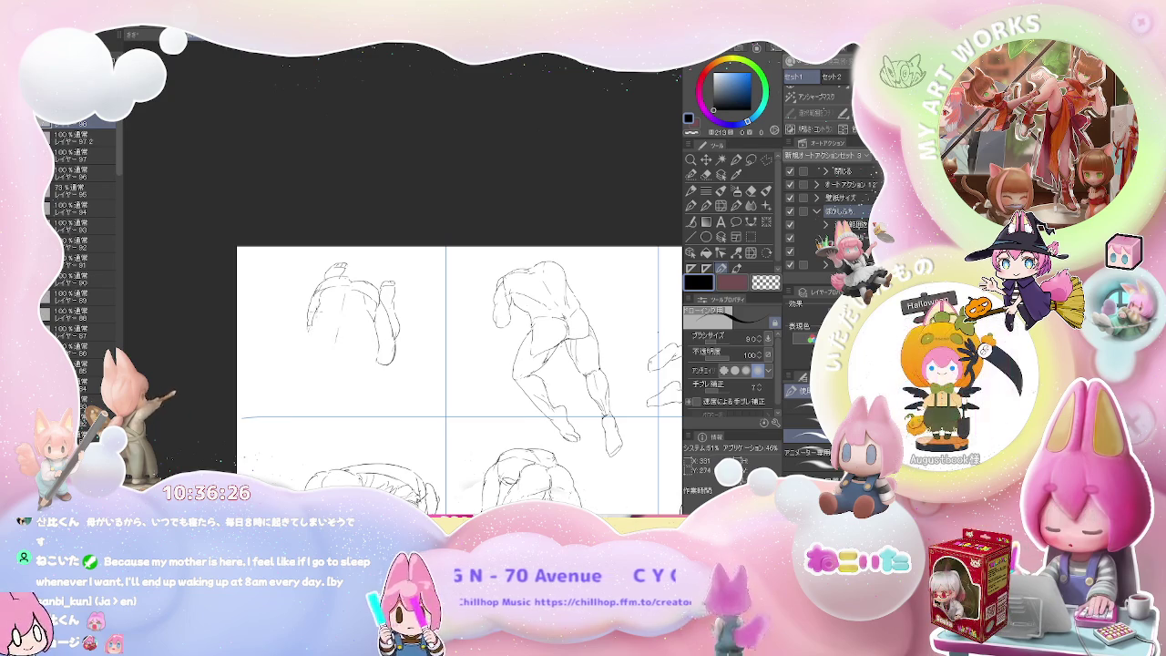
left_click_drag(305, 273, 314, 269)
key("ctrl+z")
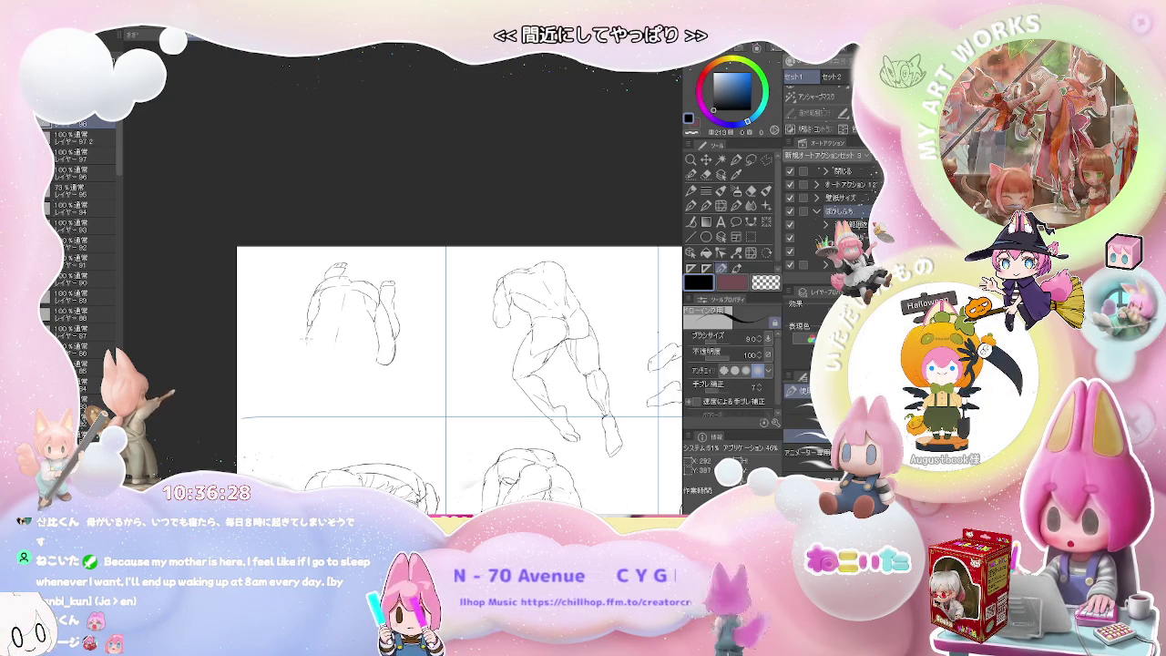
Step: Sketch the seated figure's legs down to its feet, alternating between pen and eraser
key("e")
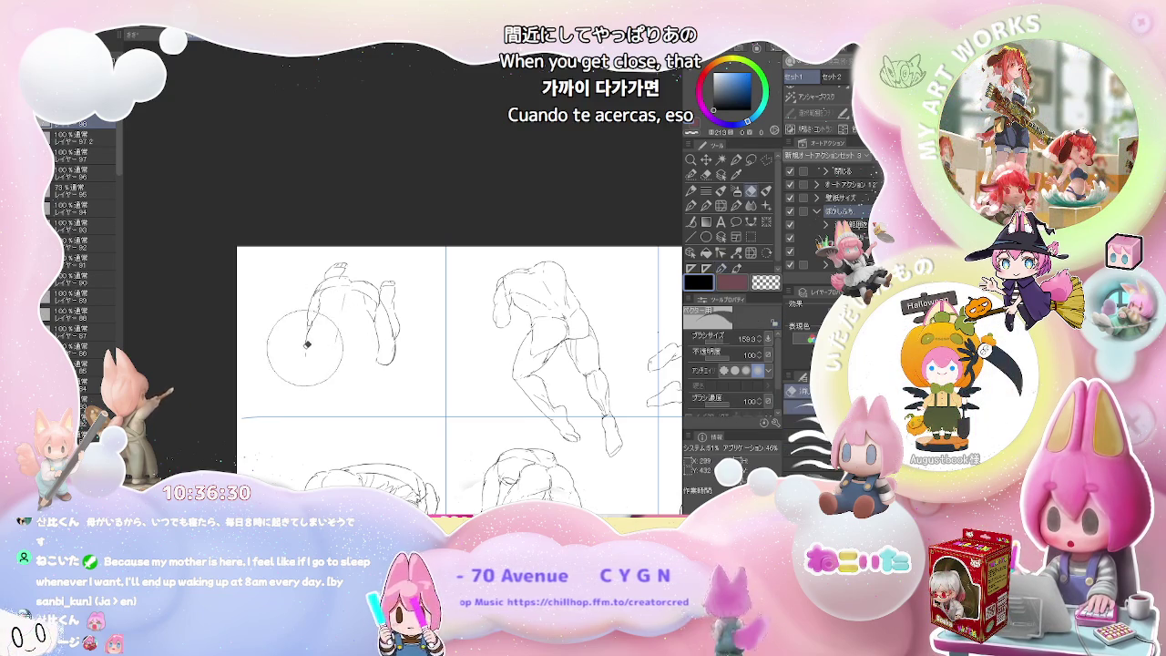
key("p")
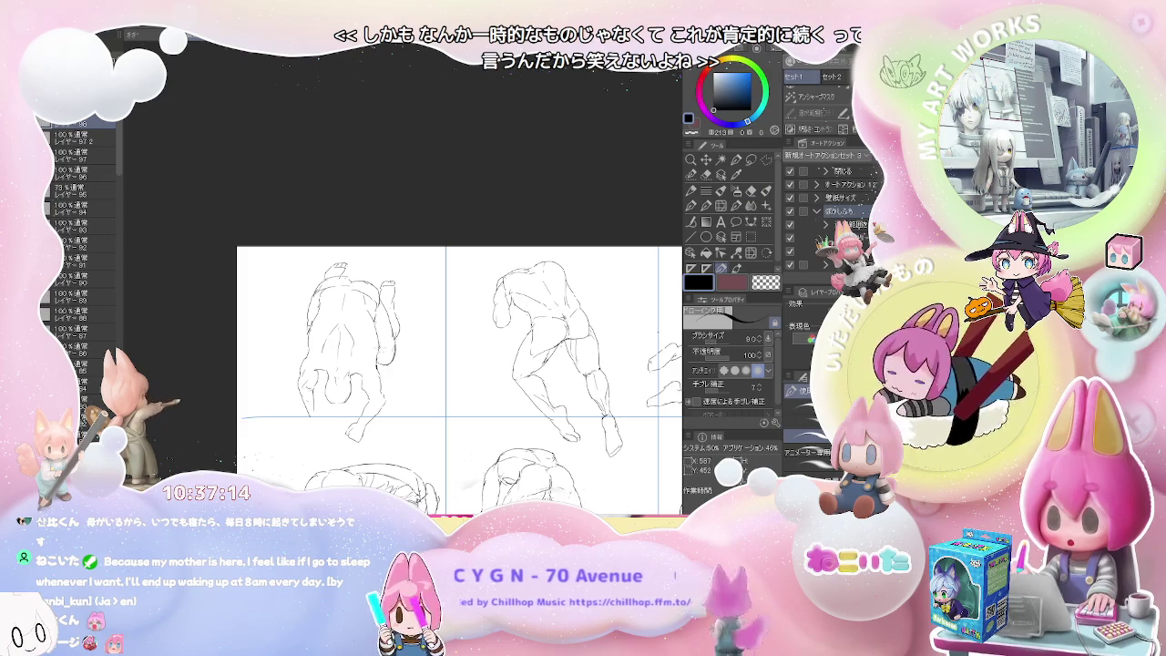
key("e")
key("p")
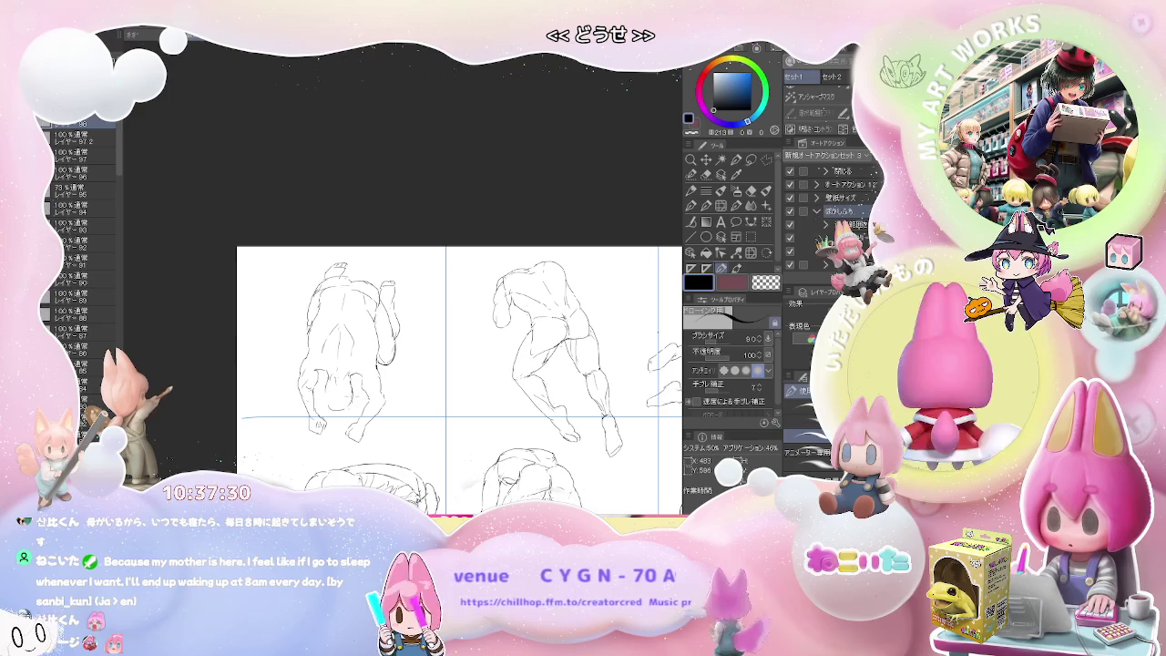
scroll(393, 388, "down", 1)
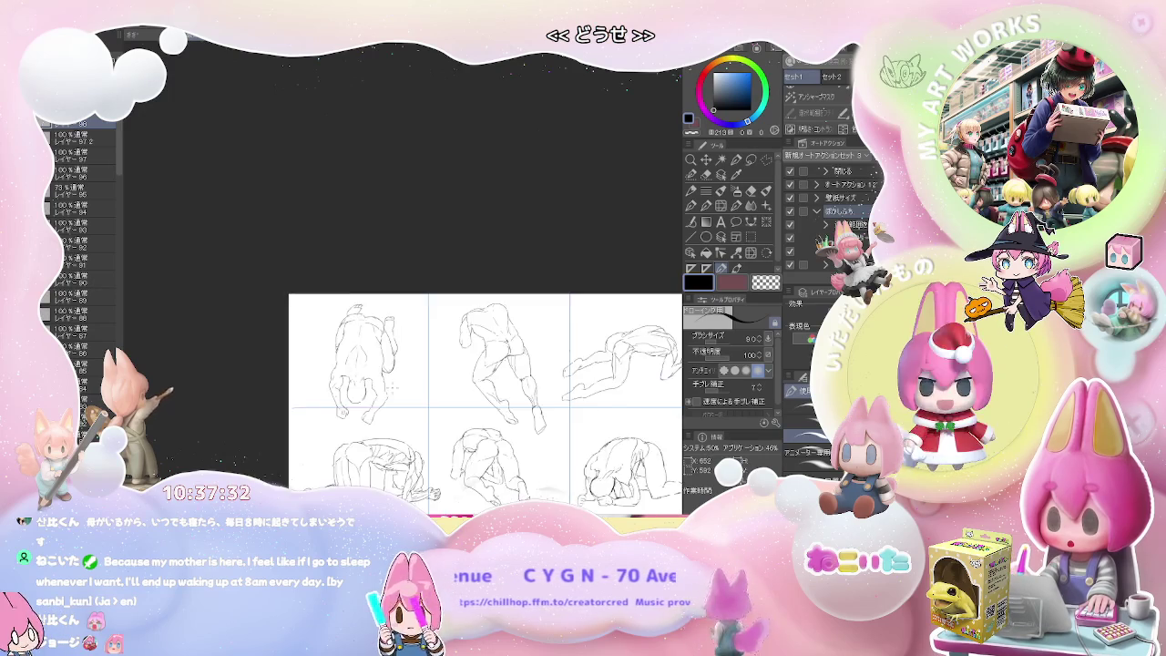
Step: Pan and zoom so the empty bottom-right grid cell fills the view
scroll(394, 388, "down", 1)
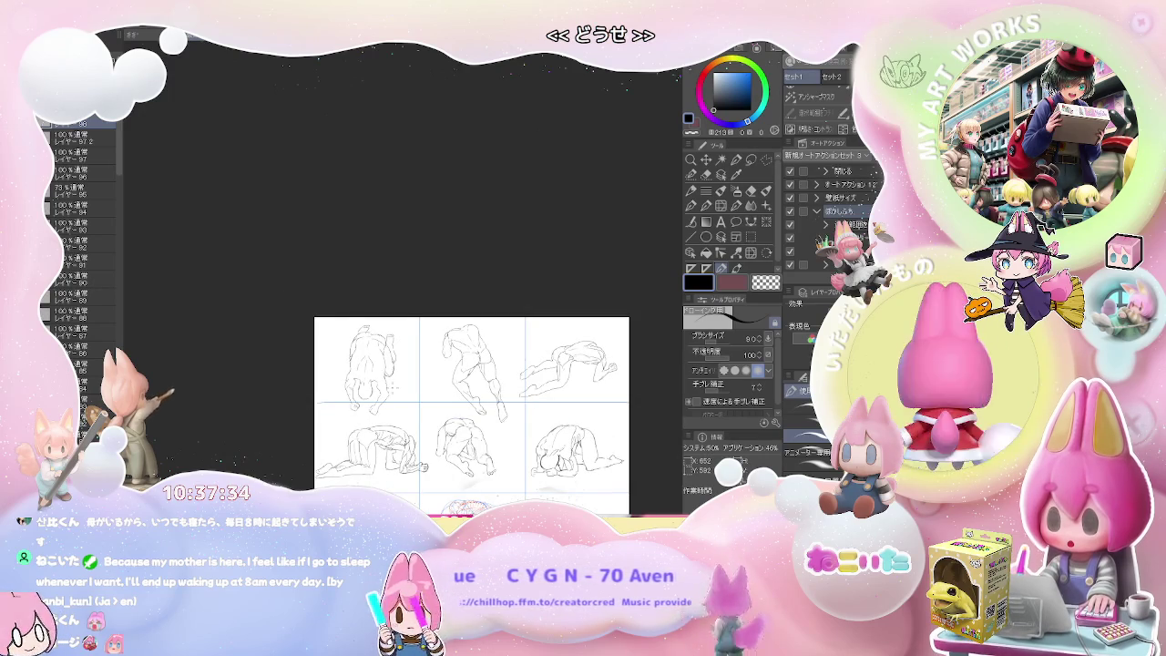
left_click_drag(394, 387, 294, 253)
scroll(496, 369, "up", 1)
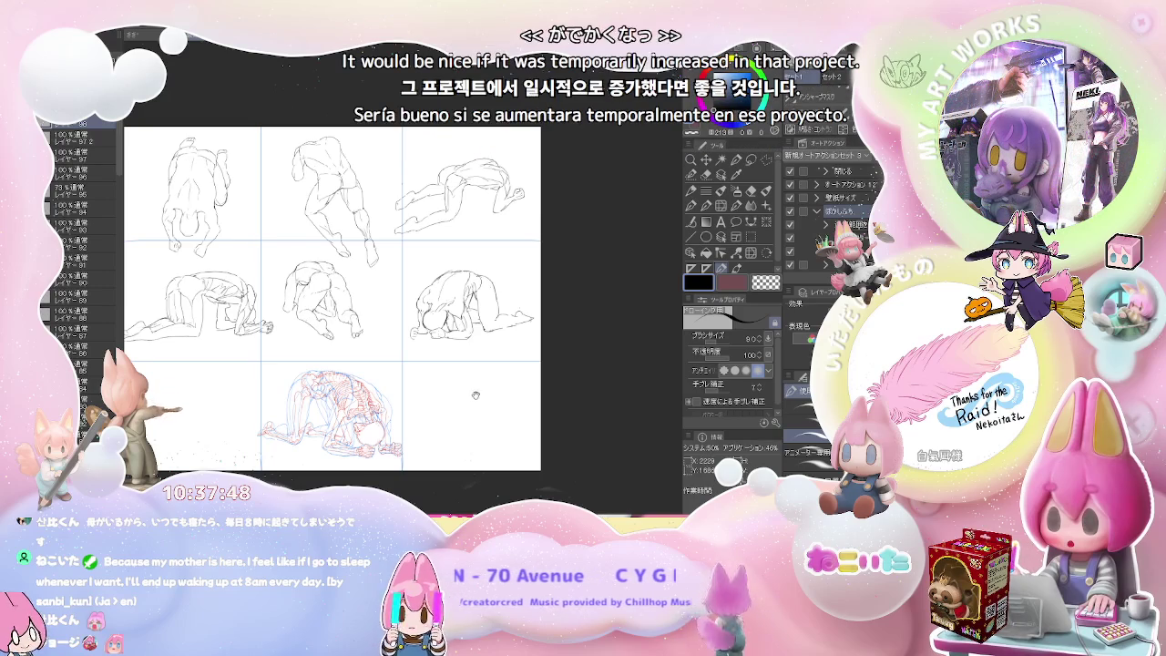
left_click_drag(468, 414, 393, 343)
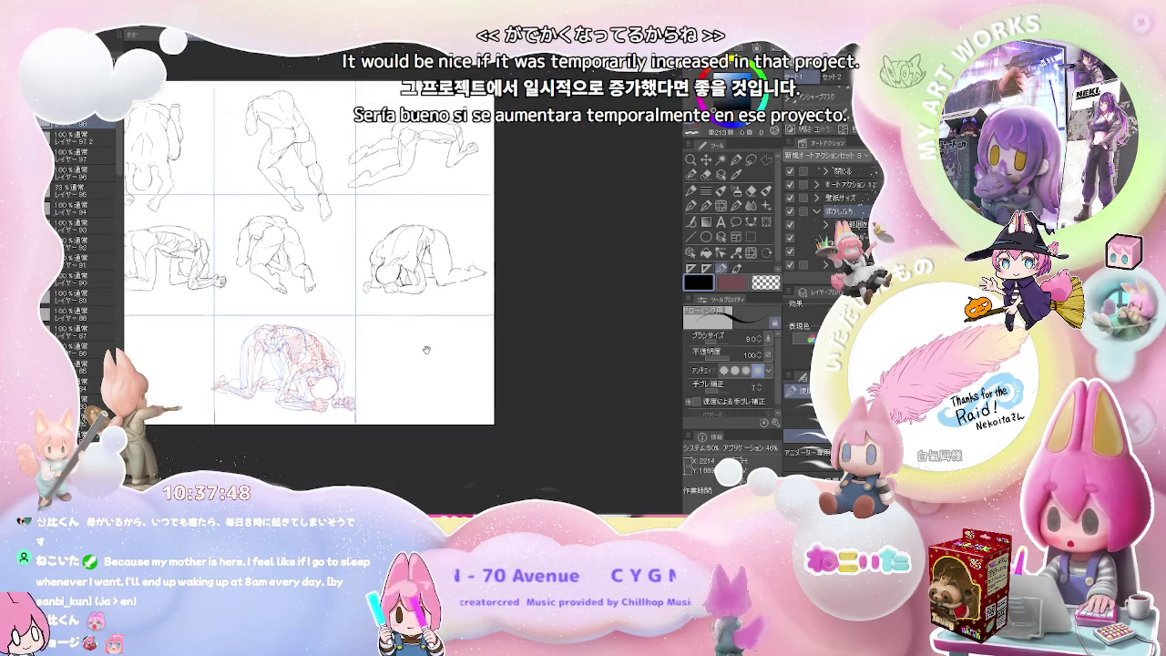
scroll(392, 342, "up", 5)
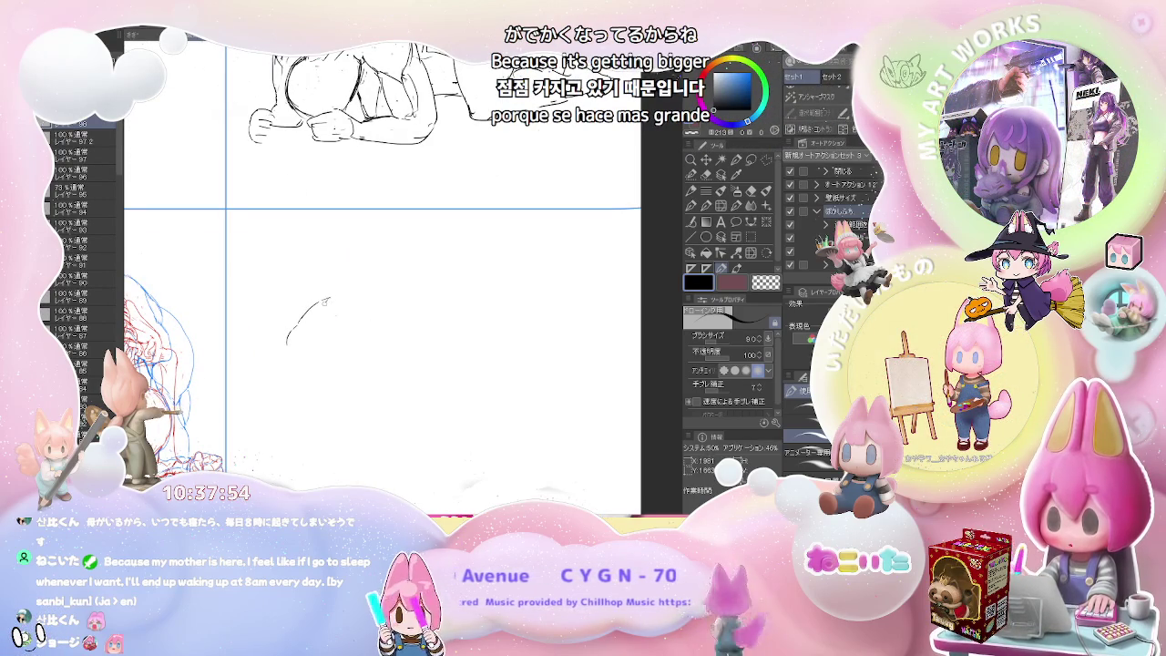
Step: Sketch the kneeling figure's rounded back curve, a body line and the right-side outline
mouse_move(320, 300)
left_mouse_down()
mouse_move(351, 292)
mouse_move(422, 315)
mouse_move(449, 336)
mouse_move(446, 383)
left_mouse_up()
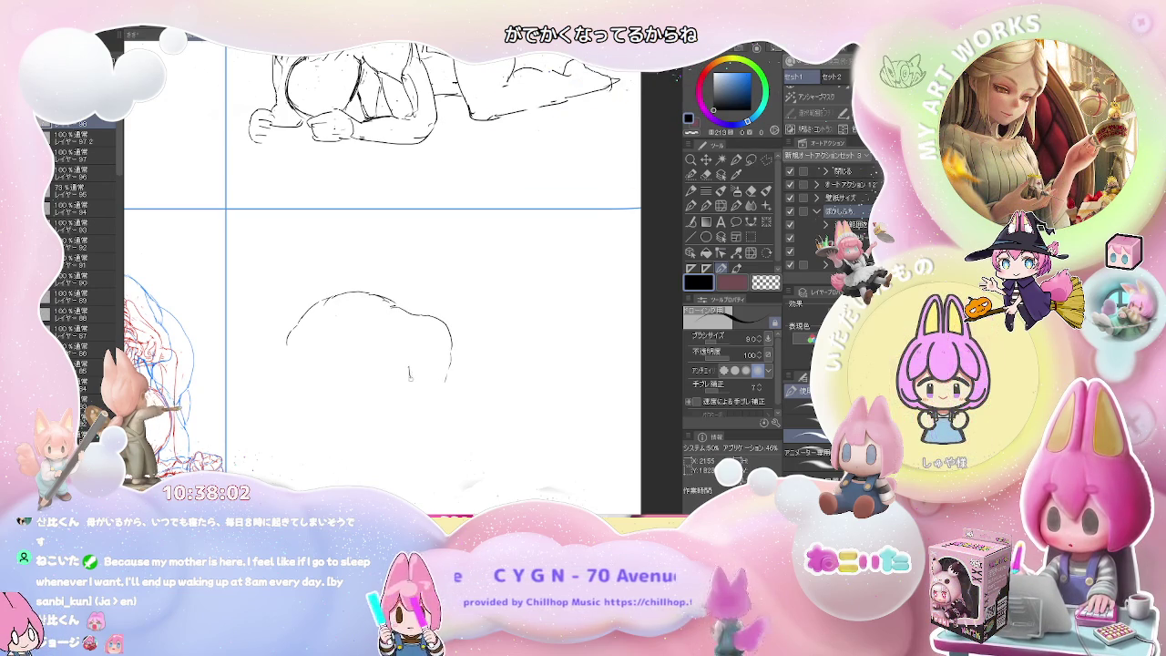
left_click_drag(413, 348, 414, 410)
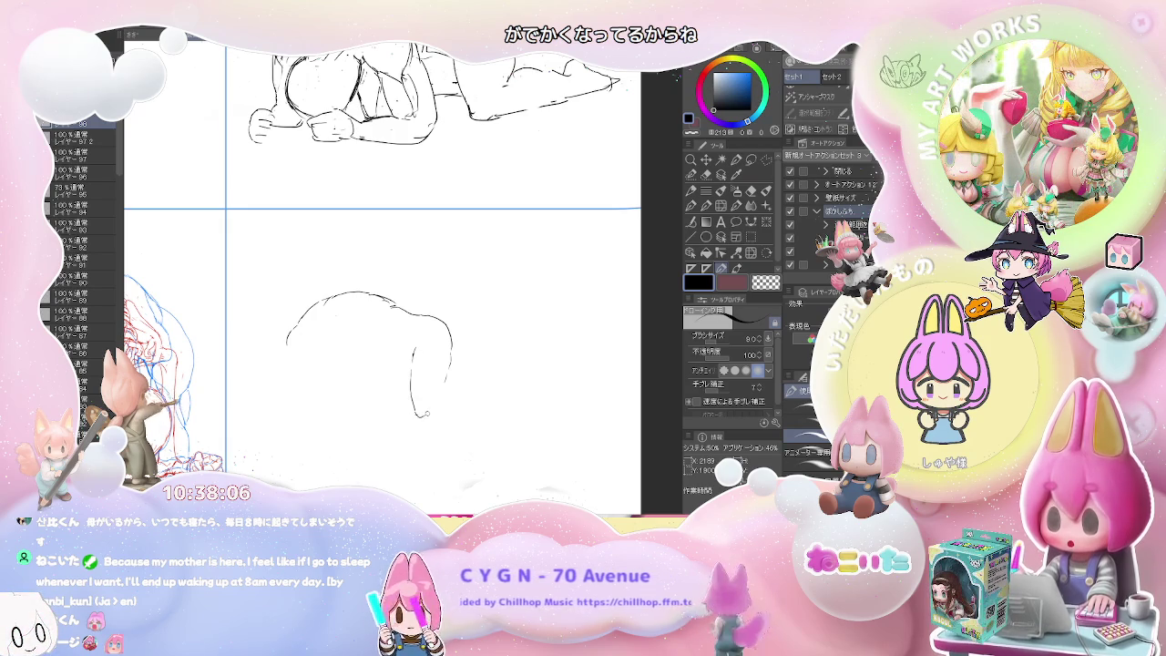
key("e")
key("p")
mouse_move(450, 351)
left_mouse_down()
mouse_move(445, 398)
mouse_move(496, 421)
left_mouse_up()
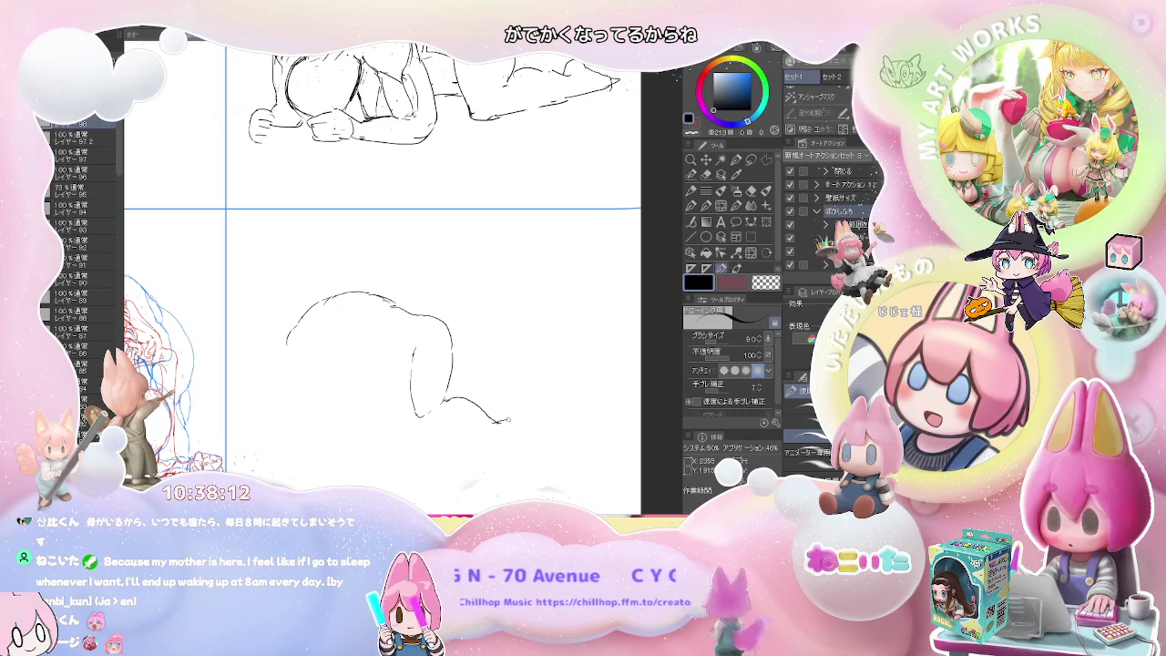
left_click_drag(509, 422, 521, 446)
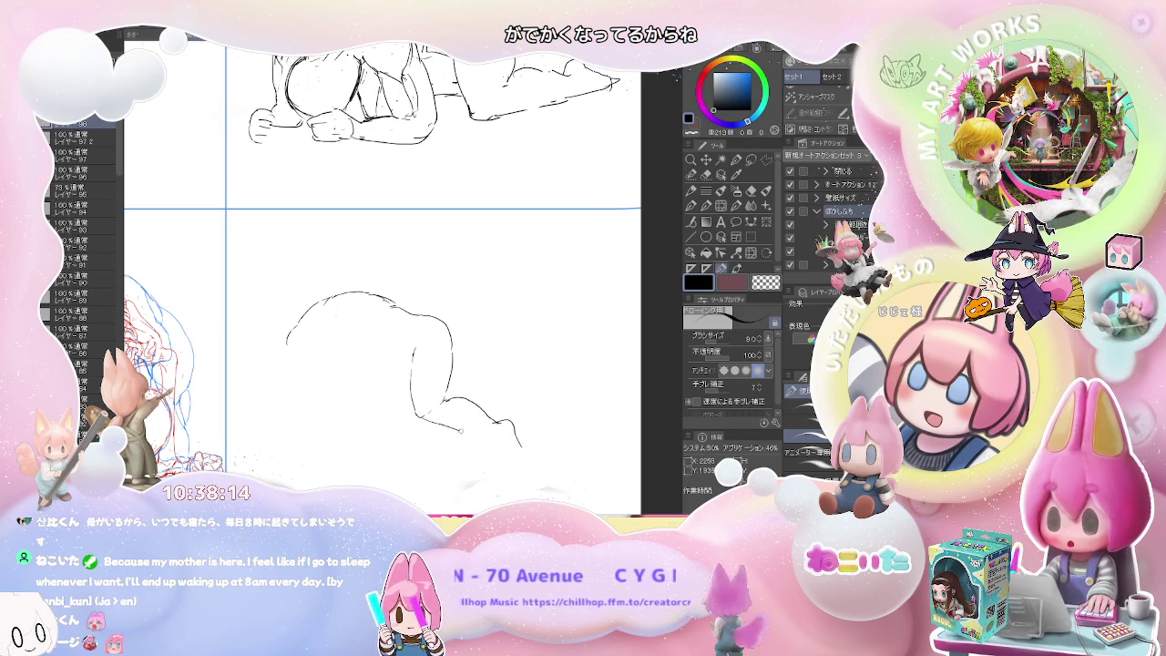
left_click_drag(441, 425, 474, 437)
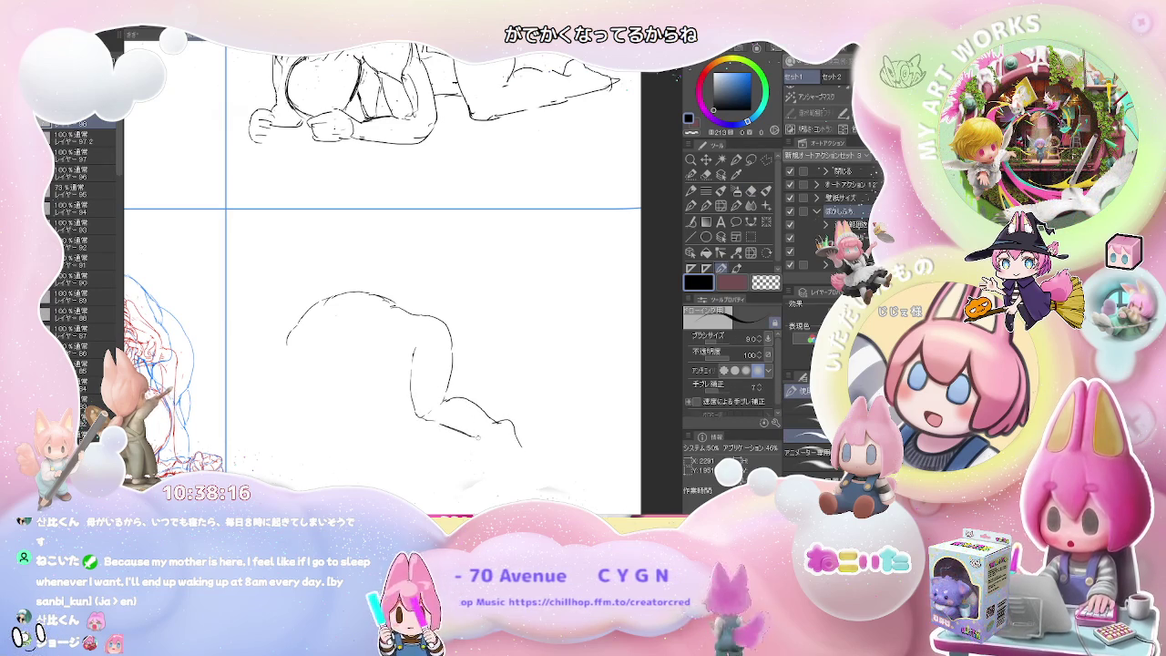
key("ctrl+z")
Step: Outline the folded legs and foot, fixing strokes with undo/redo and erasing stray leg lines
left_click_drag(484, 440, 512, 455)
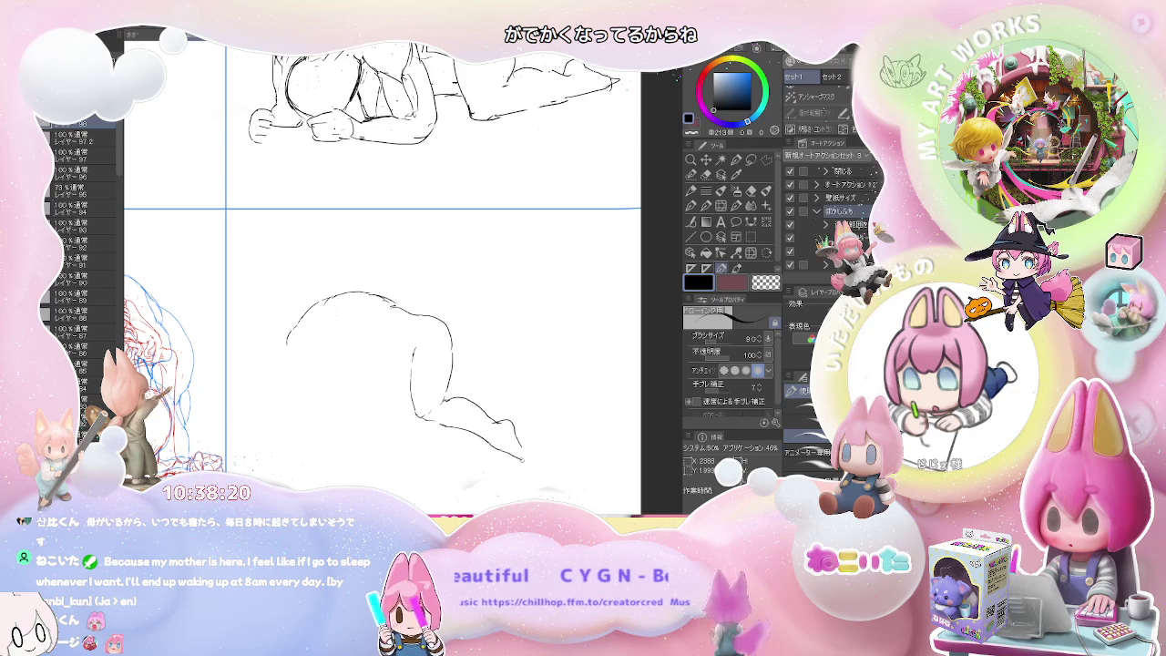
key("e")
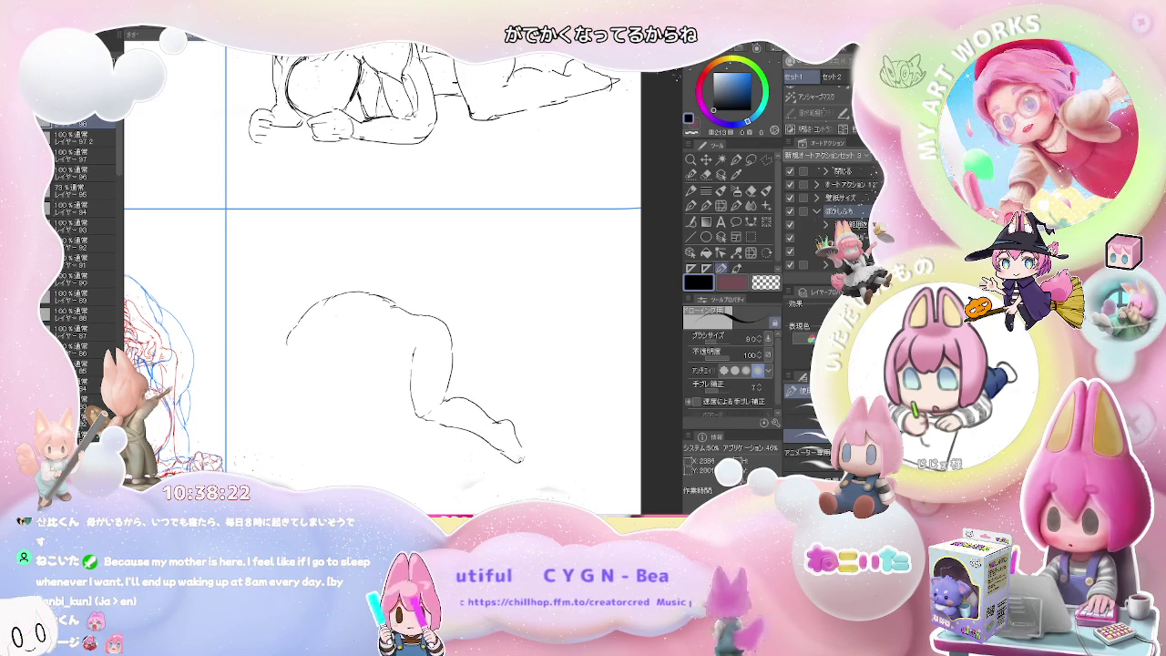
key("p")
left_click_drag(515, 435, 524, 460)
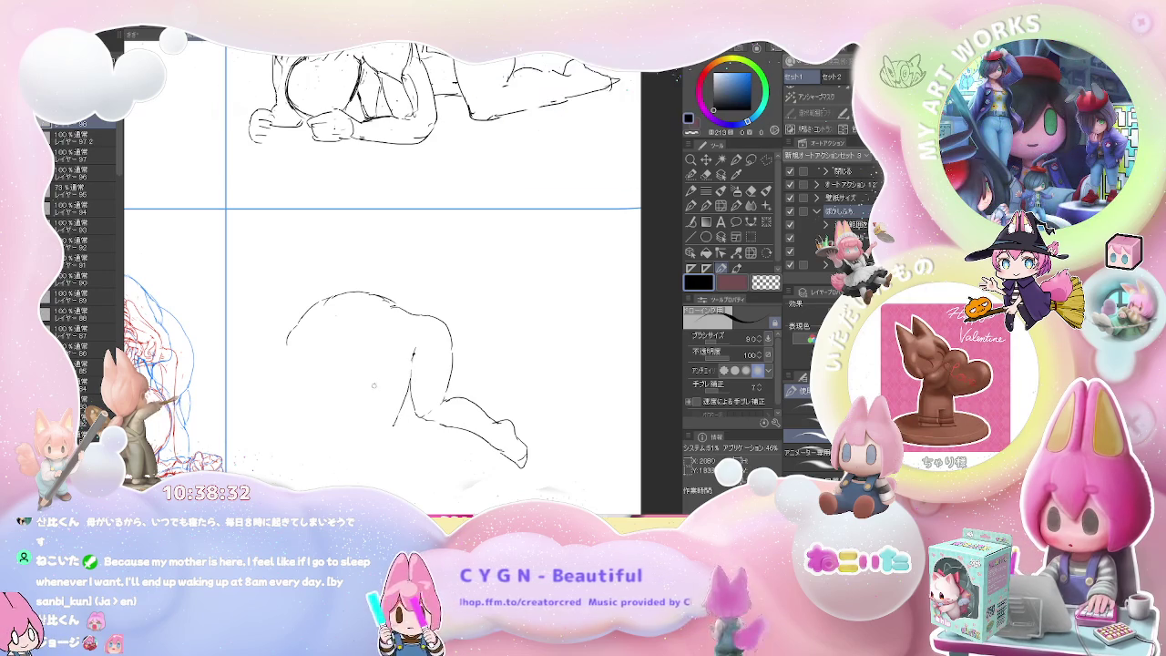
key("ctrl+z")
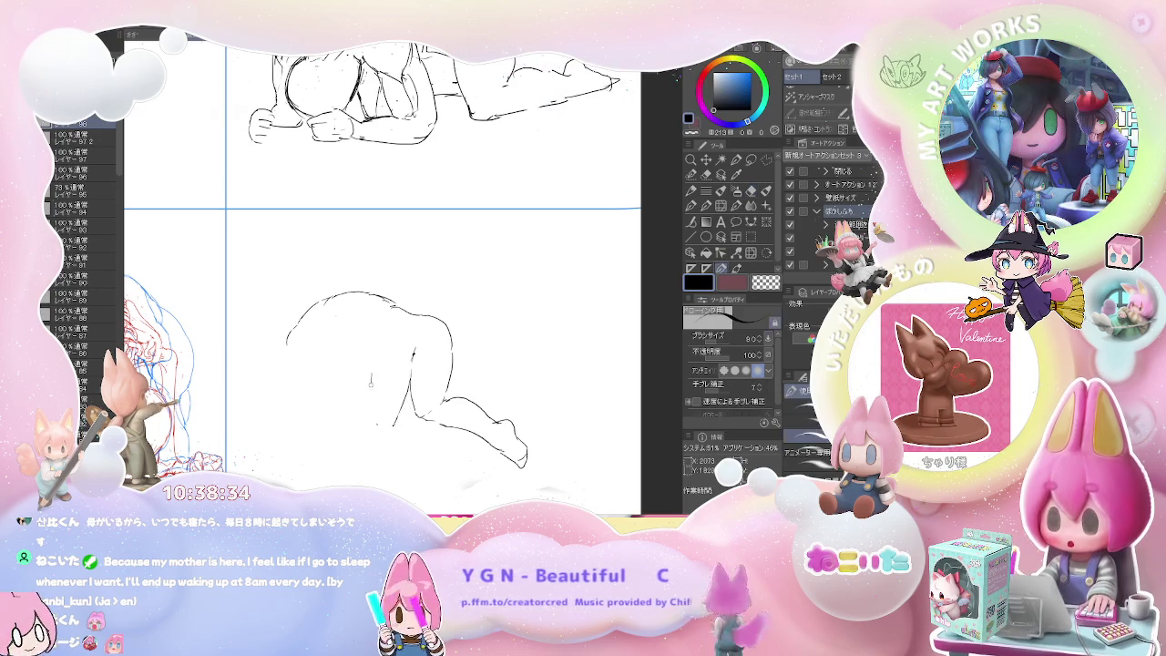
key("ctrl+z")
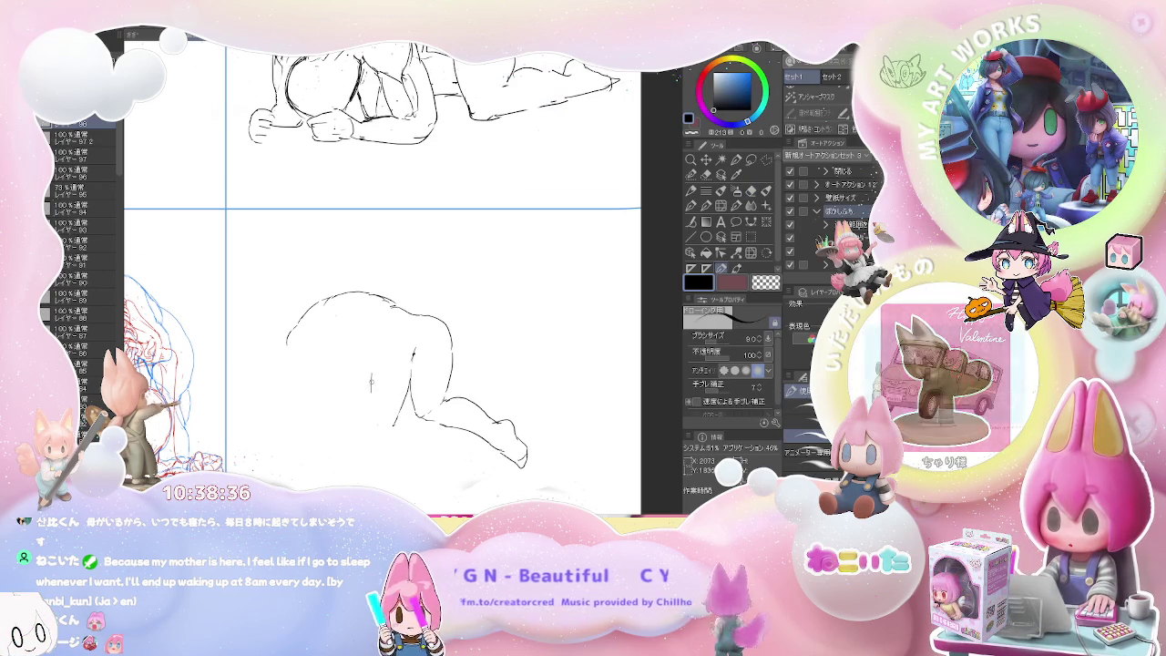
key("ctrl+y")
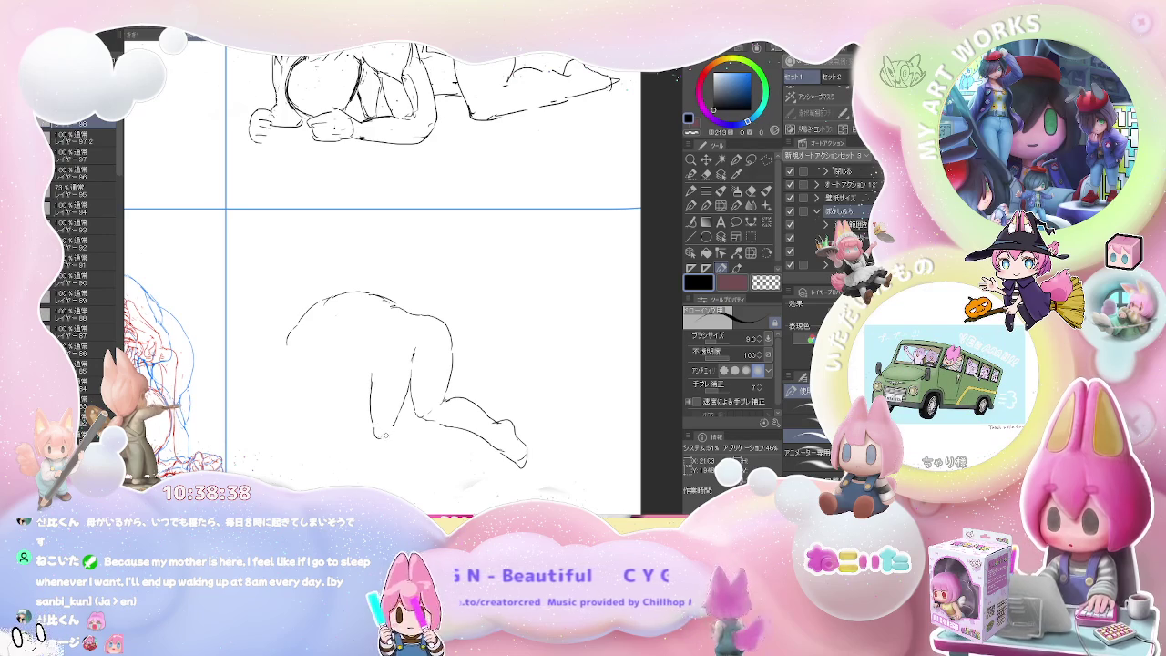
key("ctrl+y")
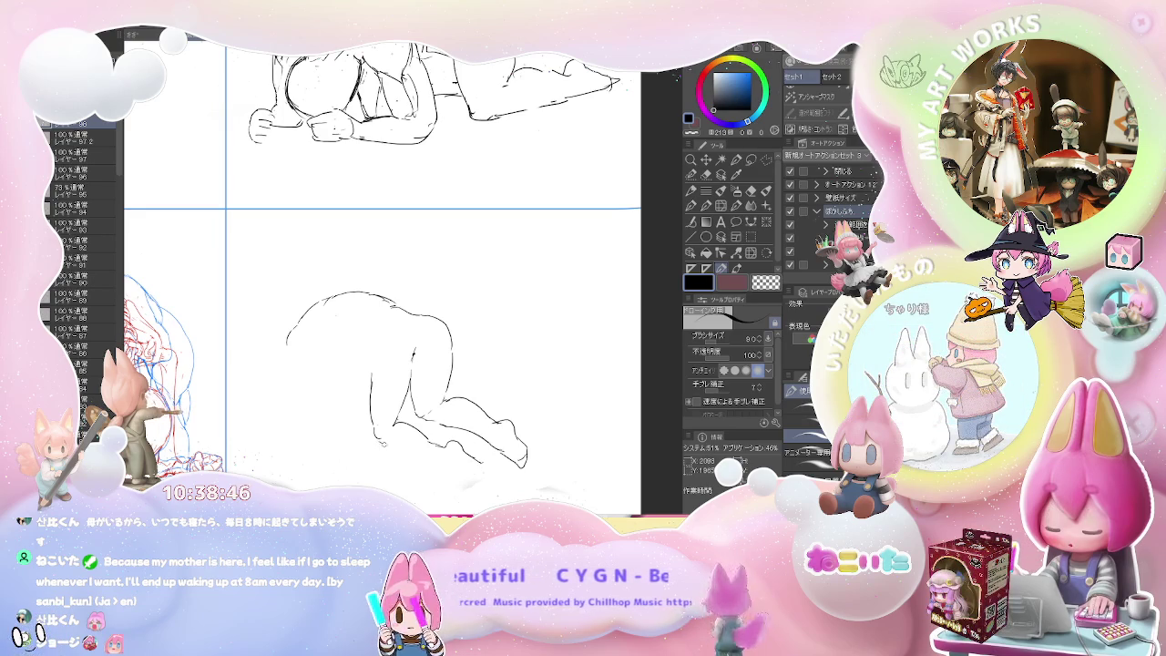
left_click_drag(437, 464, 368, 409)
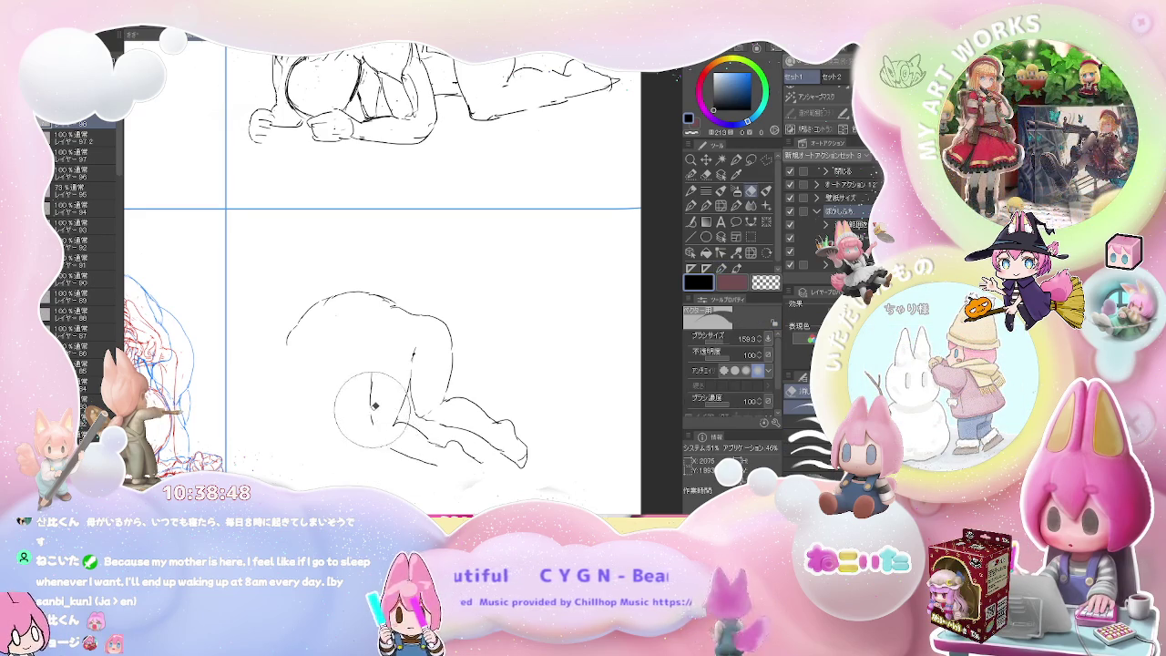
Step: Redraw the left-leg line, add a torso line, and erase the head's construction circle
left_click_drag(369, 375, 369, 430)
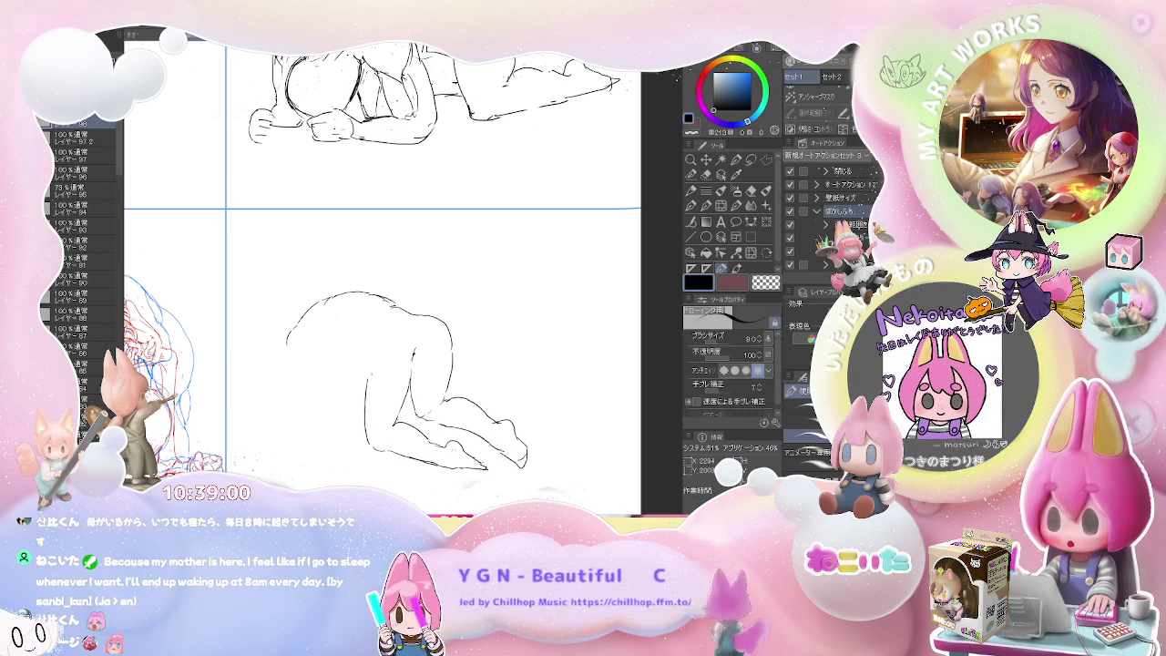
left_click_drag(337, 370, 387, 375)
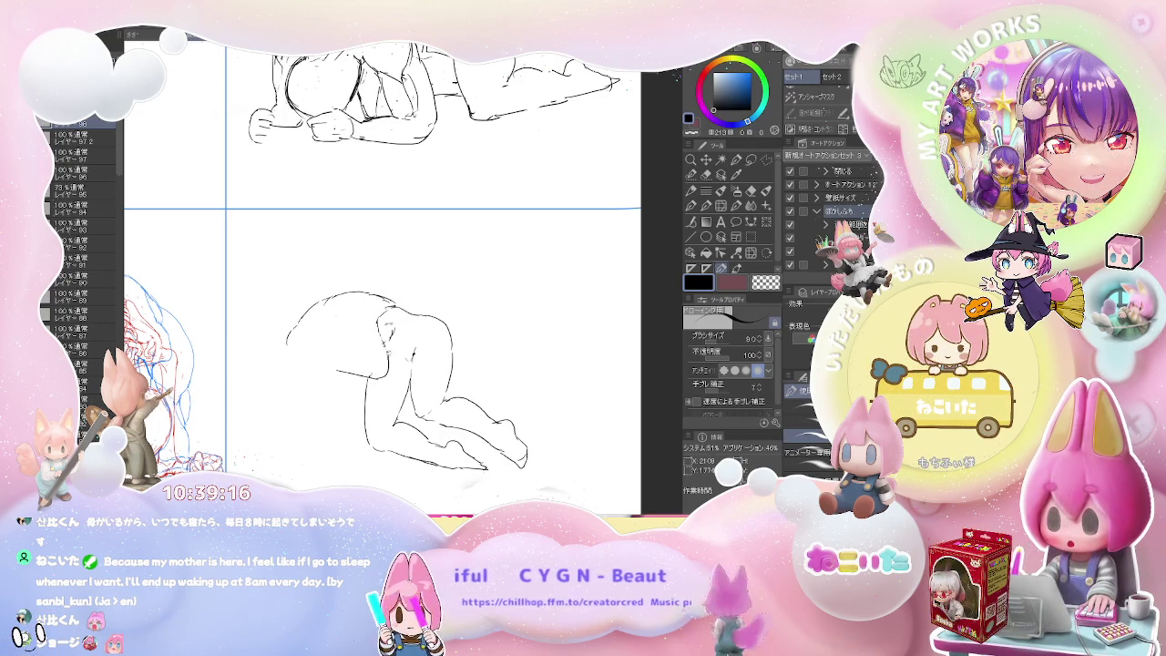
key("e")
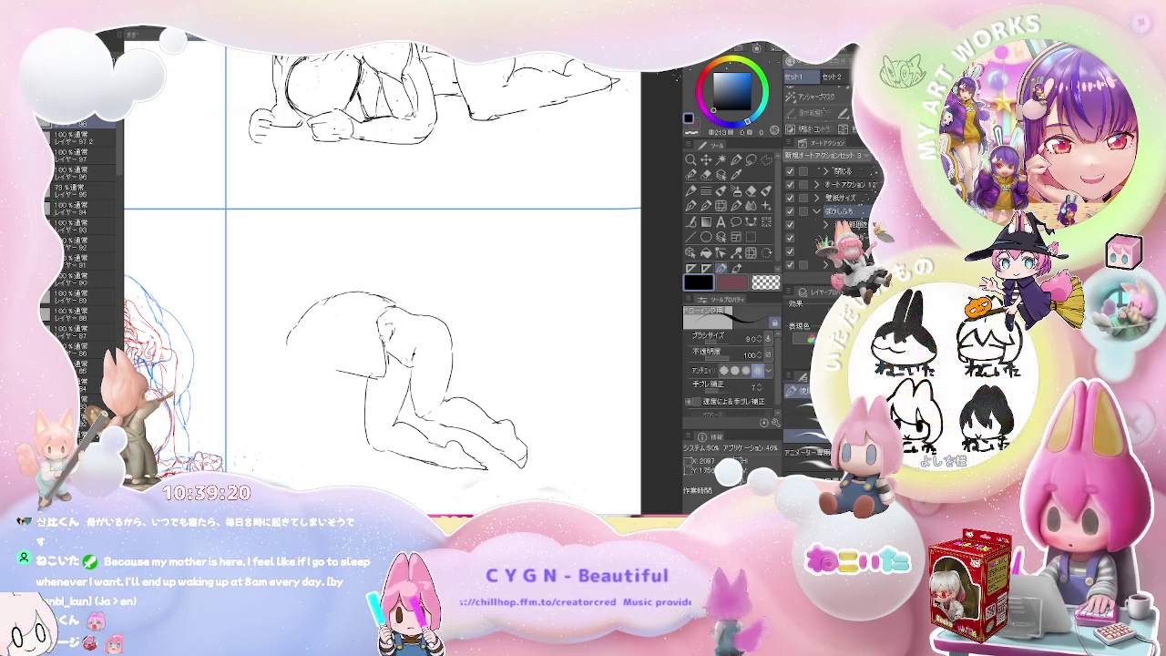
left_click(380, 337)
key("p")
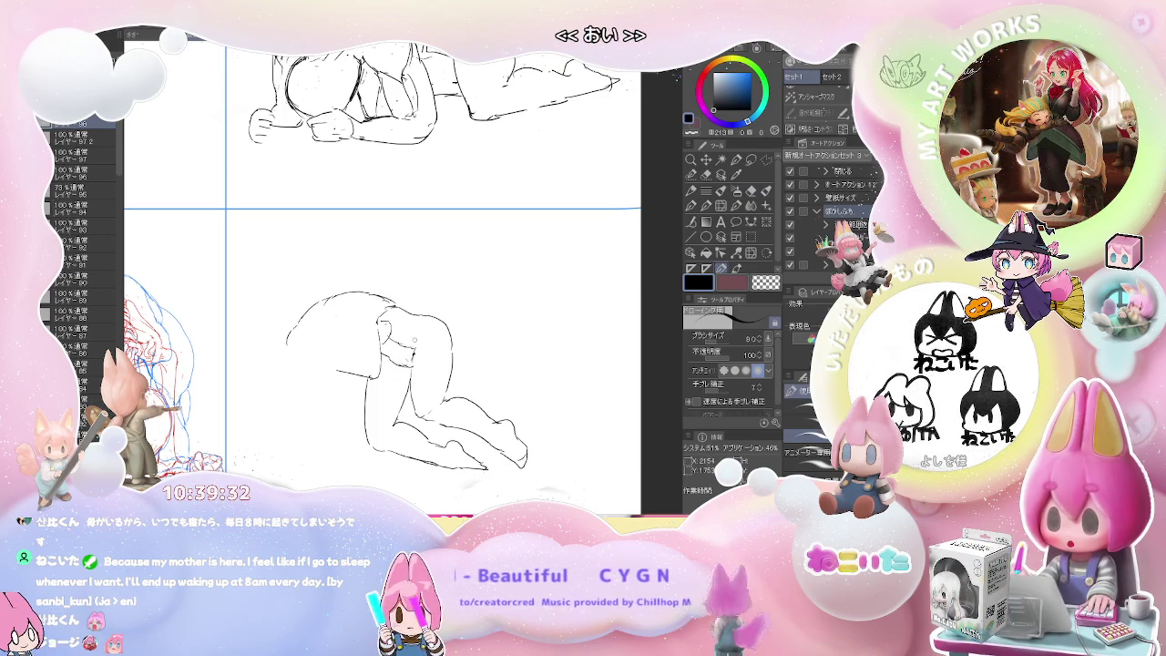
Step: Draw the head-and-shoulder line and short strokes for the arm tucked under the head
left_click_drag(386, 311, 407, 328)
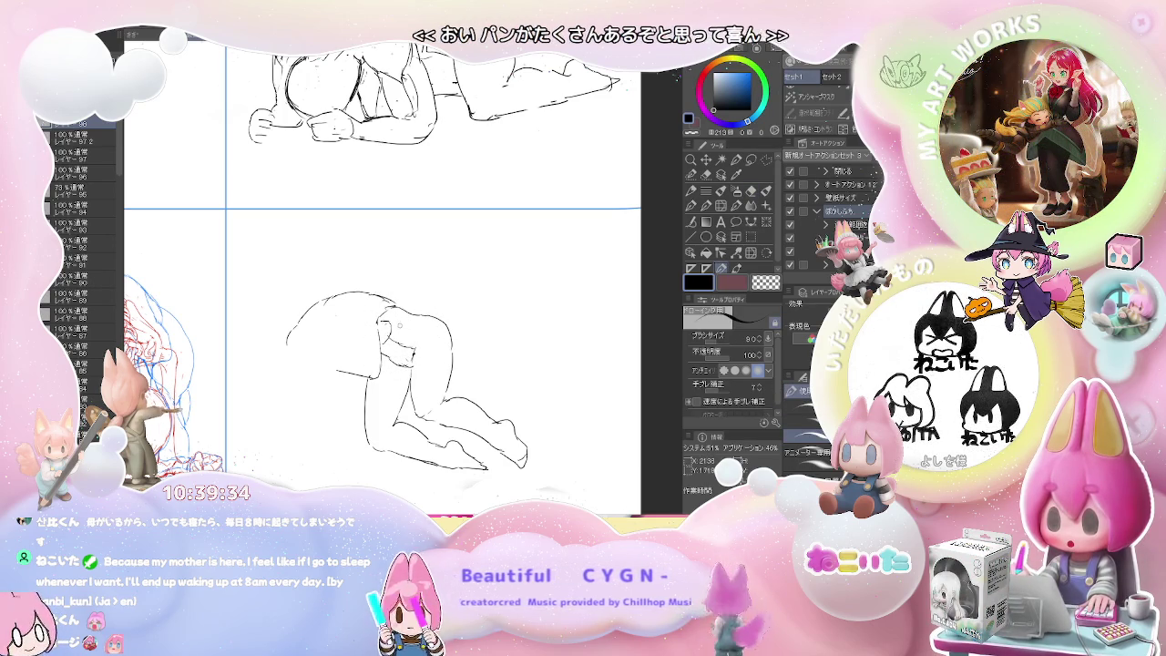
key("e")
key("p")
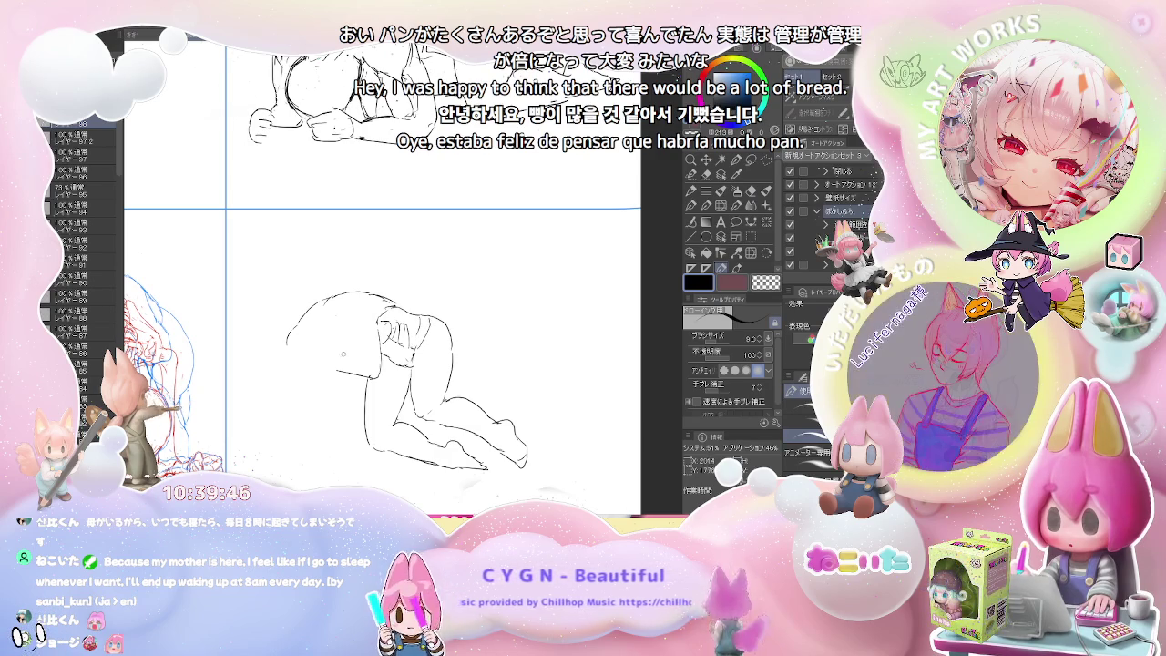
left_click_drag(326, 358, 347, 360)
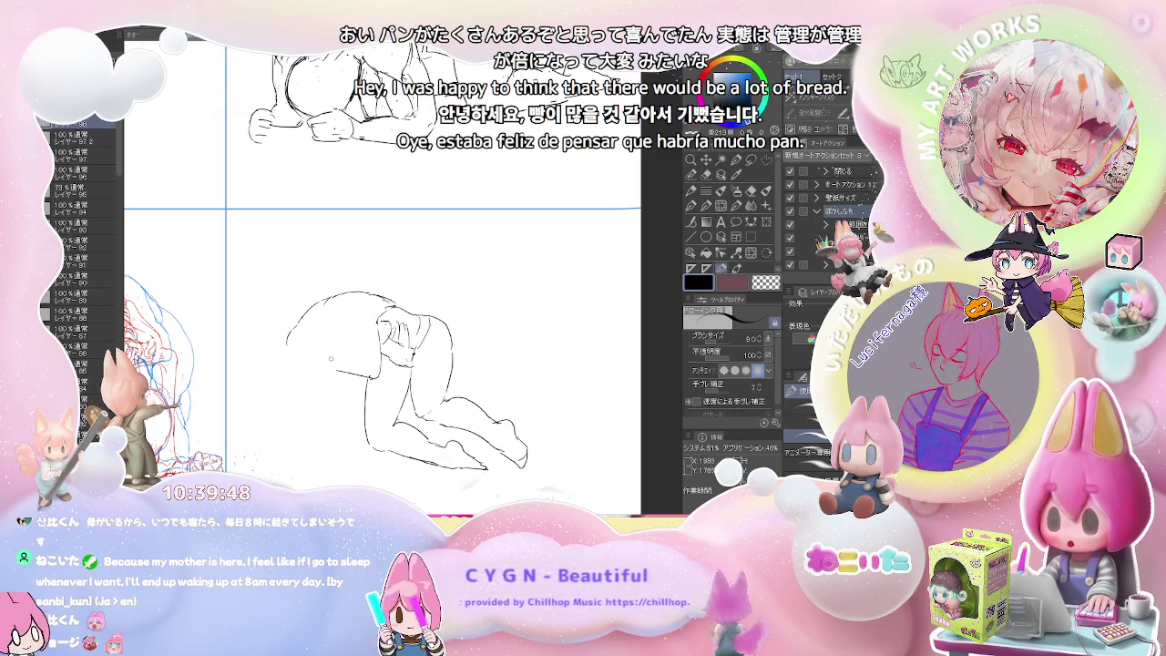
left_click_drag(360, 355, 355, 351)
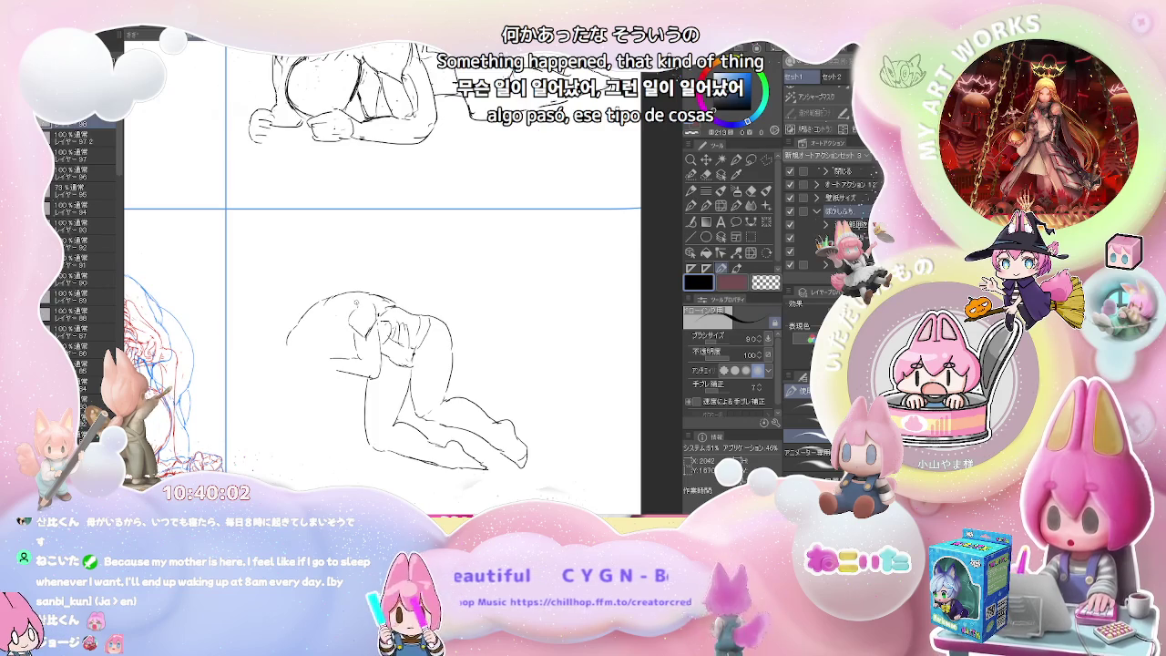
Step: Try out the head outline with short strokes, undoing the trial line and refining marks near the head
key("e")
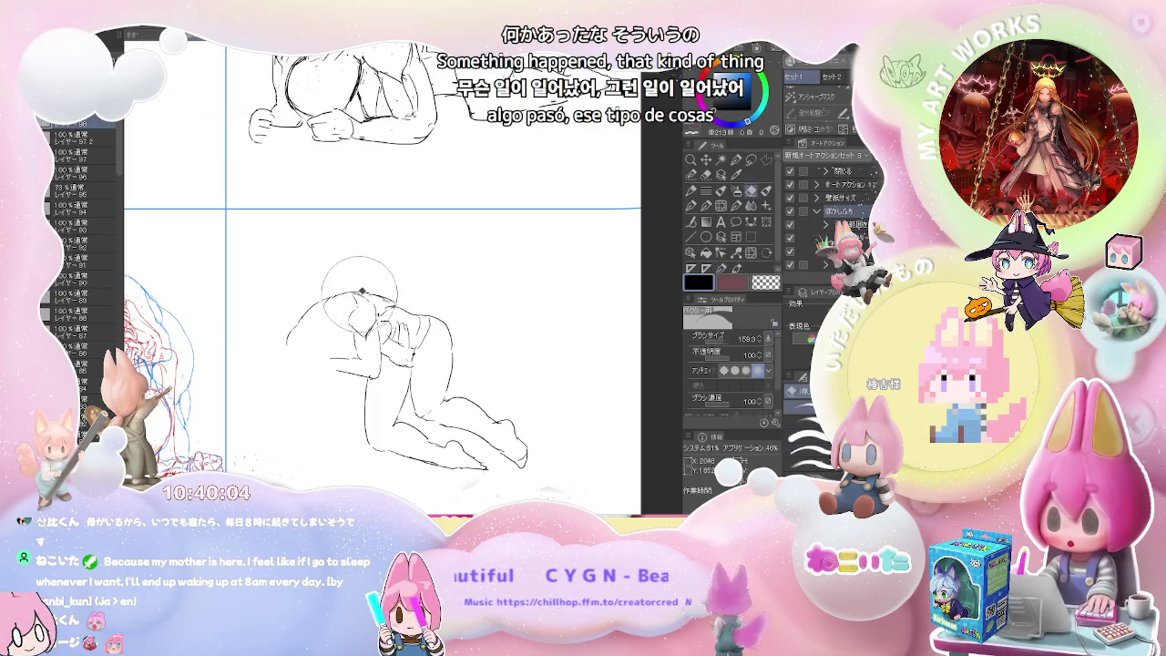
key("p")
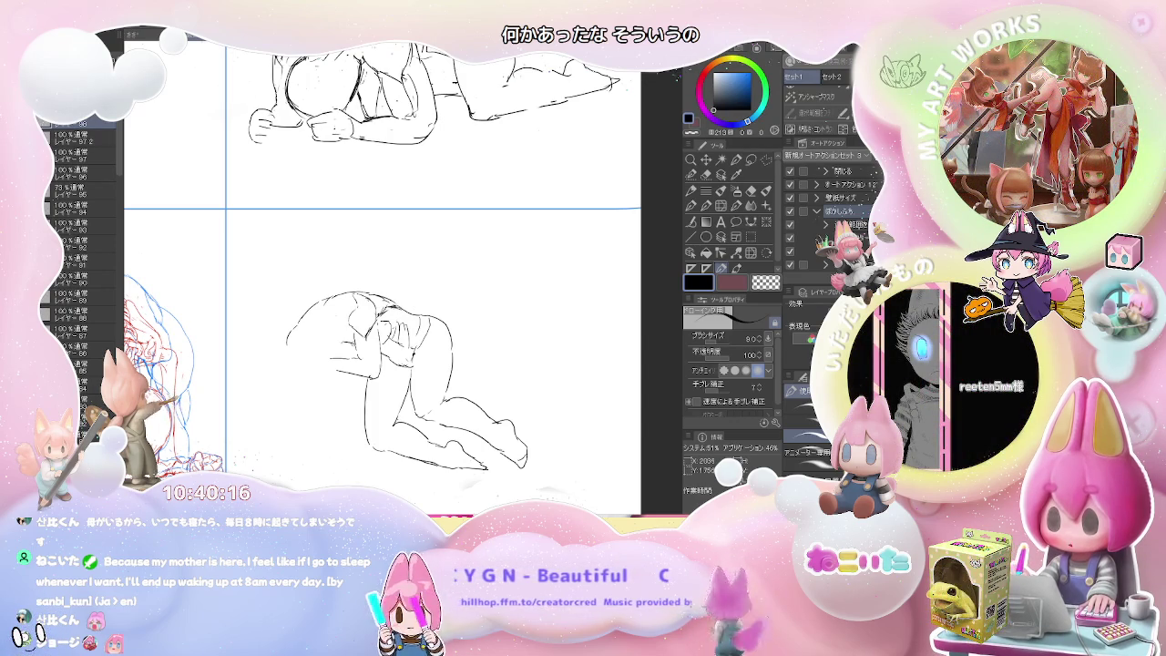
key("ctrl+z")
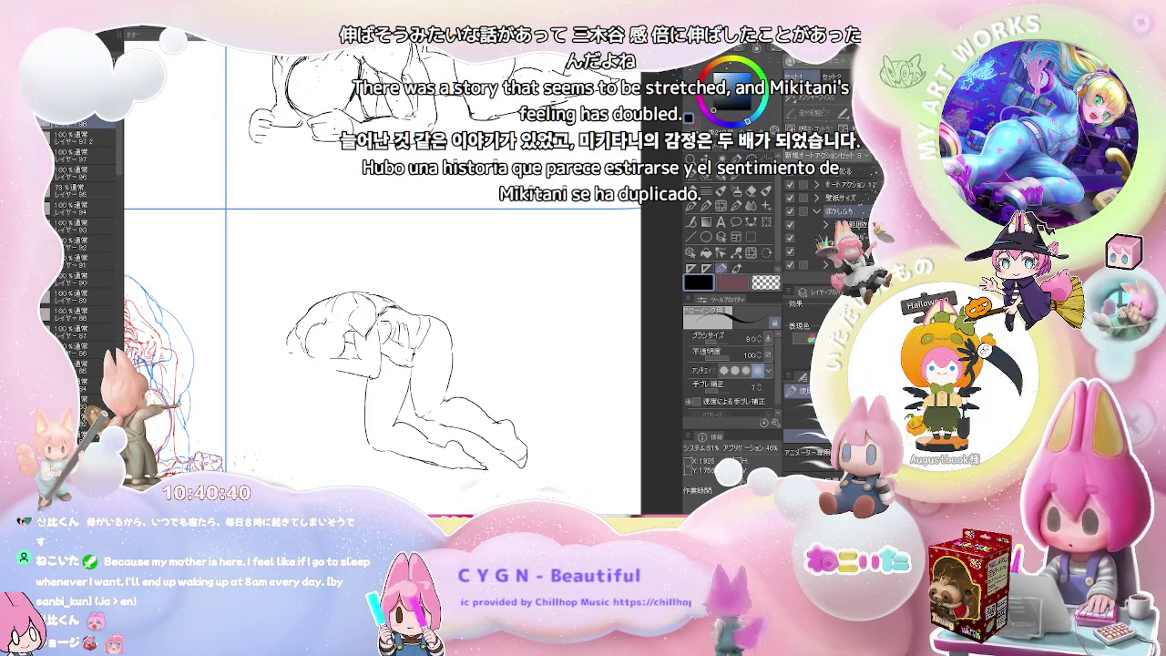
left_click_drag(301, 364, 314, 305)
key("ctrl+z")
left_click_drag(304, 346, 308, 358)
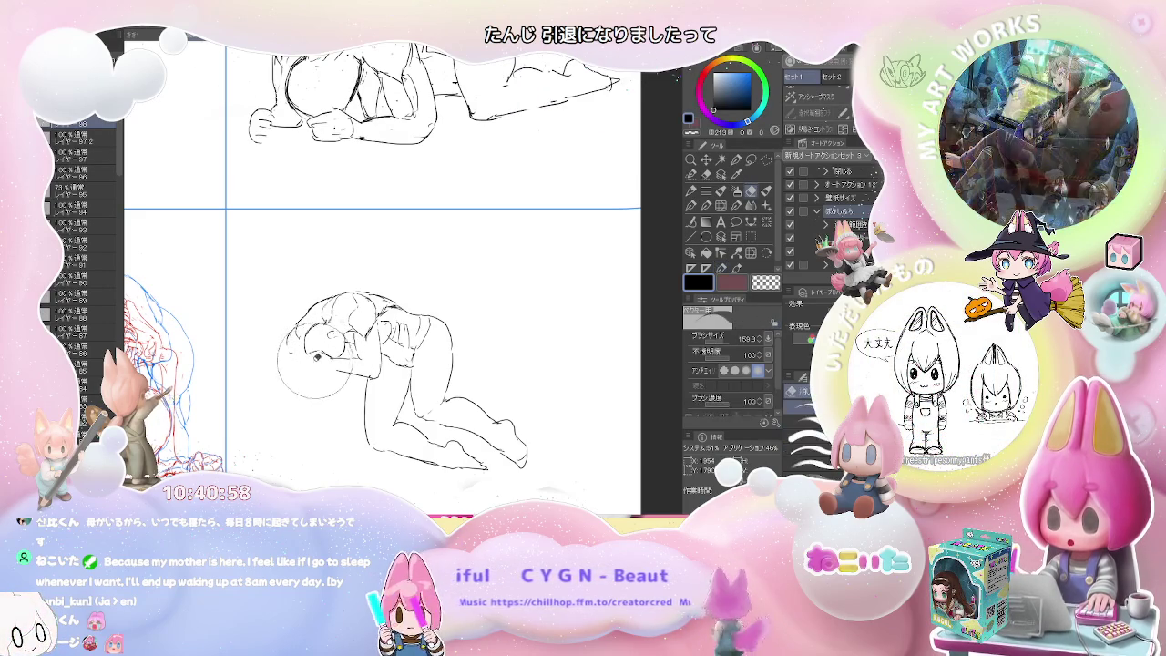
left_click_drag(308, 358, 309, 371)
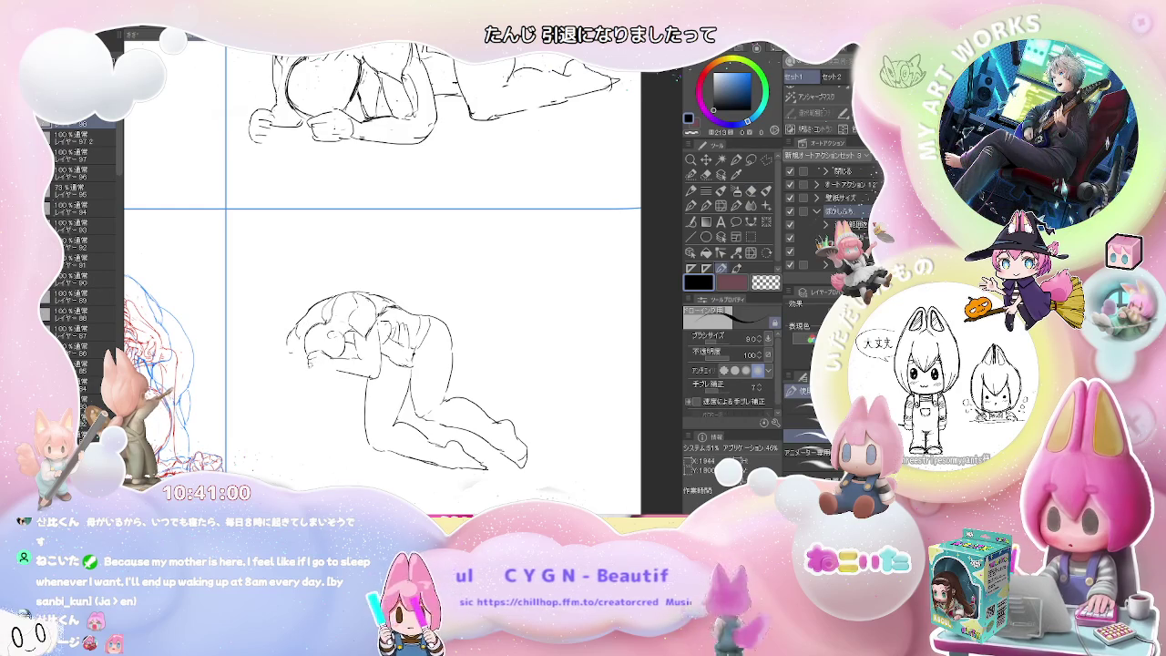
left_click_drag(311, 362, 315, 371)
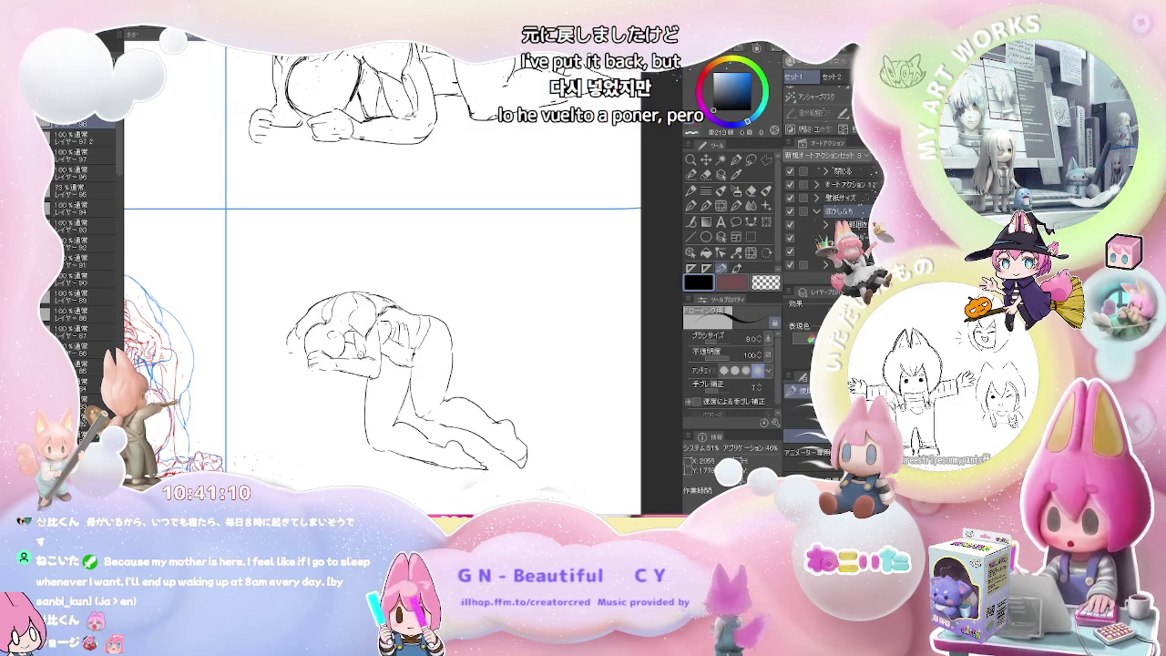
left_click_drag(351, 345, 383, 374)
Step: Add short contour strokes at the head's left outline and arm, then flip the canvas horizontally
key("e")
key("p")
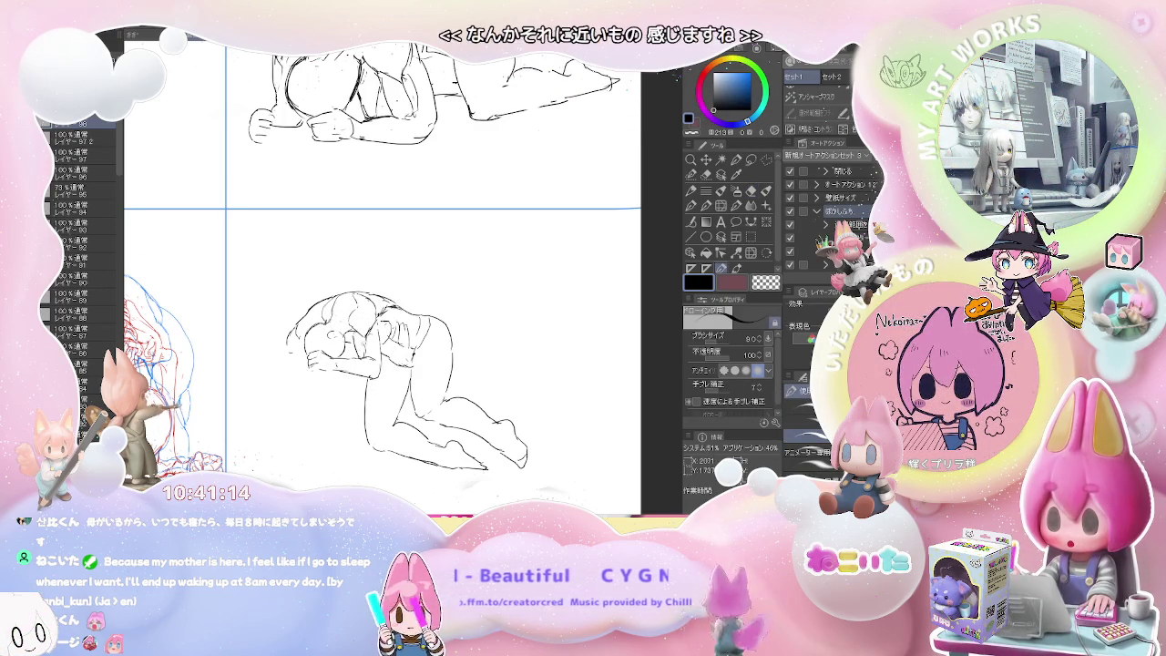
key("e")
key("p")
key("e")
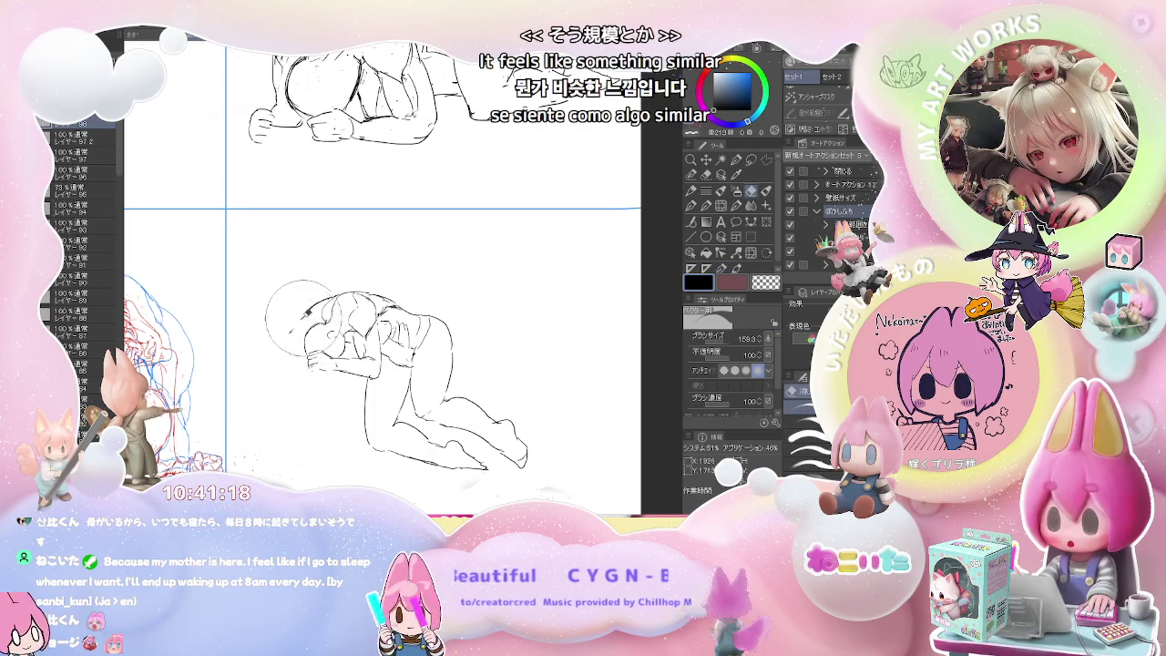
key("p")
left_click_drag(303, 339, 302, 355)
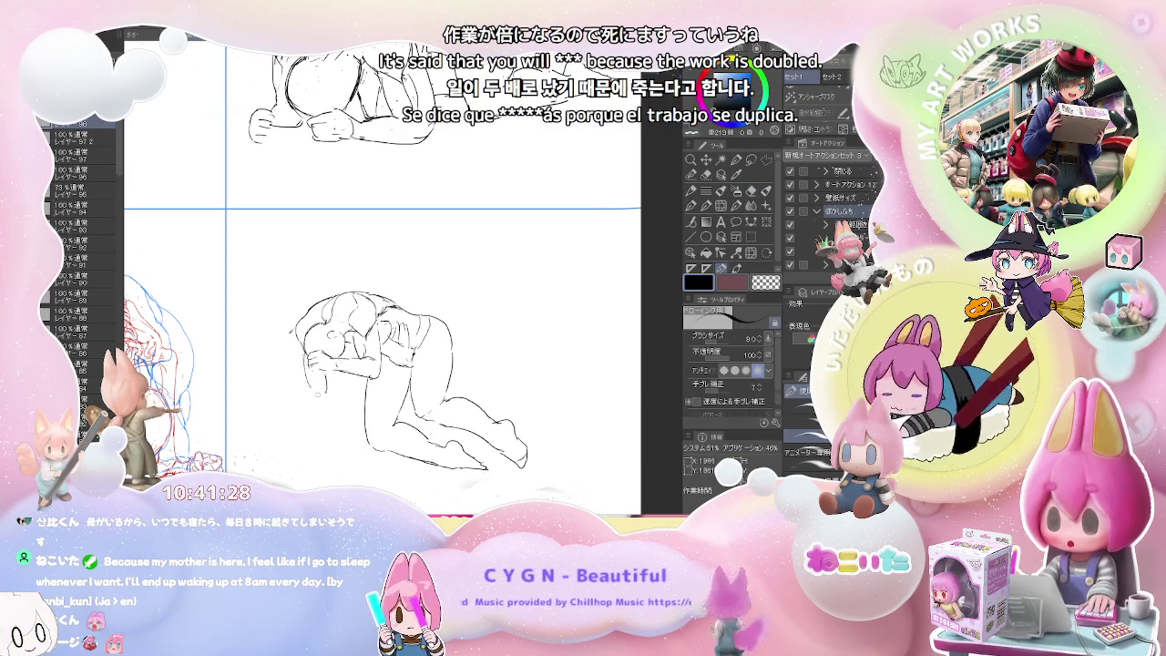
left_click_drag(307, 372, 306, 386)
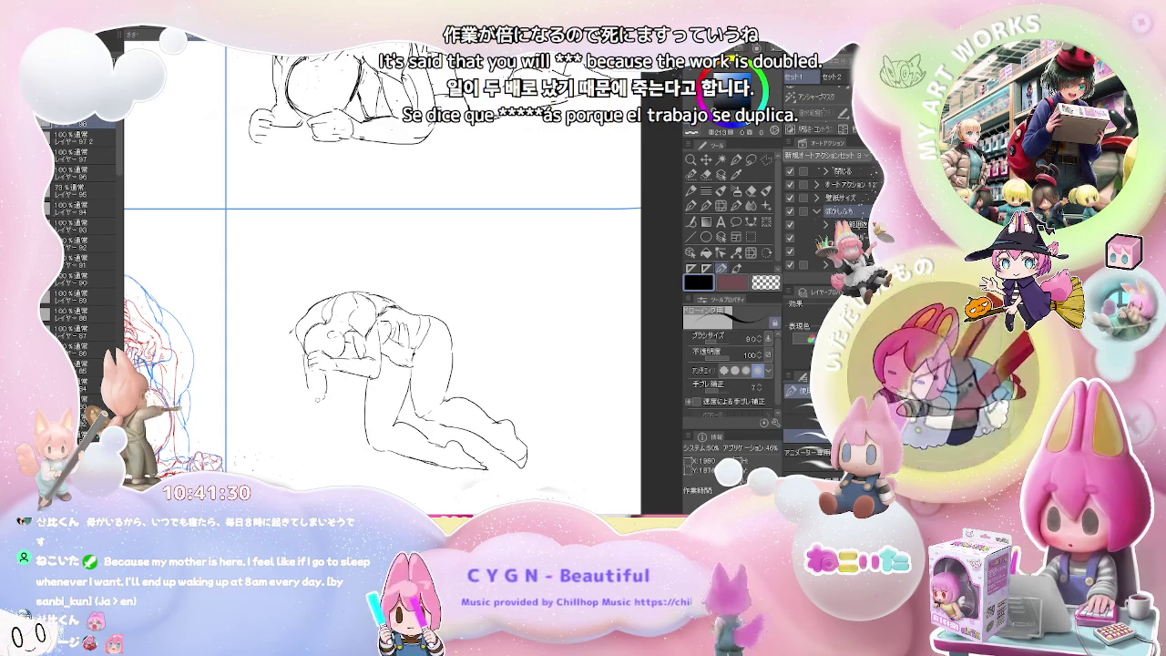
mouse_move(321, 391)
left_mouse_down()
mouse_move(327, 404)
mouse_move(301, 385)
left_mouse_up()
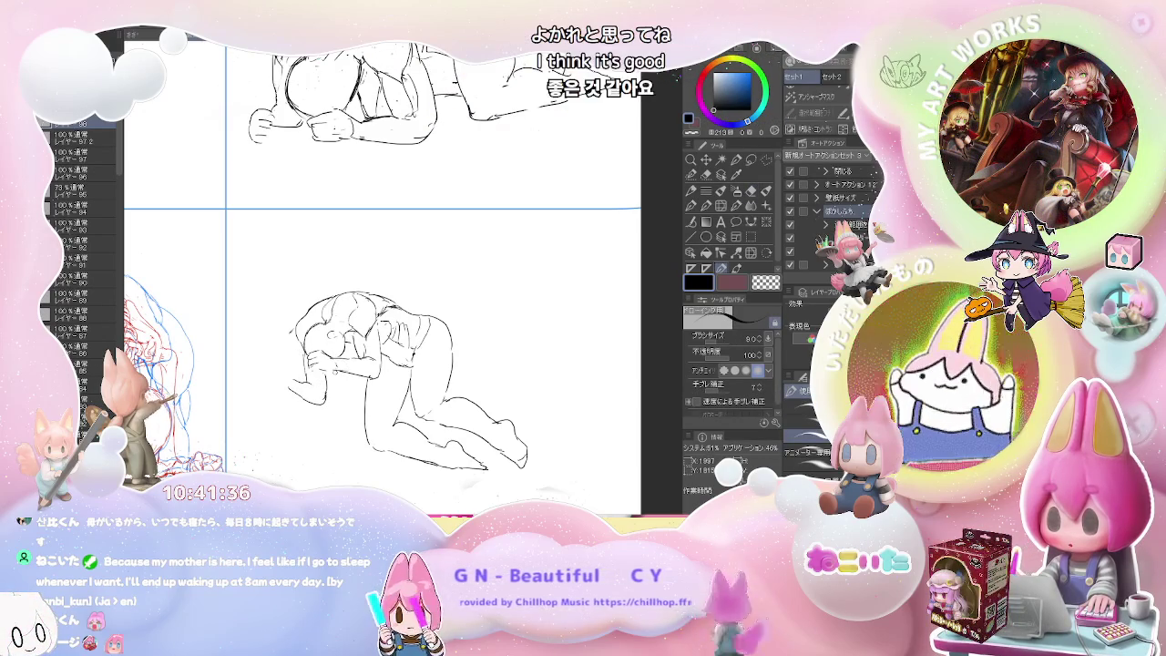
key("h")
left_click_drag(551, 401, 409, 381)
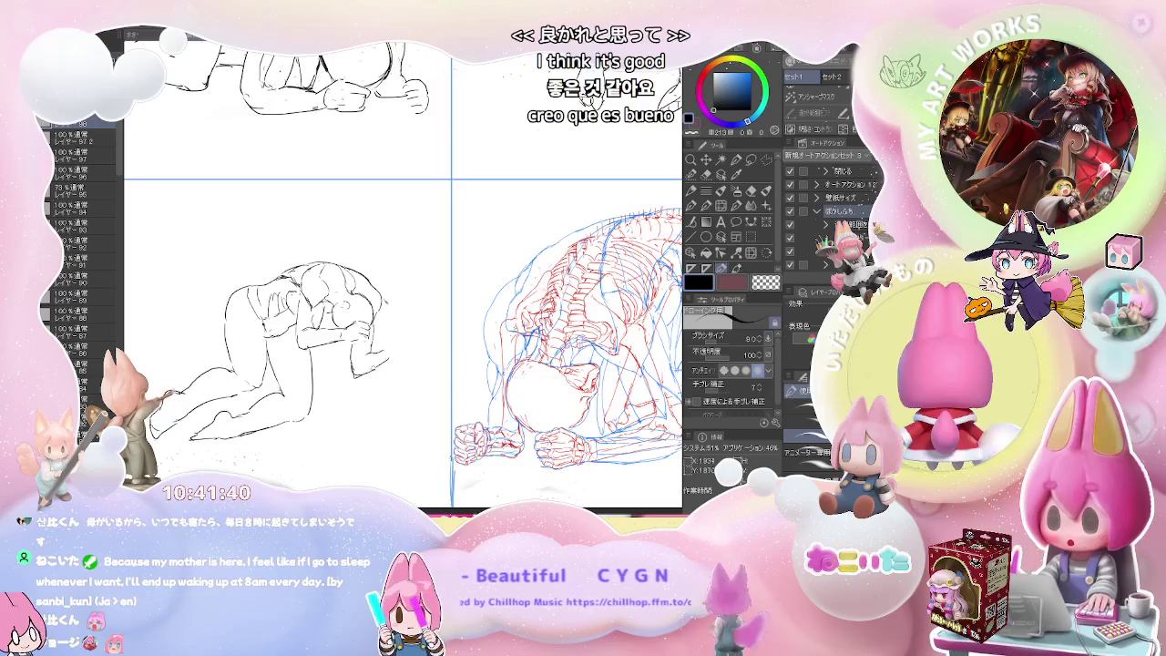
Step: Replace the stray stroke with a clenched fist at the end of the forward-reaching arm
key("e")
key("p")
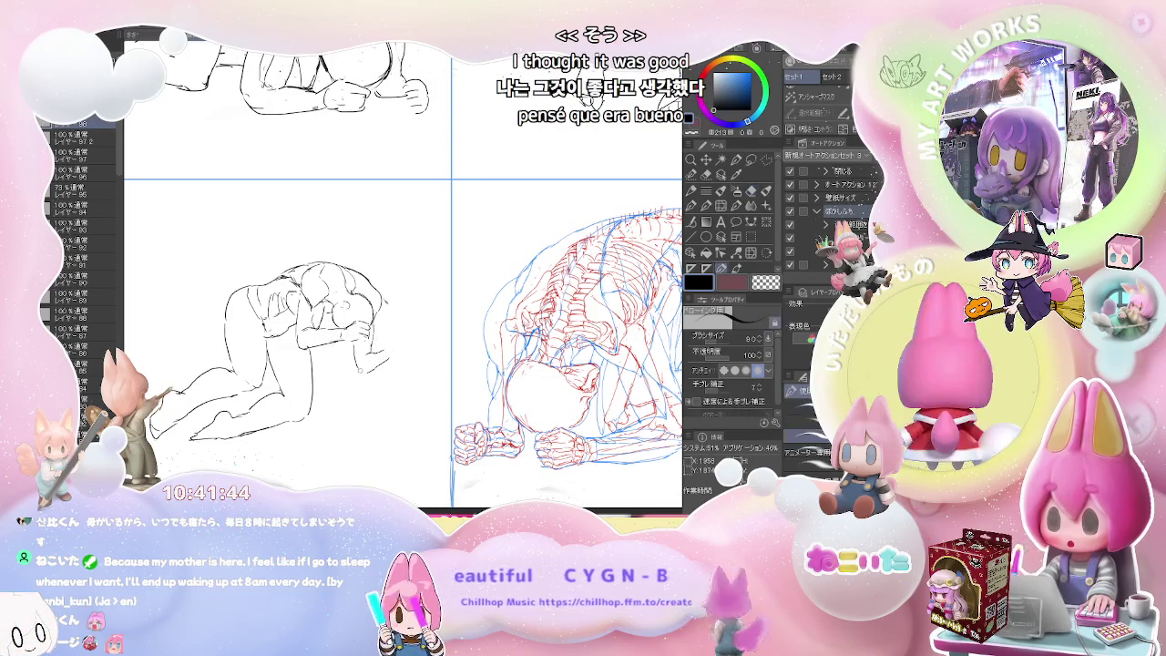
key("ctrl+z")
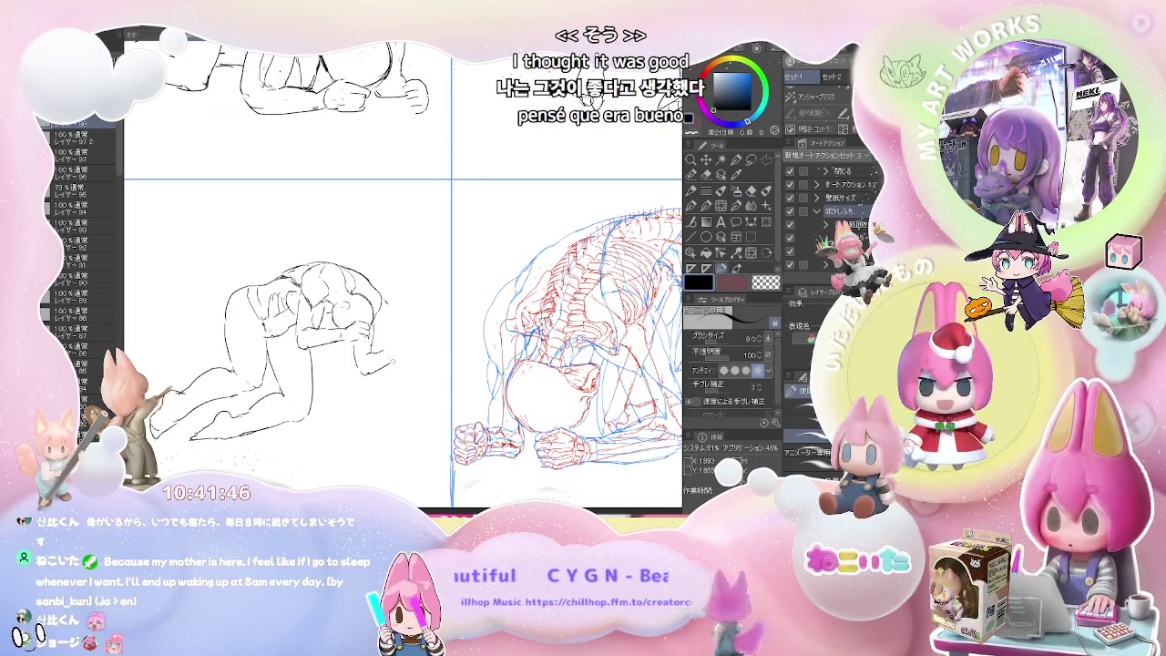
left_click_drag(381, 360, 398, 350)
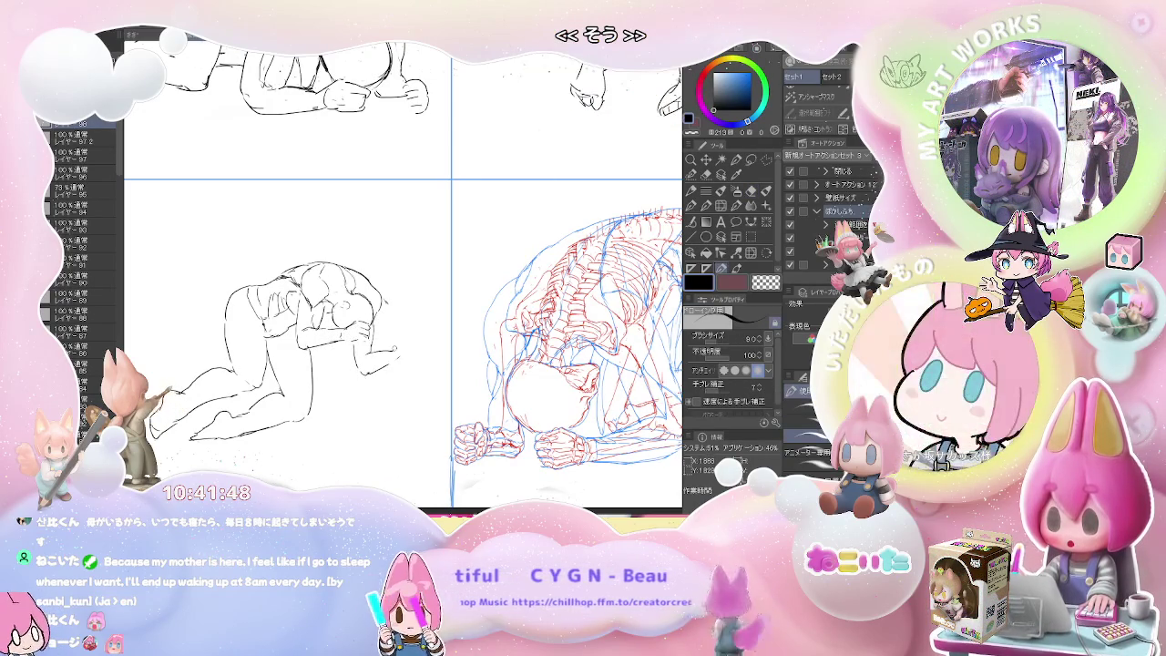
left_click_drag(391, 349, 401, 340)
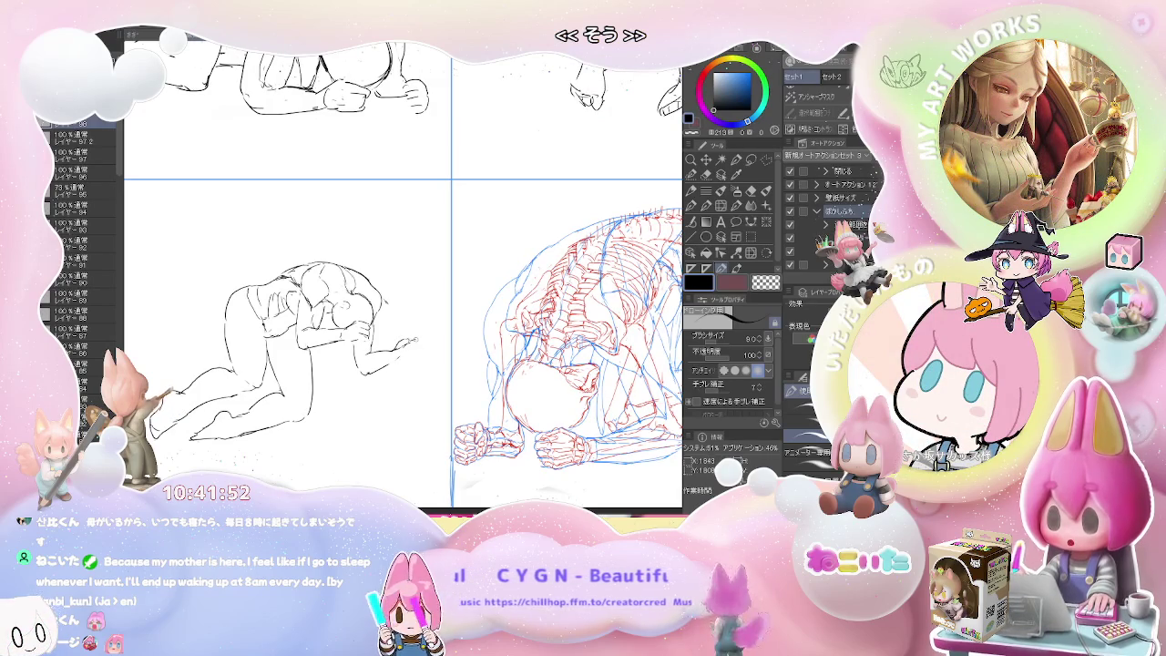
left_click_drag(406, 344, 417, 347)
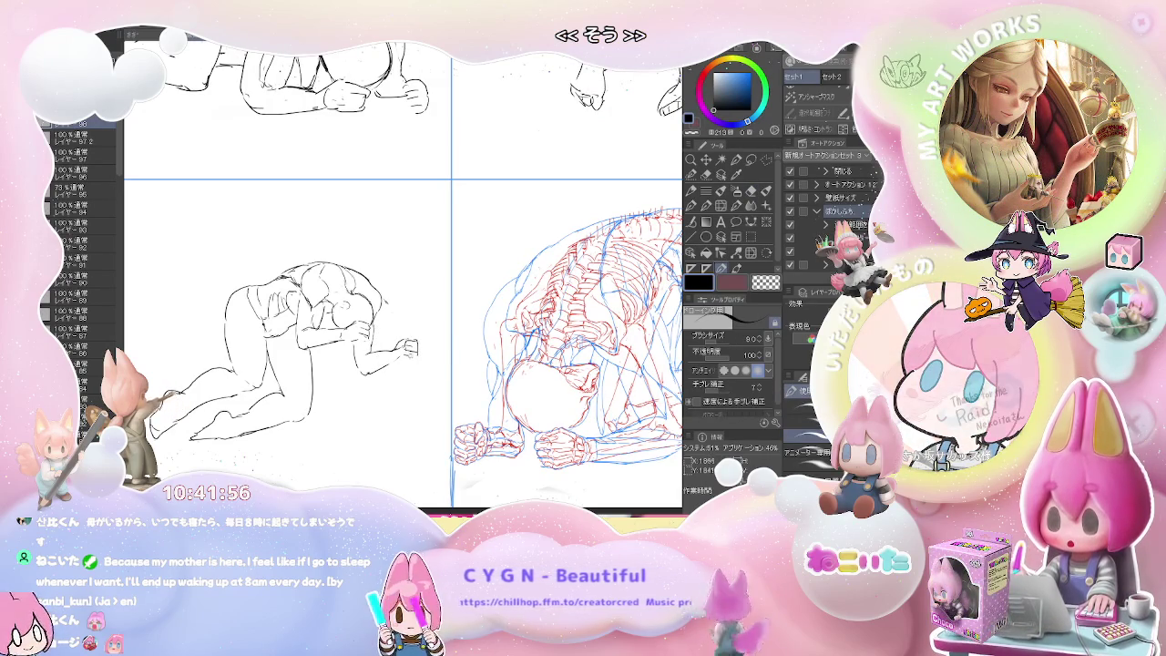
left_click_drag(409, 357, 416, 354)
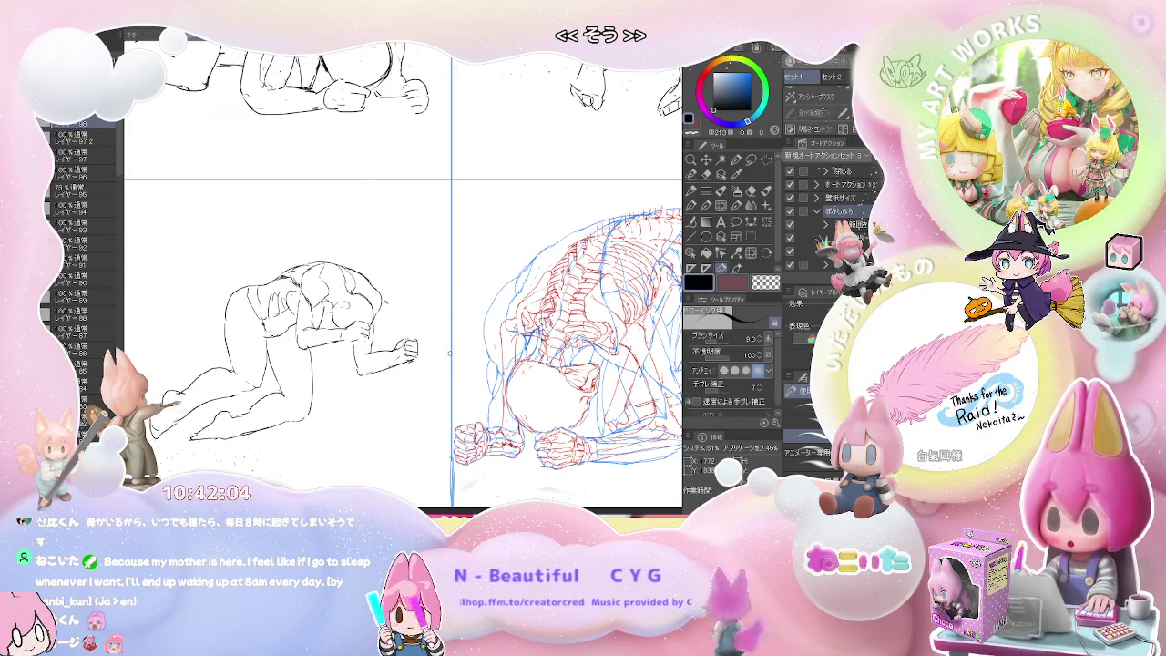
Step: Flip the canvas back and erase the stray lines on the kneeling figure's face and head
key("h")
scroll(421, 362, "up", 2)
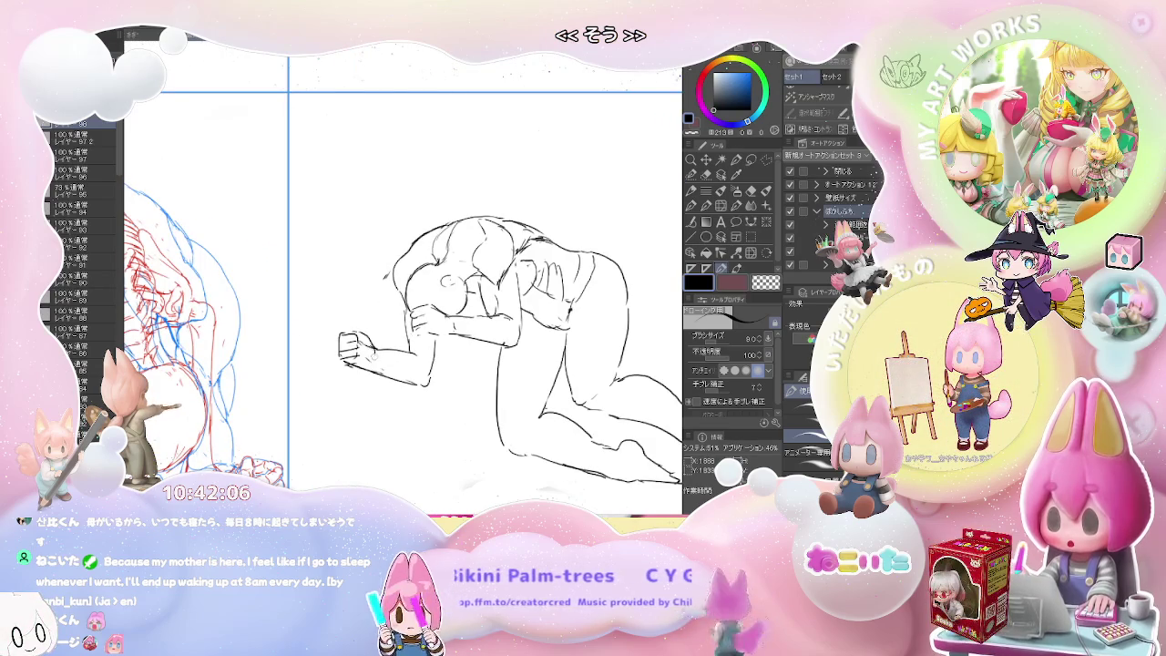
key("e")
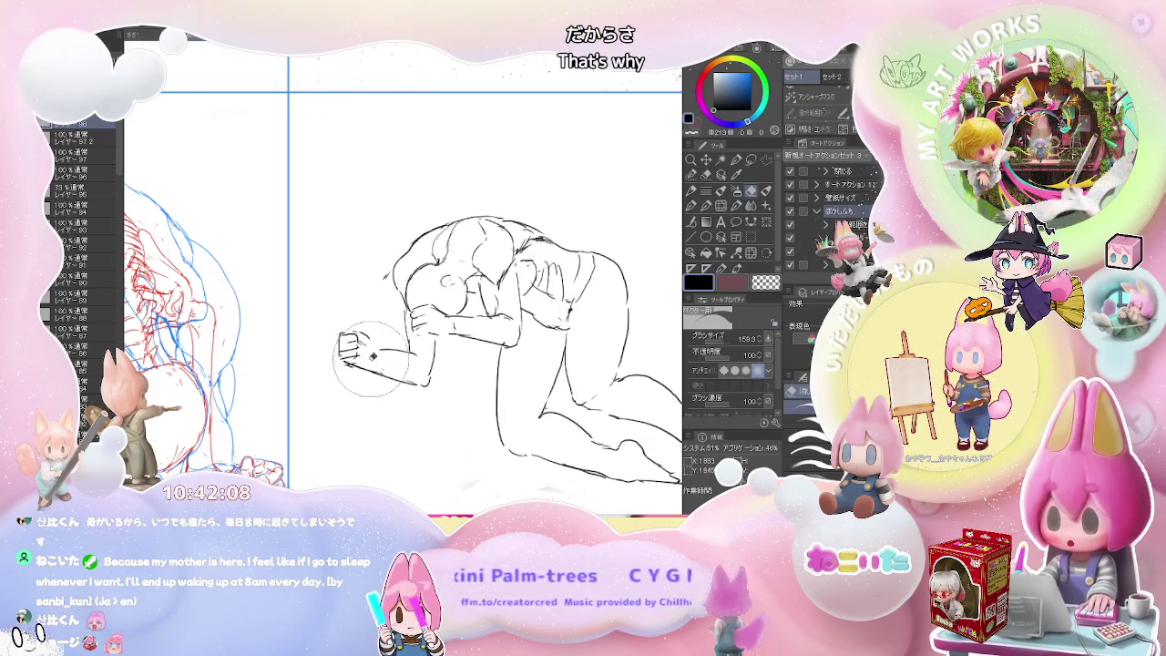
key("p")
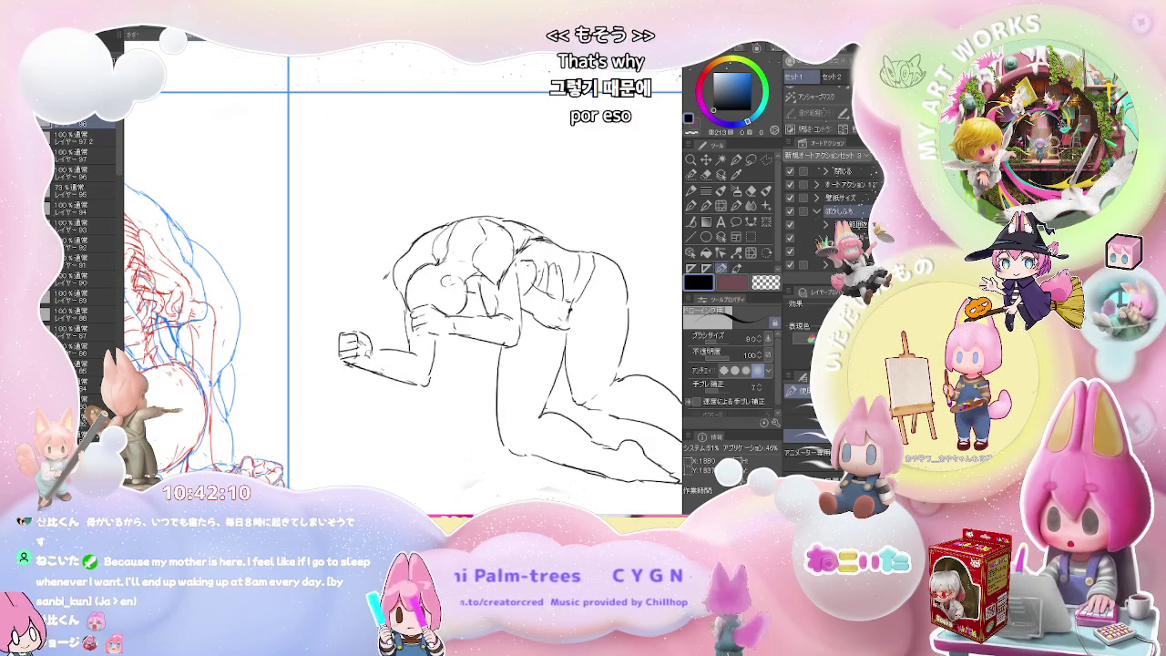
key("e")
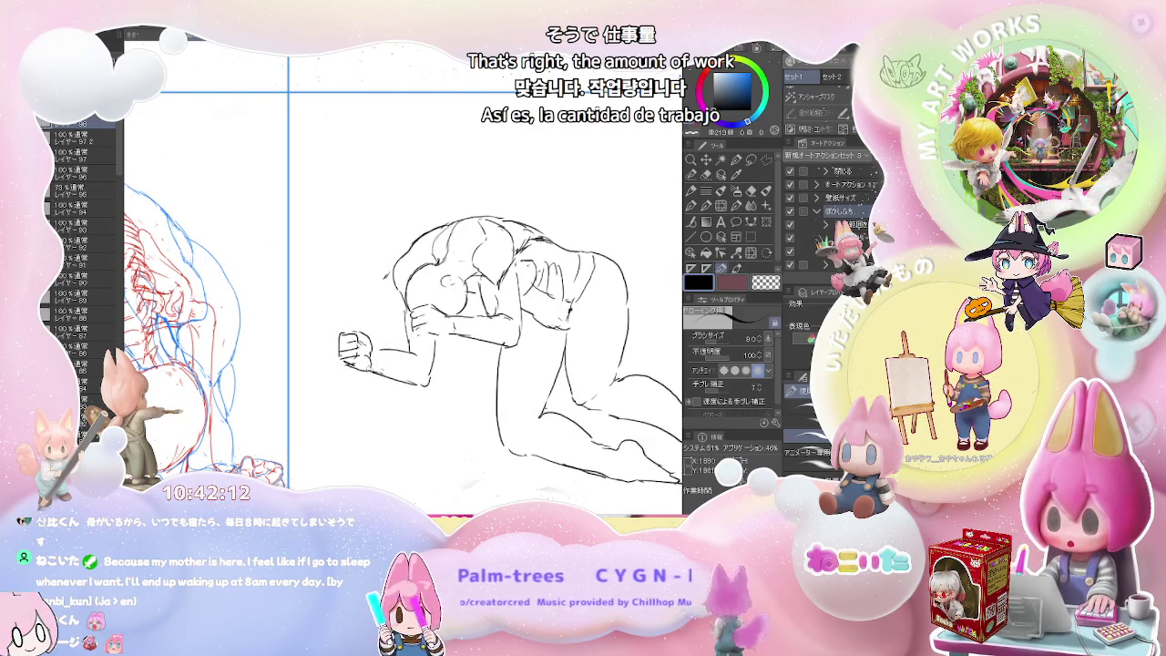
key("e")
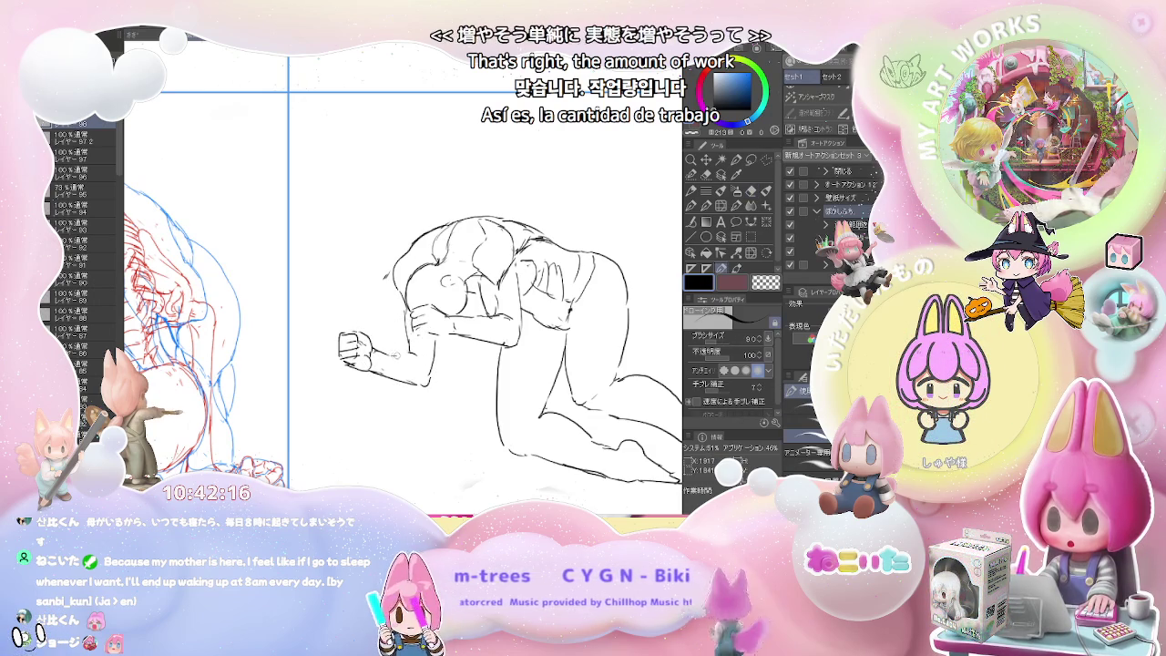
key("p")
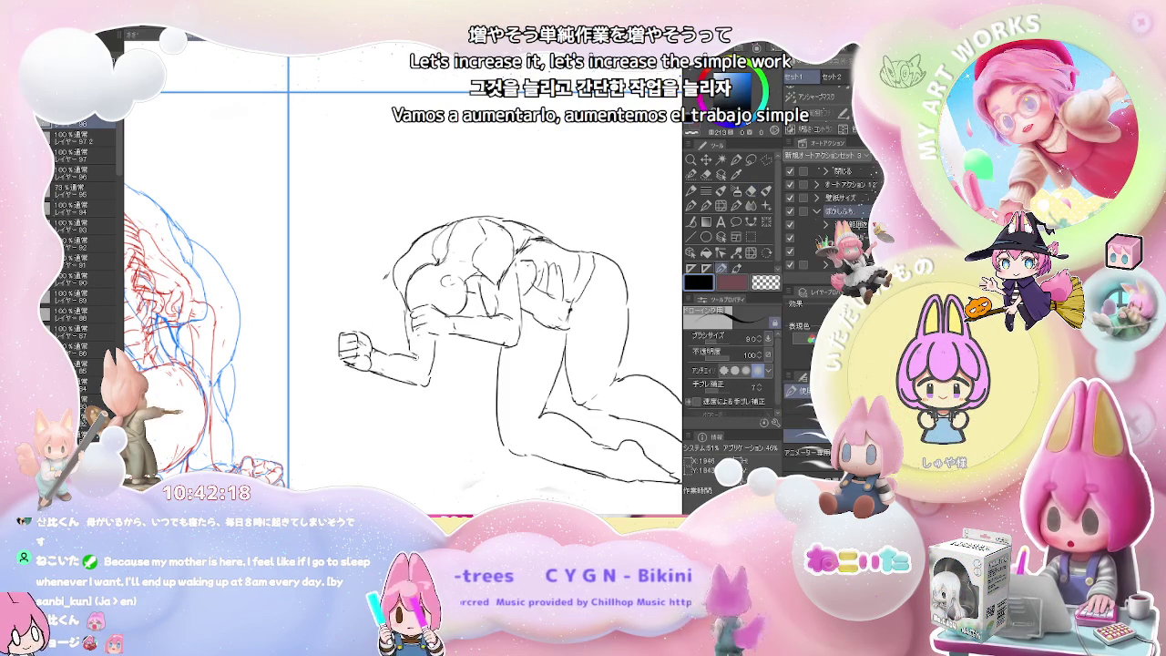
key("e")
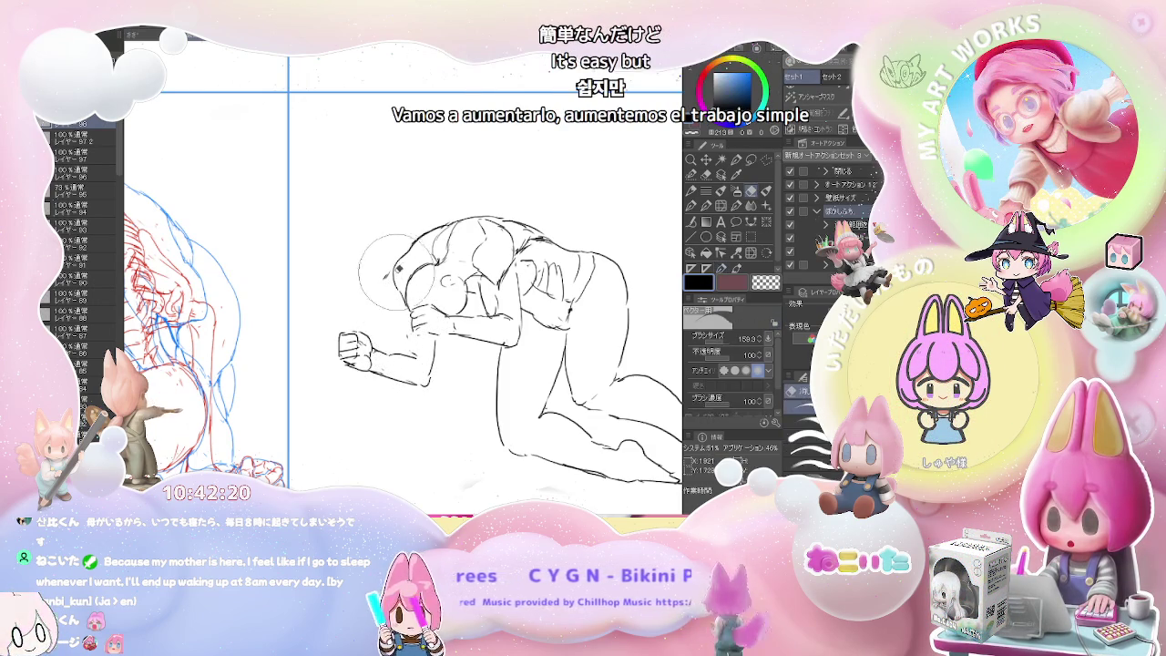
key("p")
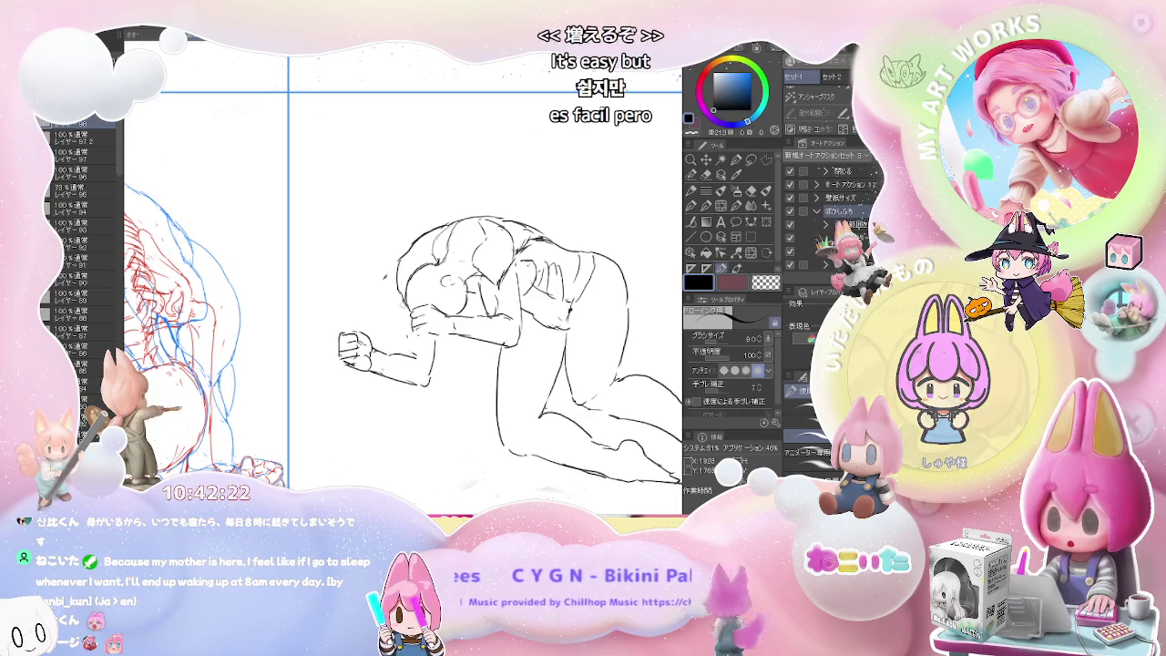
key("e")
left_click_drag(414, 290, 401, 312)
key("p")
key("e")
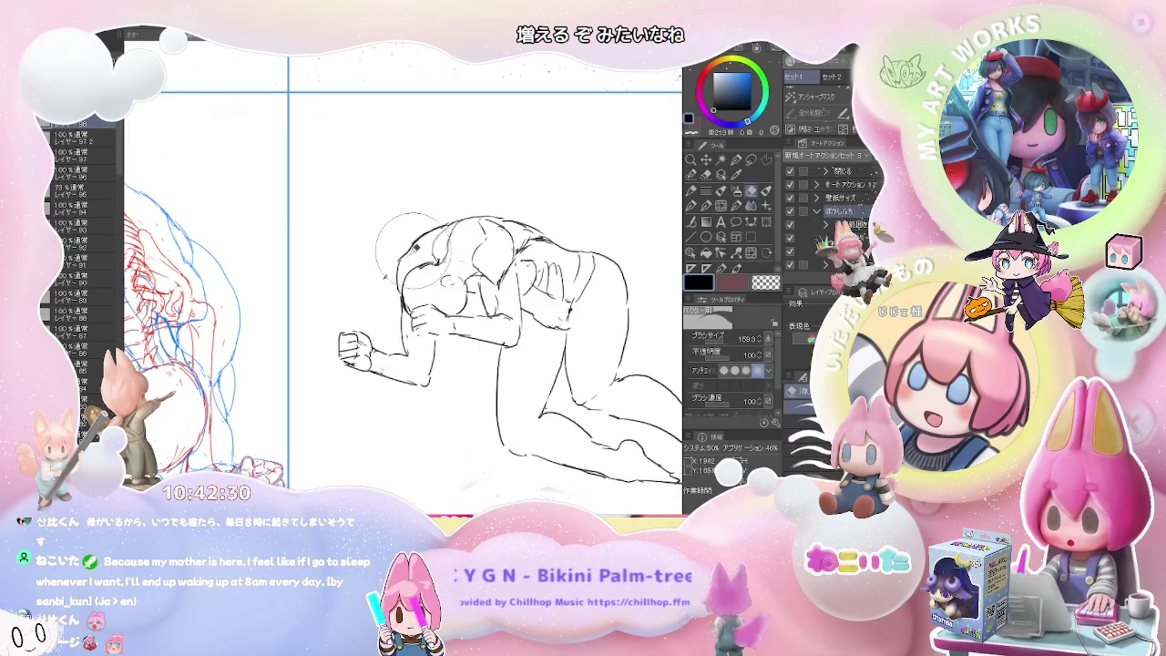
key("p")
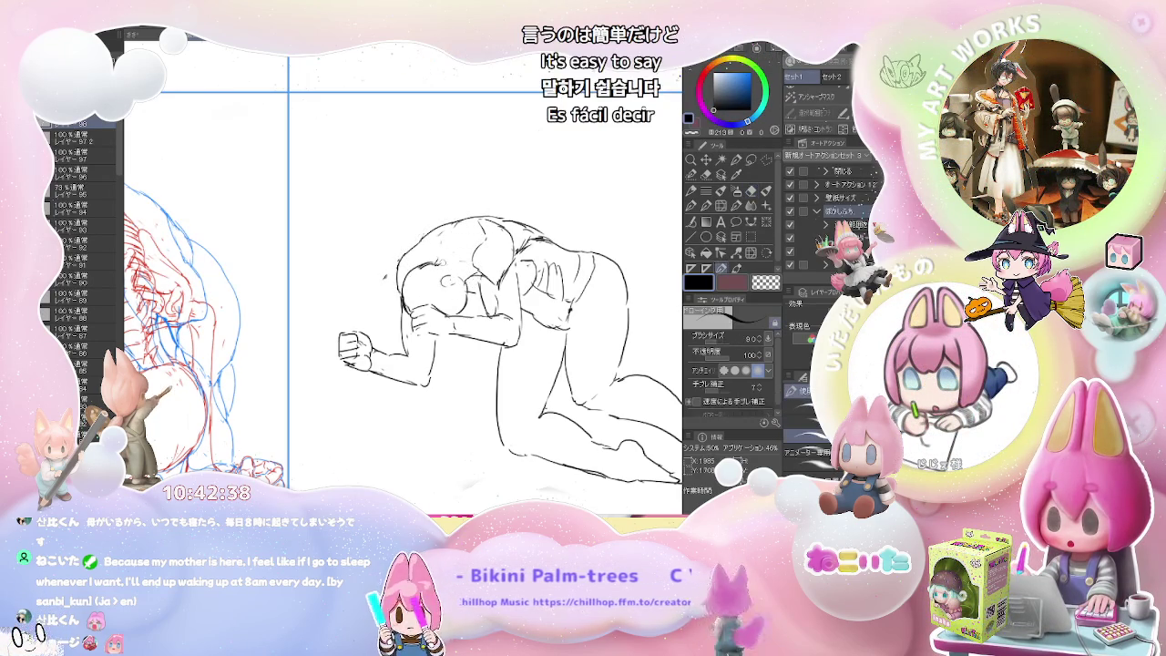
scroll(584, 392, "down", 3)
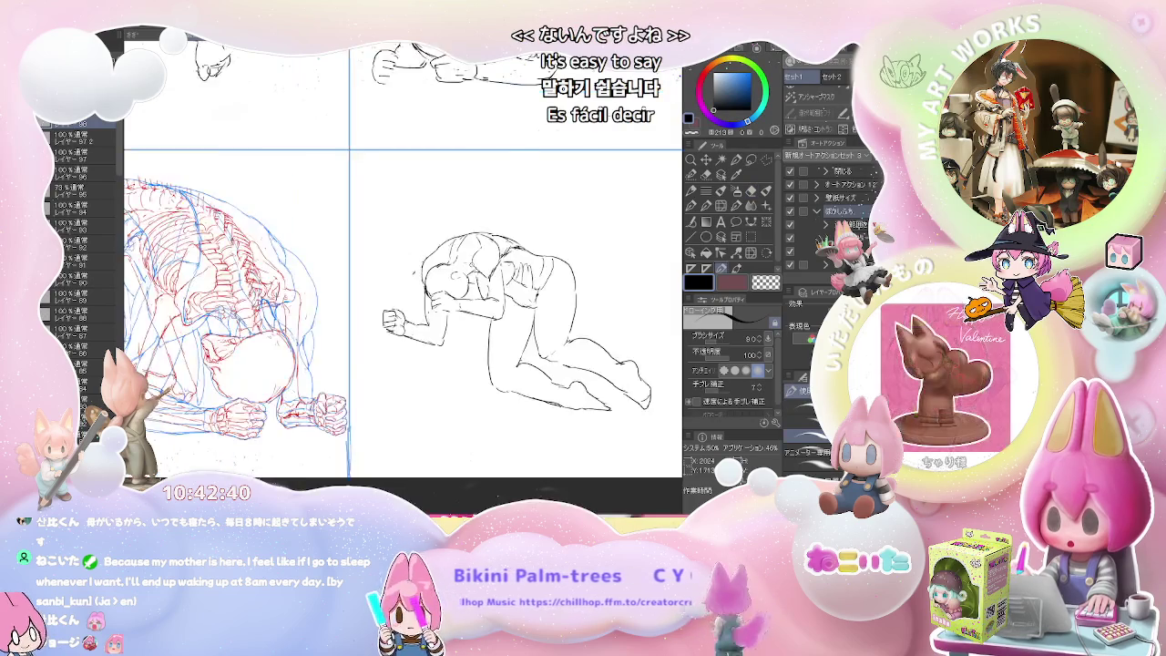
Step: Add a short torso line and clean up the lines around the crawling figure's head
scroll(584, 391, "down", 2)
scroll(583, 391, "up", 2)
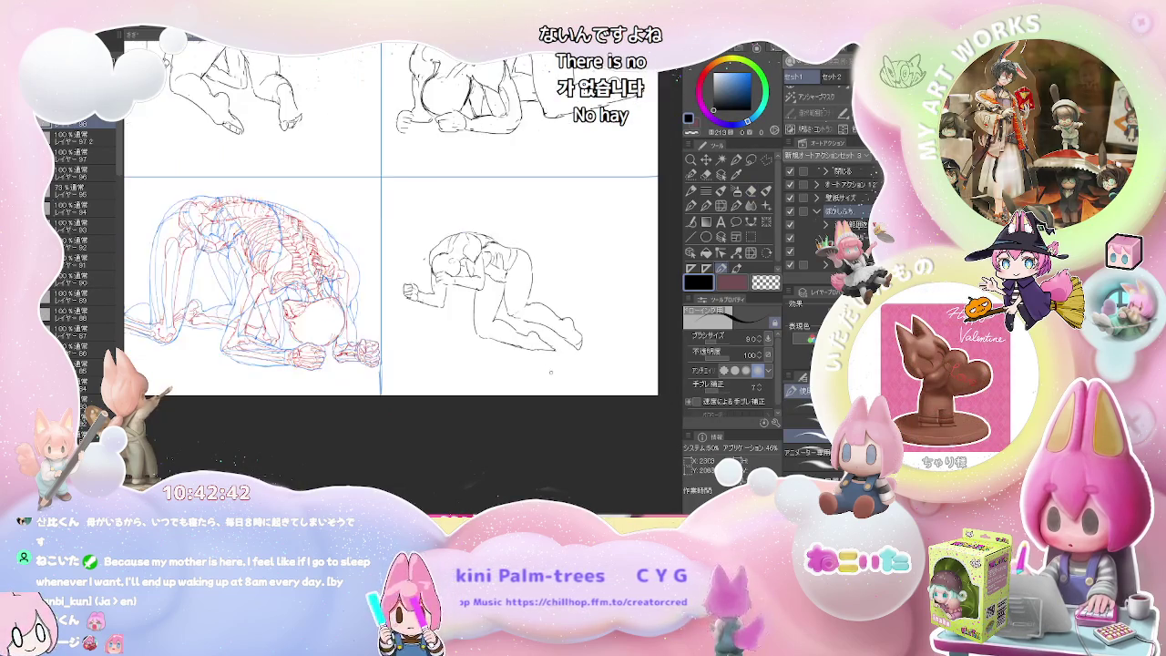
scroll(583, 392, "up", 2)
scroll(583, 392, "up", 1)
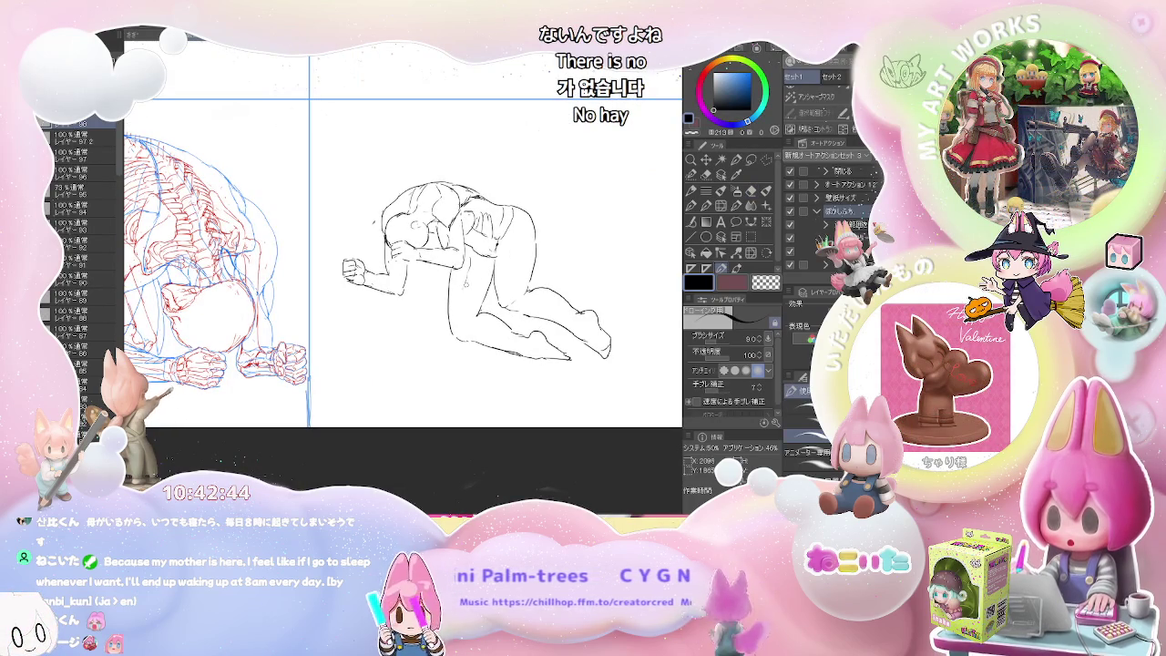
left_click_drag(453, 267, 462, 289)
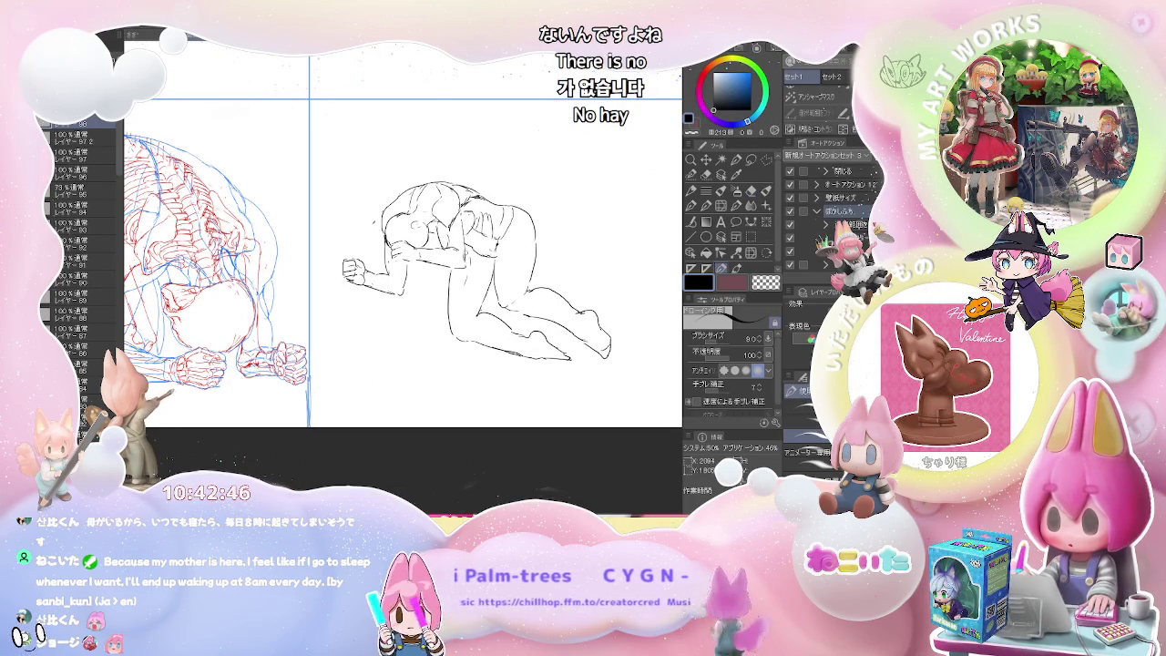
key("e")
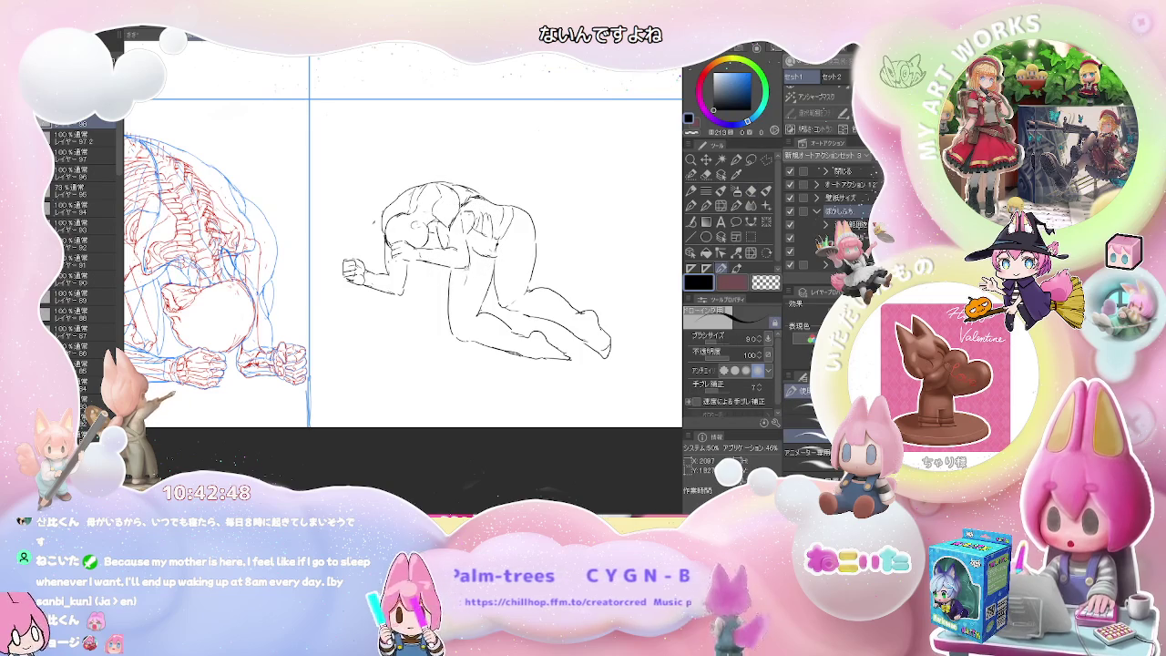
key("e")
key("p")
mouse_move(456, 214)
left_mouse_down()
mouse_move(492, 233)
mouse_move(463, 243)
left_mouse_up()
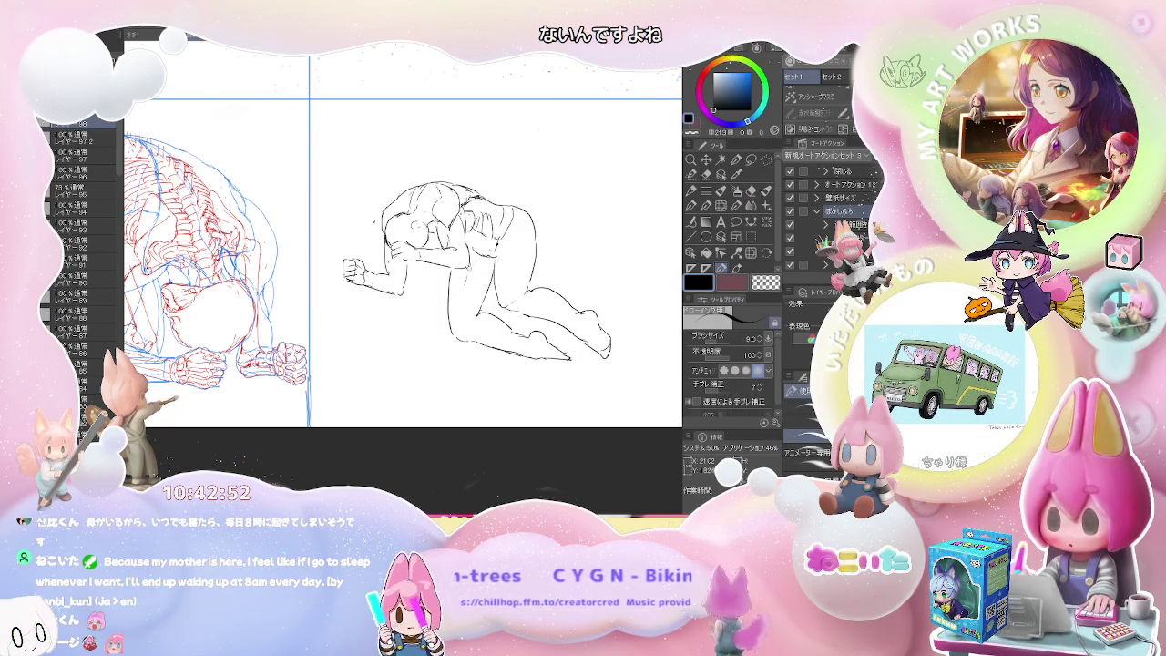
Step: Strengthen the thigh line and add a faint line along the figure's side
mouse_move(463, 290)
left_mouse_down()
mouse_move(467, 324)
mouse_move(484, 315)
left_mouse_up()
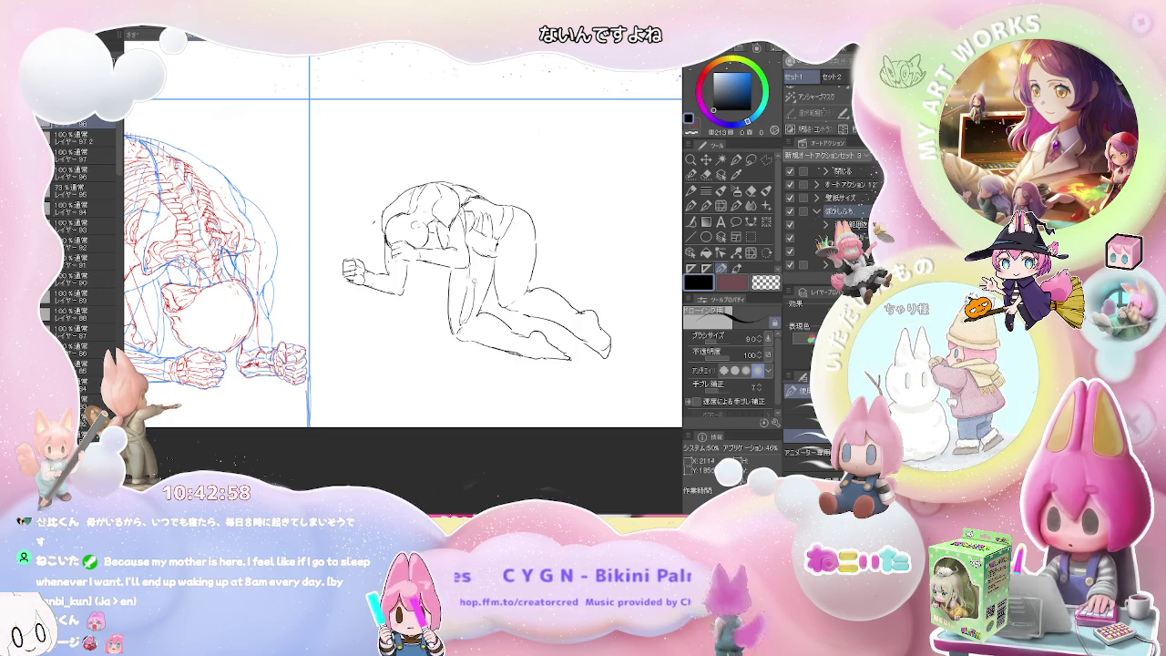
left_click_drag(478, 256, 480, 295)
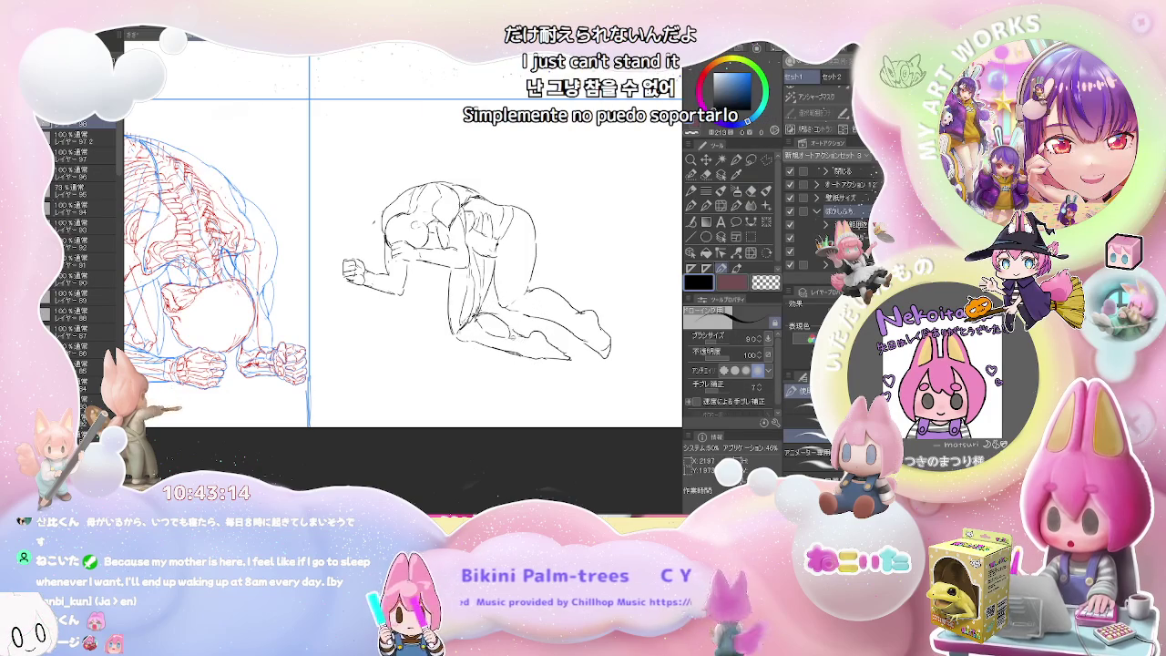
key("e")
key("p")
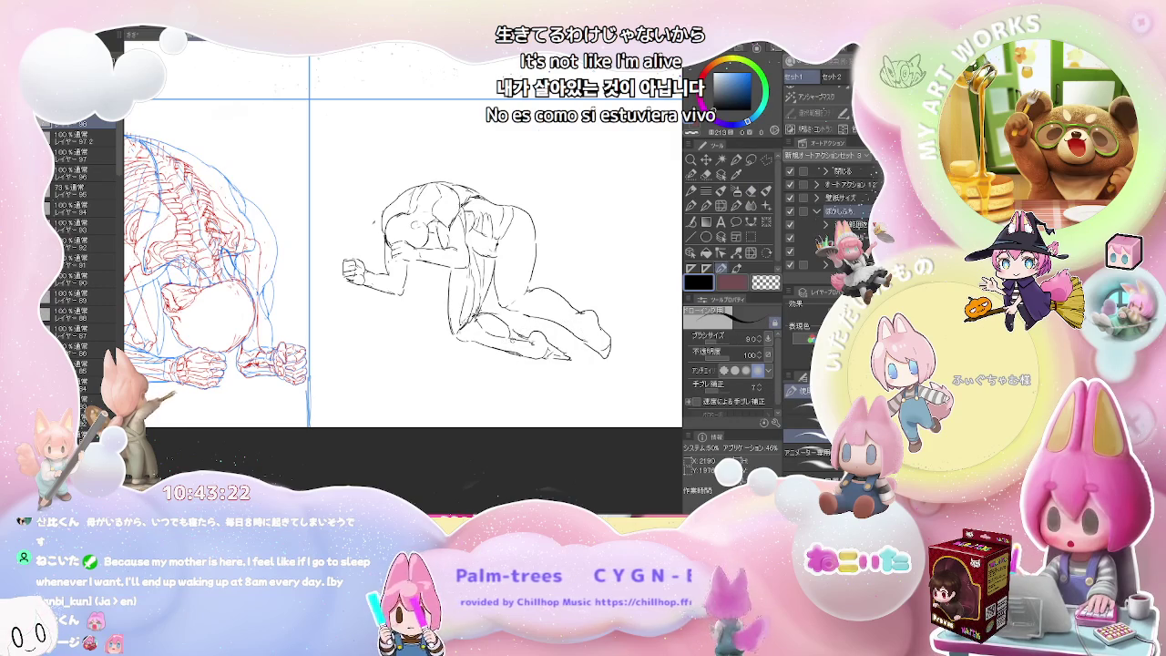
key("e")
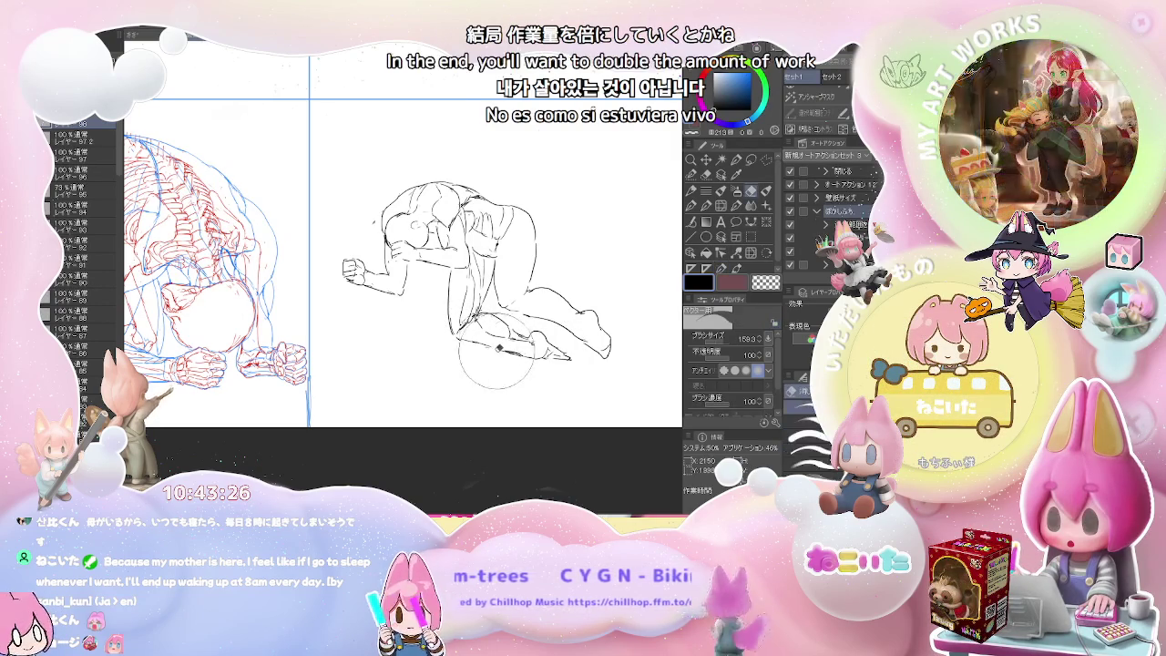
key("p")
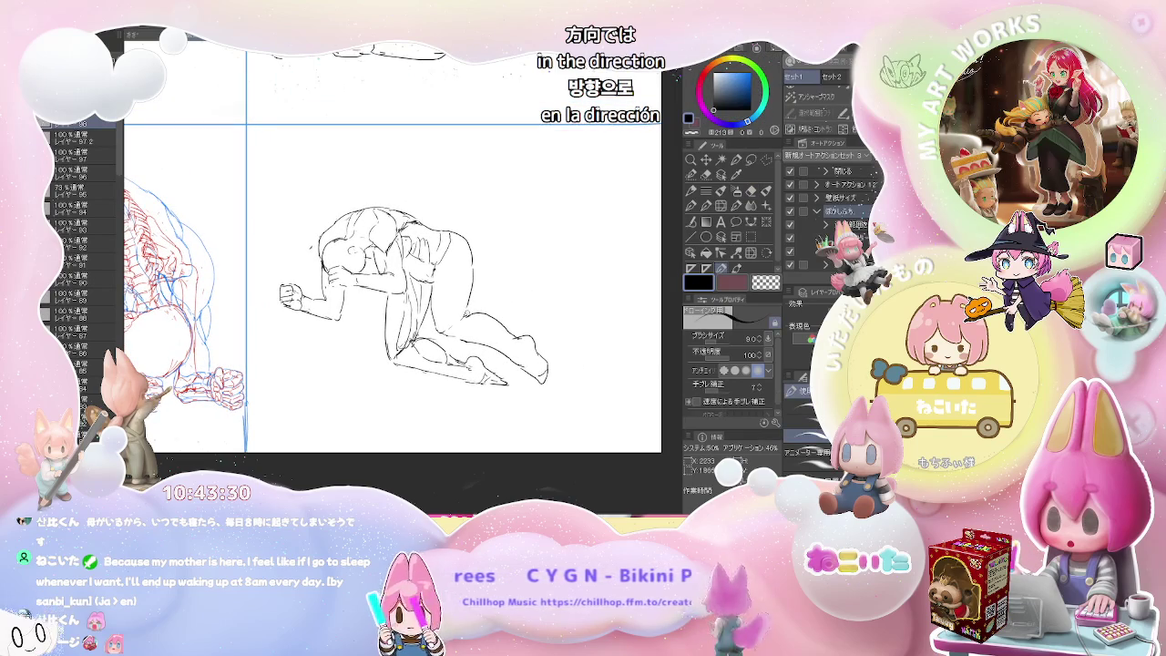
Step: Add a short line to the crawling figure's legs, then zoom out
left_click_drag(436, 277, 435, 317)
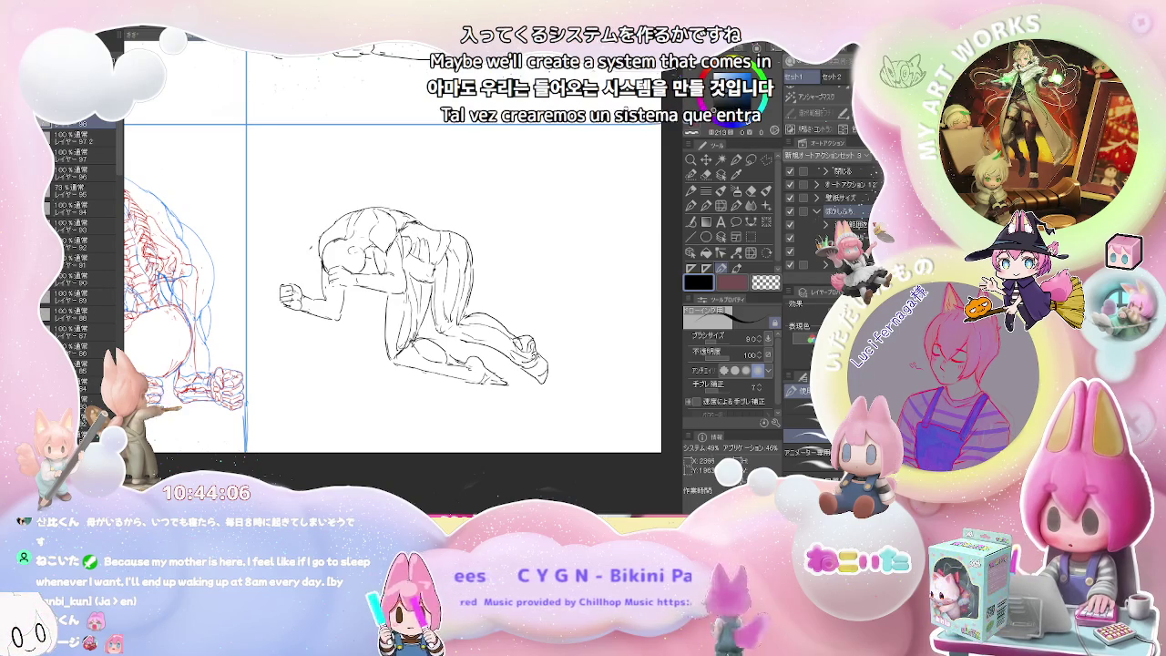
scroll(391, 246, "down", 3)
Step: Zoom out to the full pose grid, then zoom back in on the empty lower cell
scroll(382, 227, "down", 2)
scroll(382, 227, "down", 1)
scroll(383, 228, "down", 1)
scroll(382, 228, "down", 1)
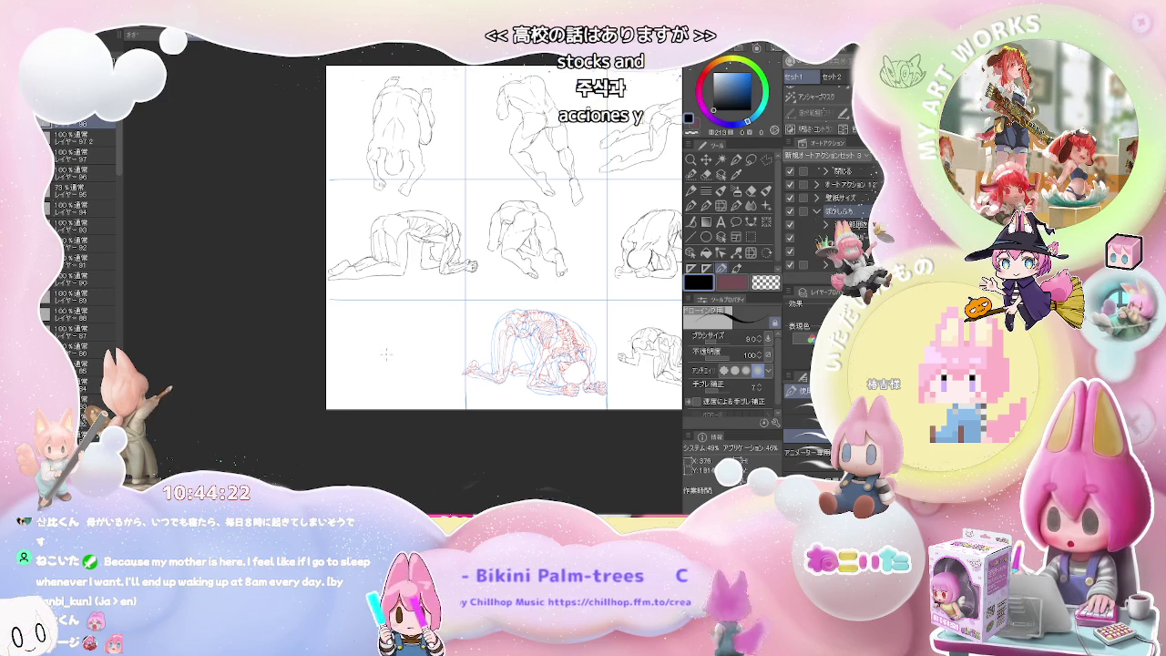
scroll(369, 325, "up", 2)
scroll(365, 328, "up", 2)
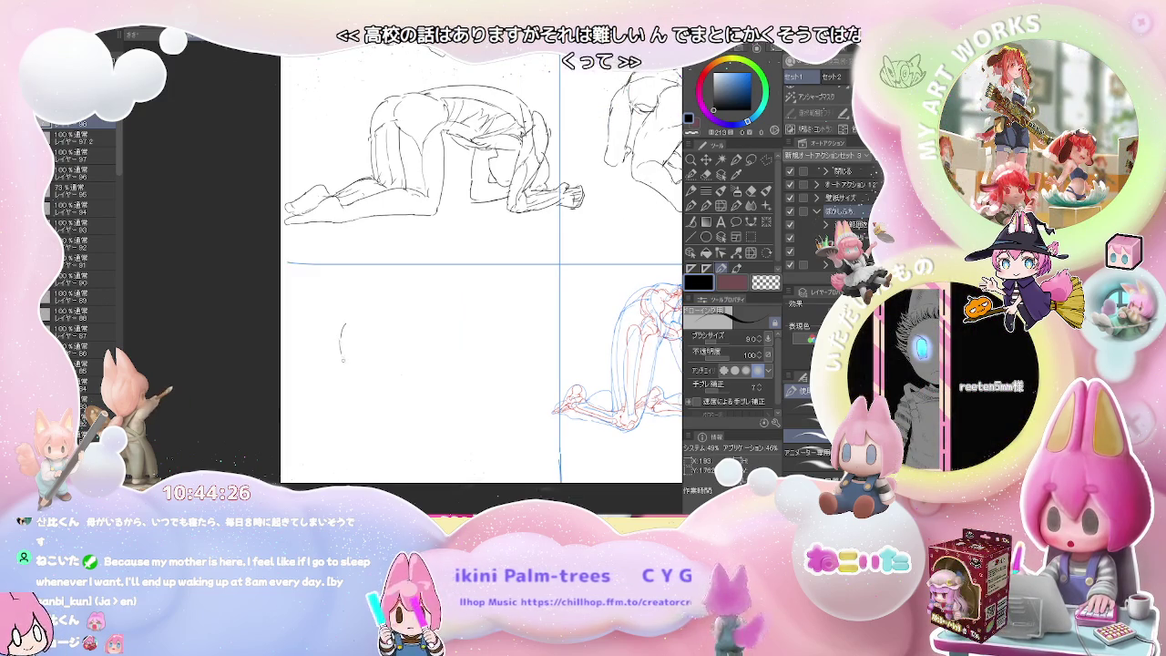
Step: Erase the middle of the short new stroke and reshape its lower end
key("e")
key("p")
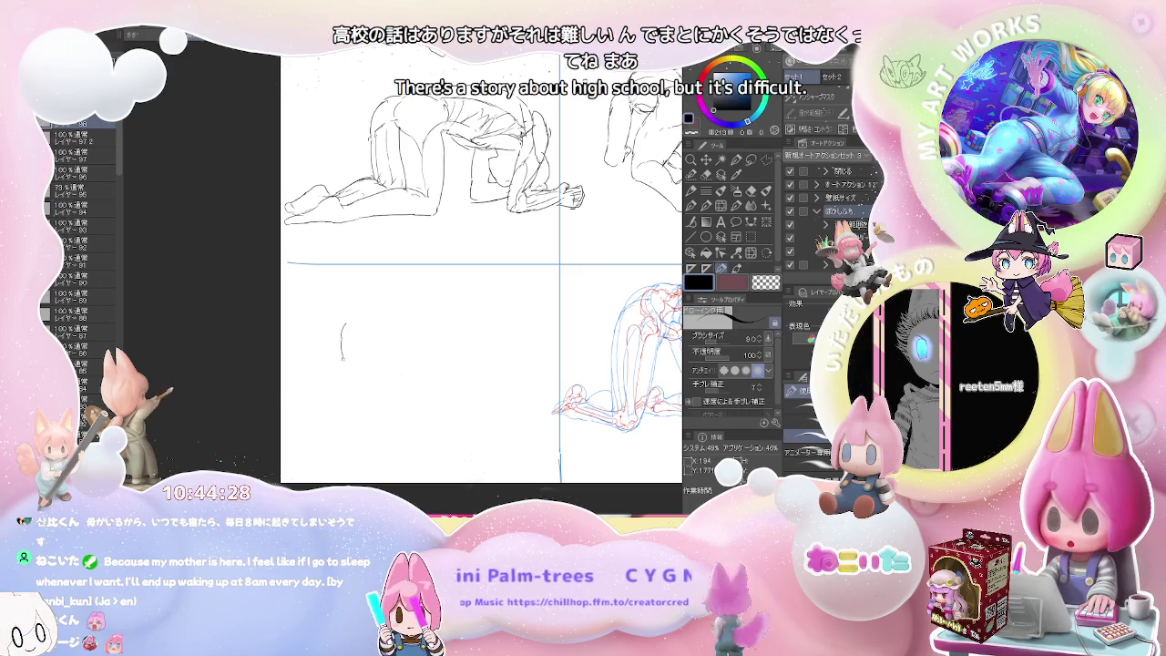
key("e")
left_click_drag(346, 346, 343, 361)
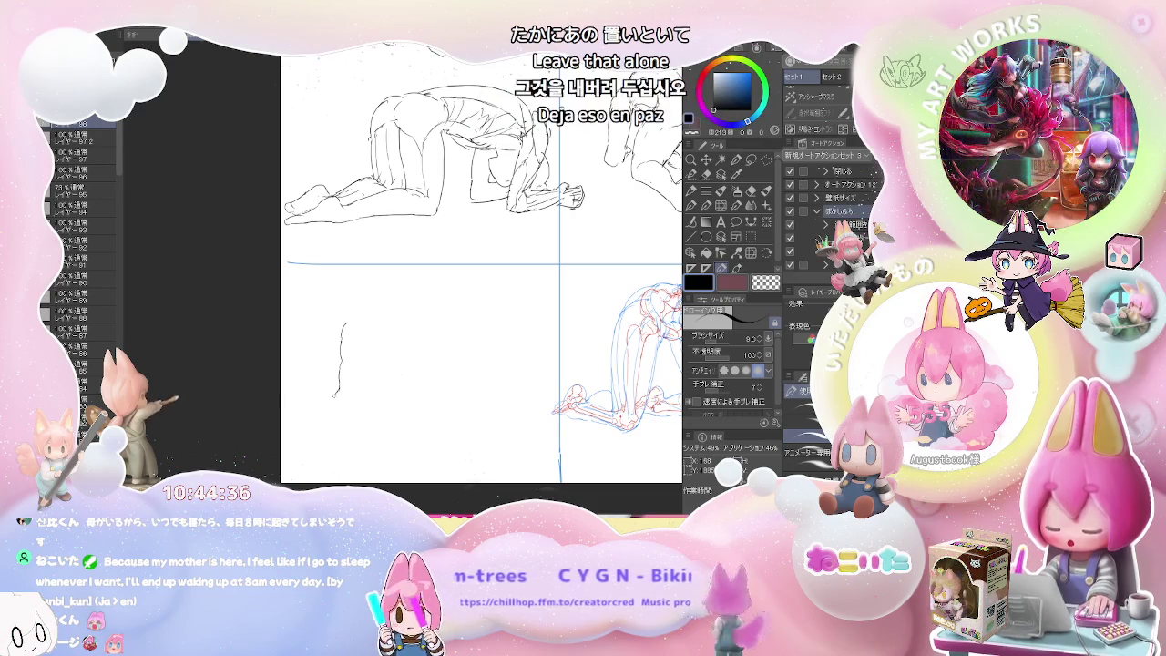
left_click_drag(343, 326, 337, 389)
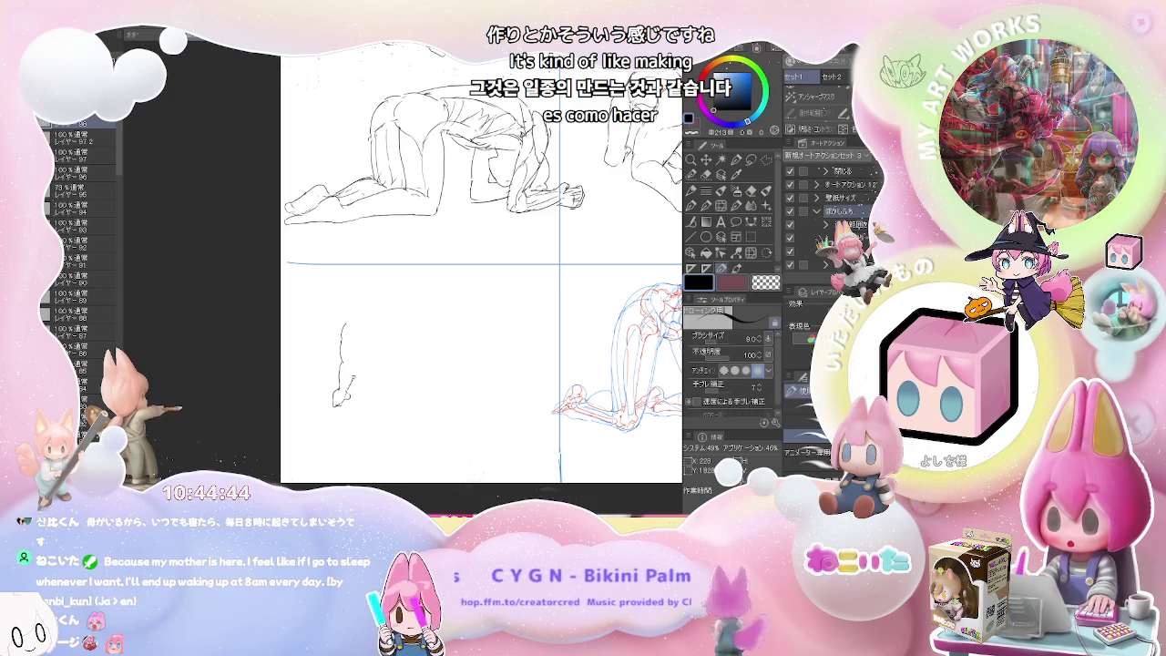
Step: Sketch the figure's short body line and top curve, undoing a stray rising curve
left_click_drag(358, 344, 358, 365)
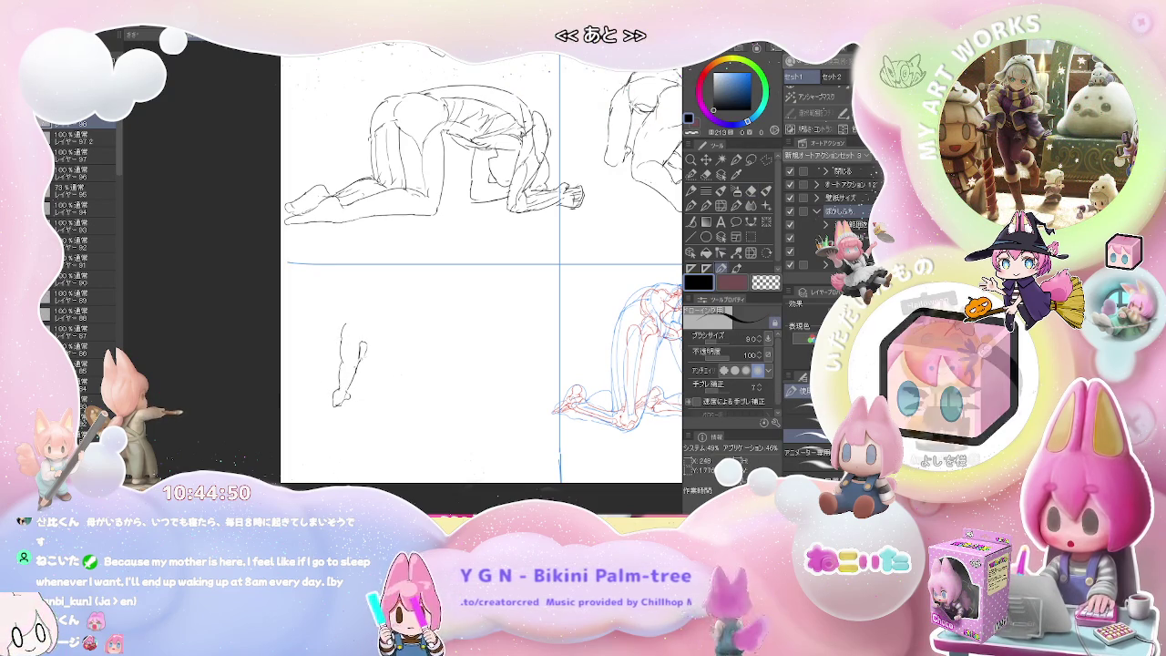
mouse_move(359, 379)
left_mouse_down()
mouse_move(383, 380)
mouse_move(361, 380)
left_mouse_up()
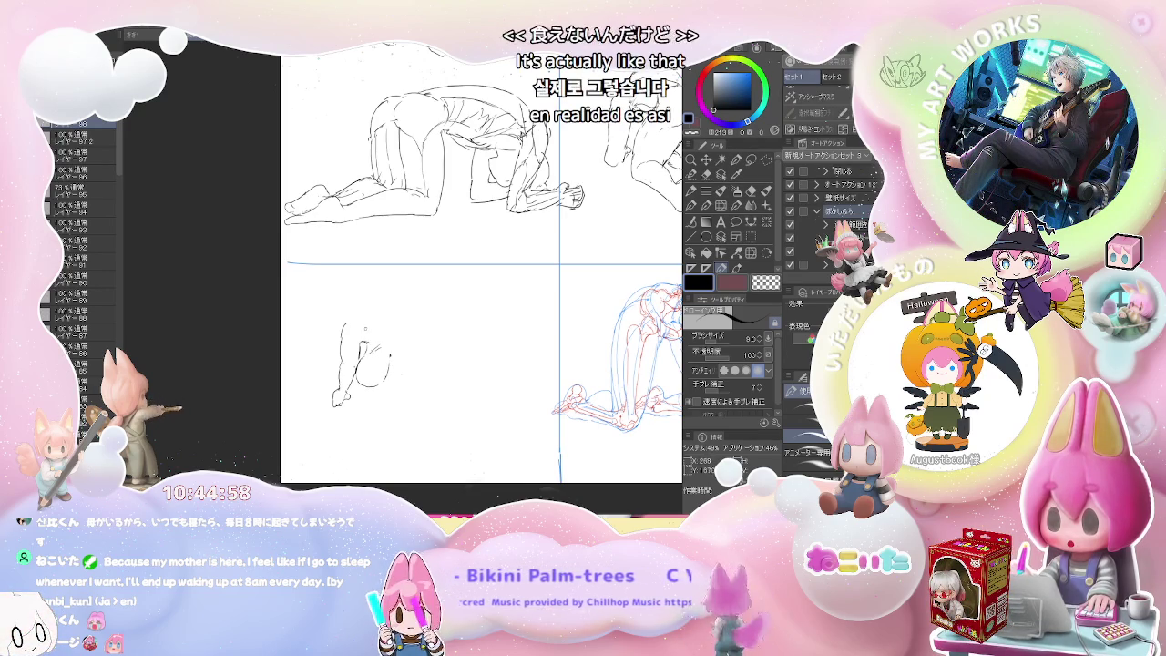
left_click_drag(369, 321, 389, 315)
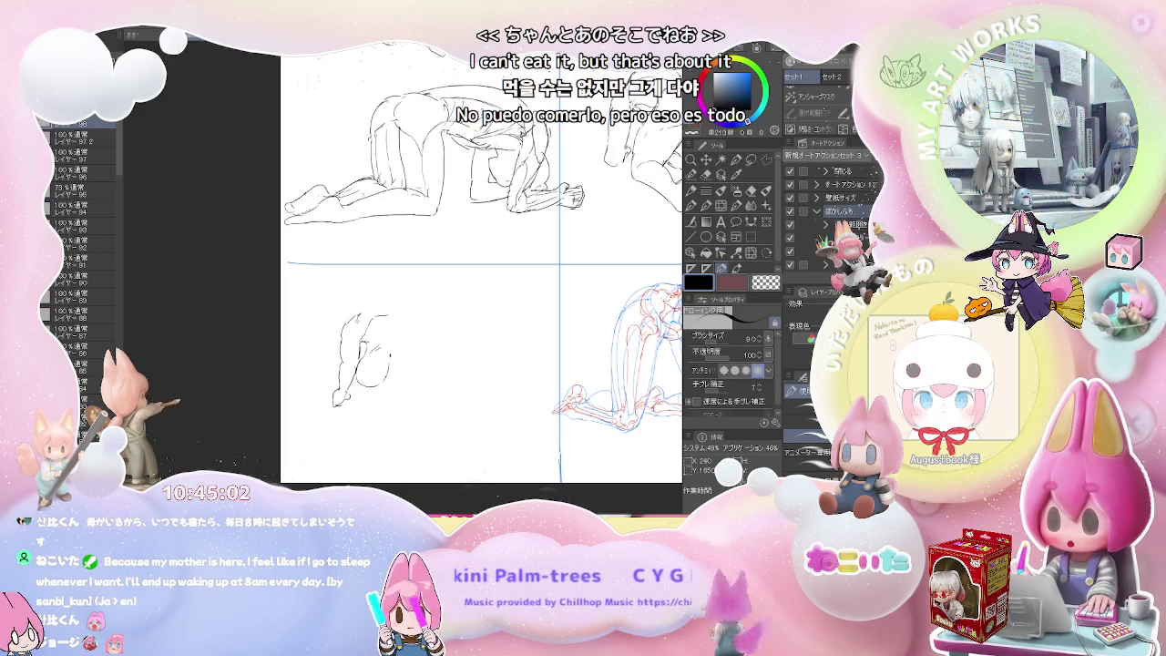
left_click_drag(354, 315, 383, 294)
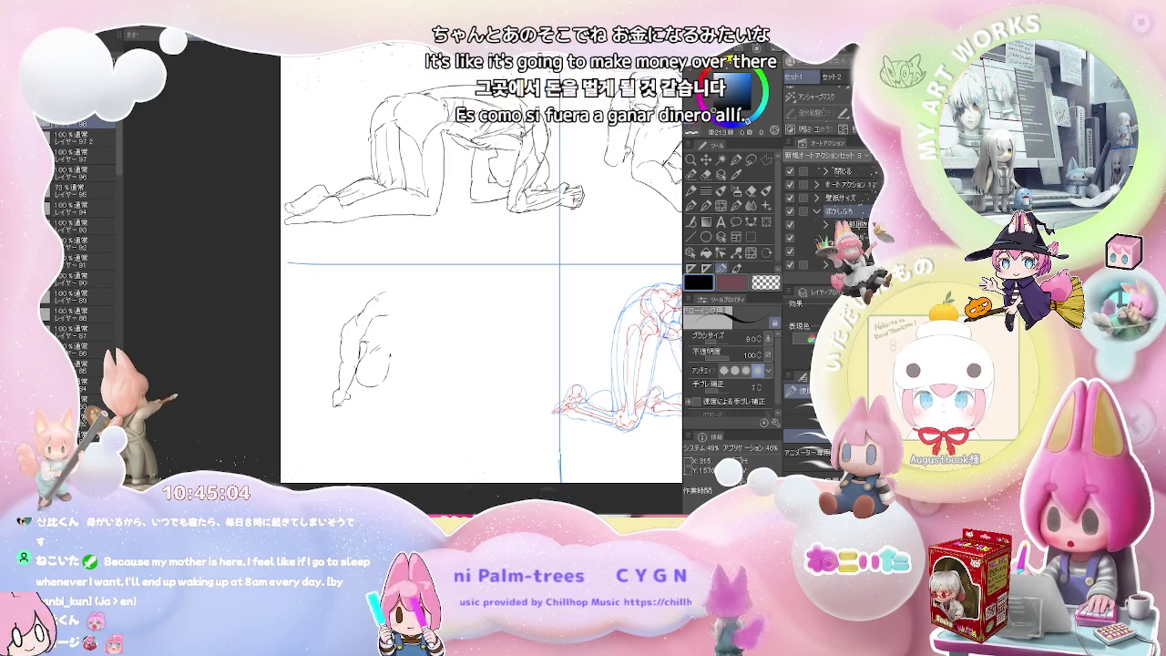
key("ctrl+z")
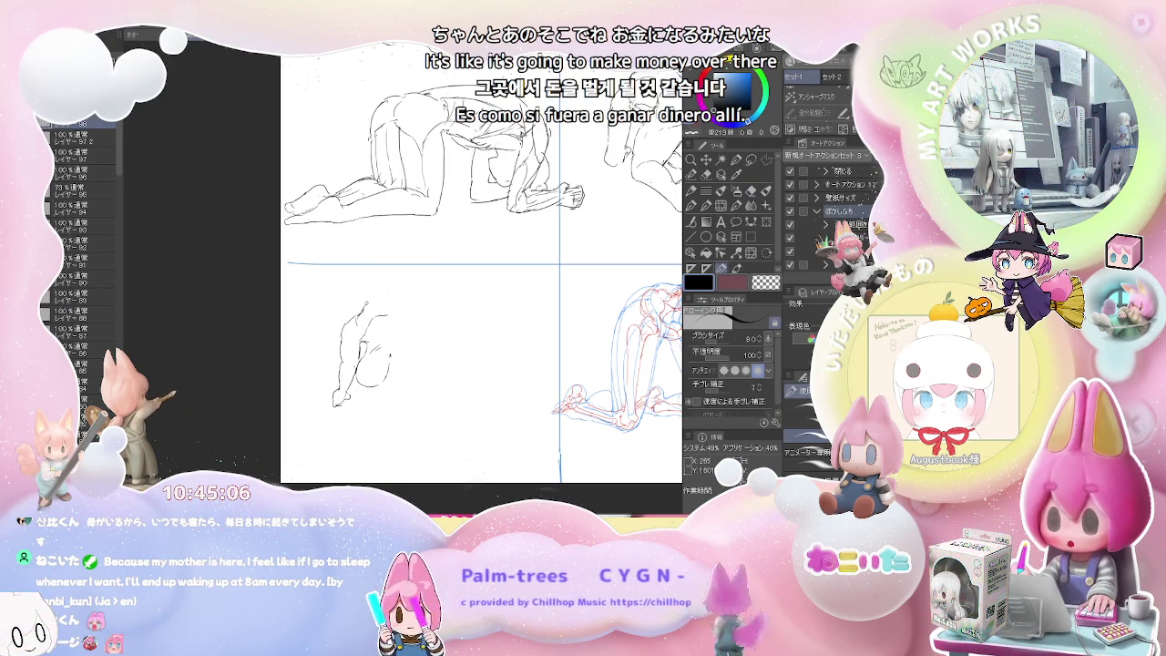
left_click_drag(383, 291, 391, 286)
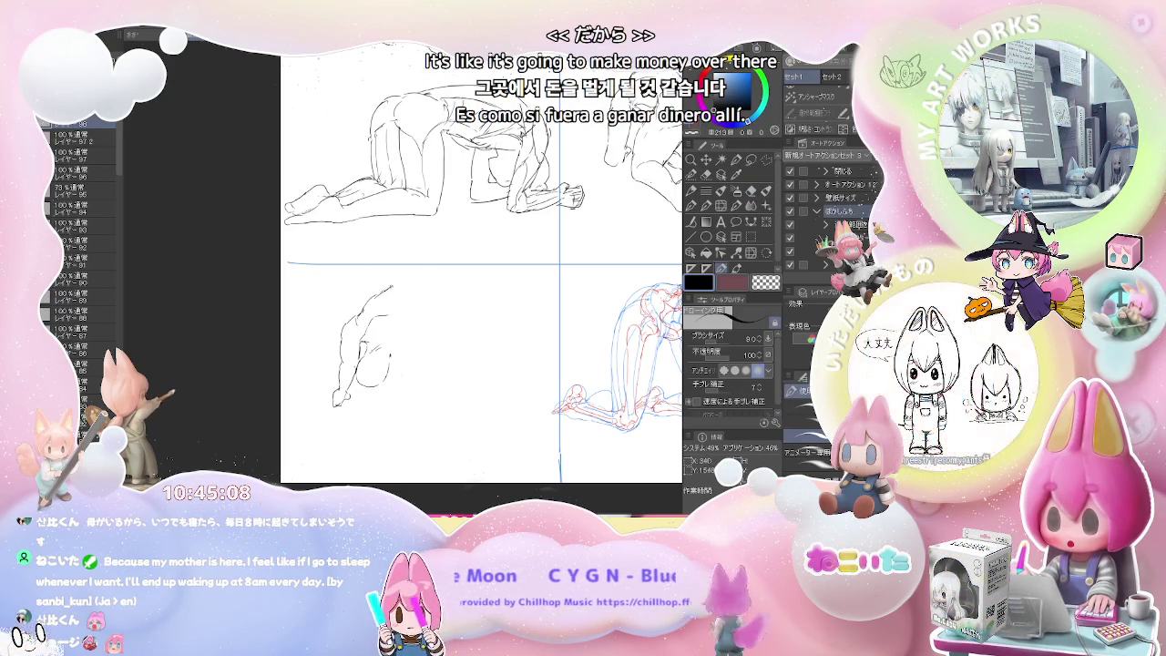
Step: Extend the back line right and down to the outstretched arm's tip, undoing a hook
left_click_drag(433, 271, 449, 270)
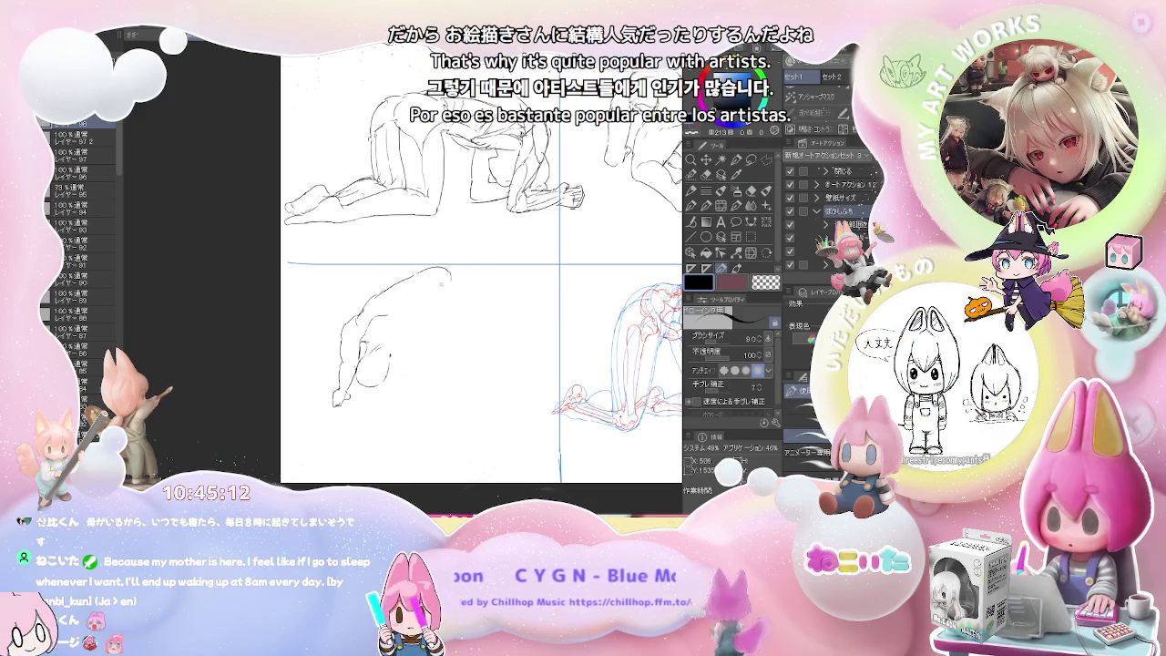
key("ctrl+z")
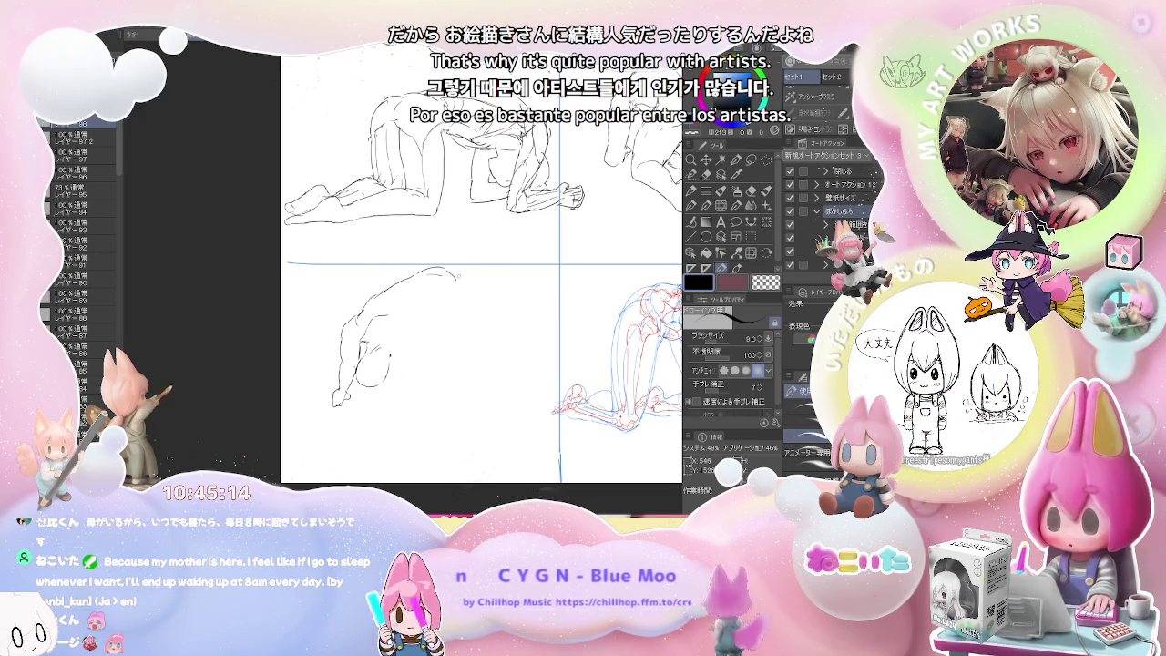
left_click_drag(454, 274, 470, 272)
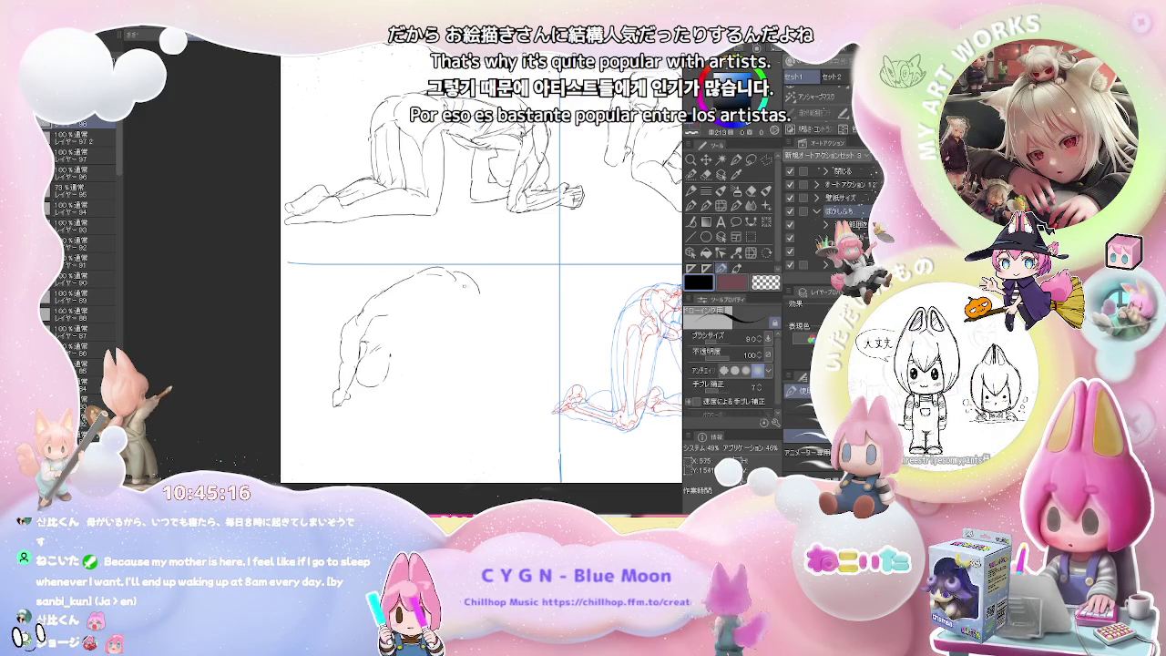
left_click_drag(479, 290, 497, 324)
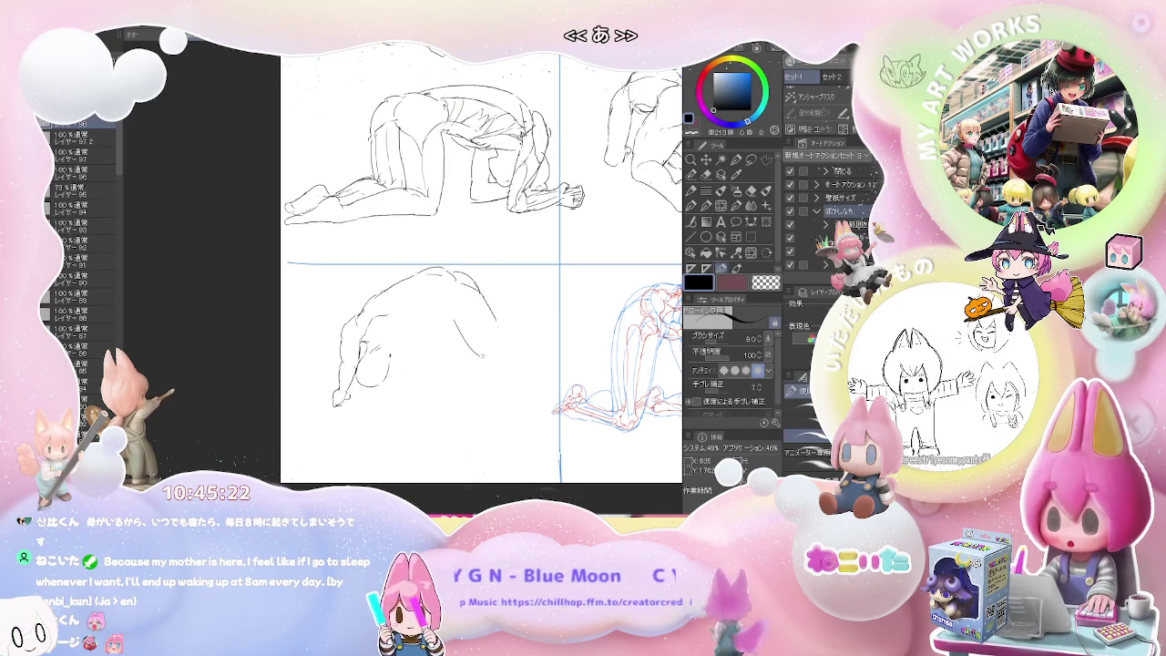
mouse_move(486, 354)
left_mouse_down()
mouse_move(501, 359)
mouse_move(510, 317)
mouse_move(538, 292)
left_mouse_up()
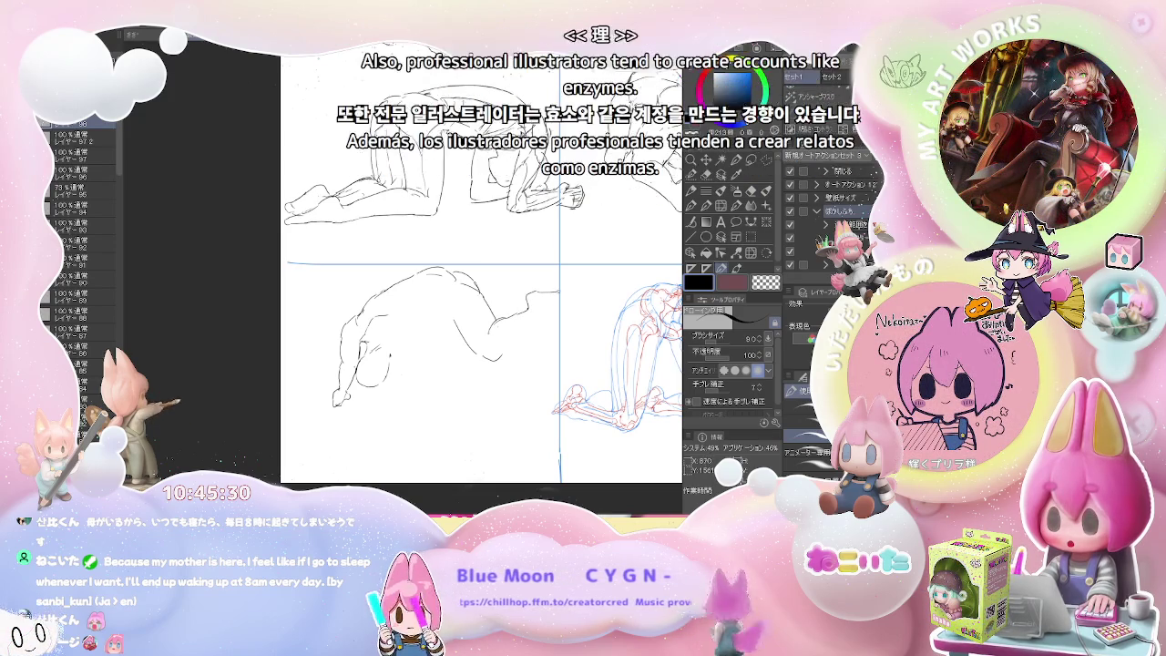
mouse_move(554, 301)
left_mouse_down()
mouse_move(567, 293)
mouse_move(544, 299)
left_mouse_up()
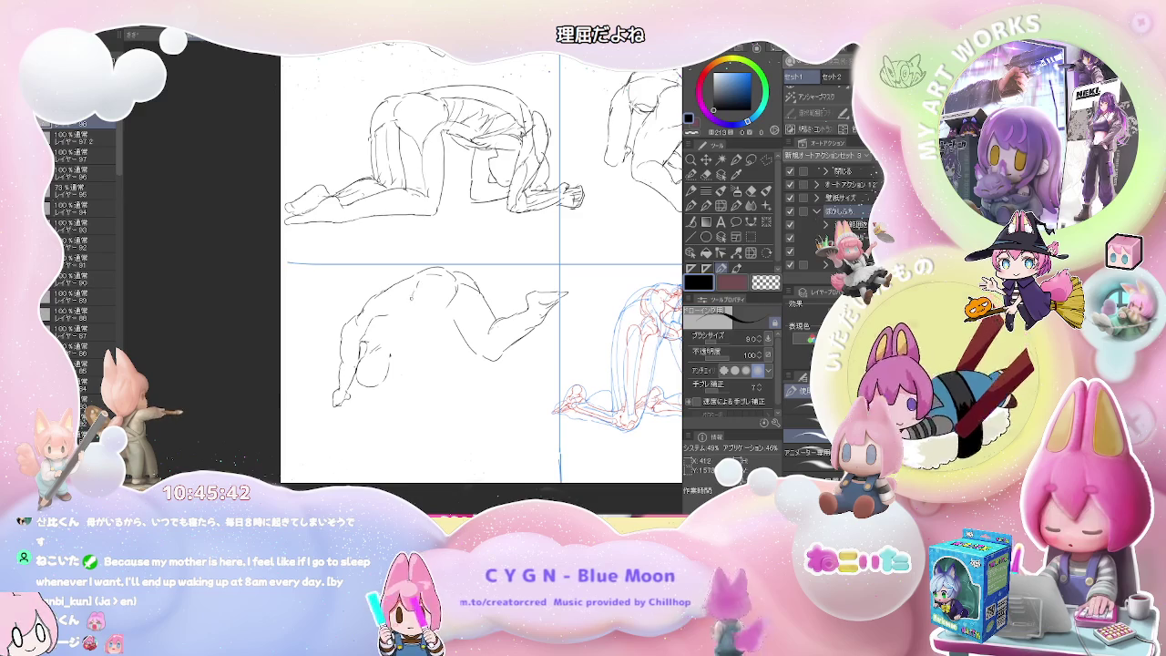
key("e")
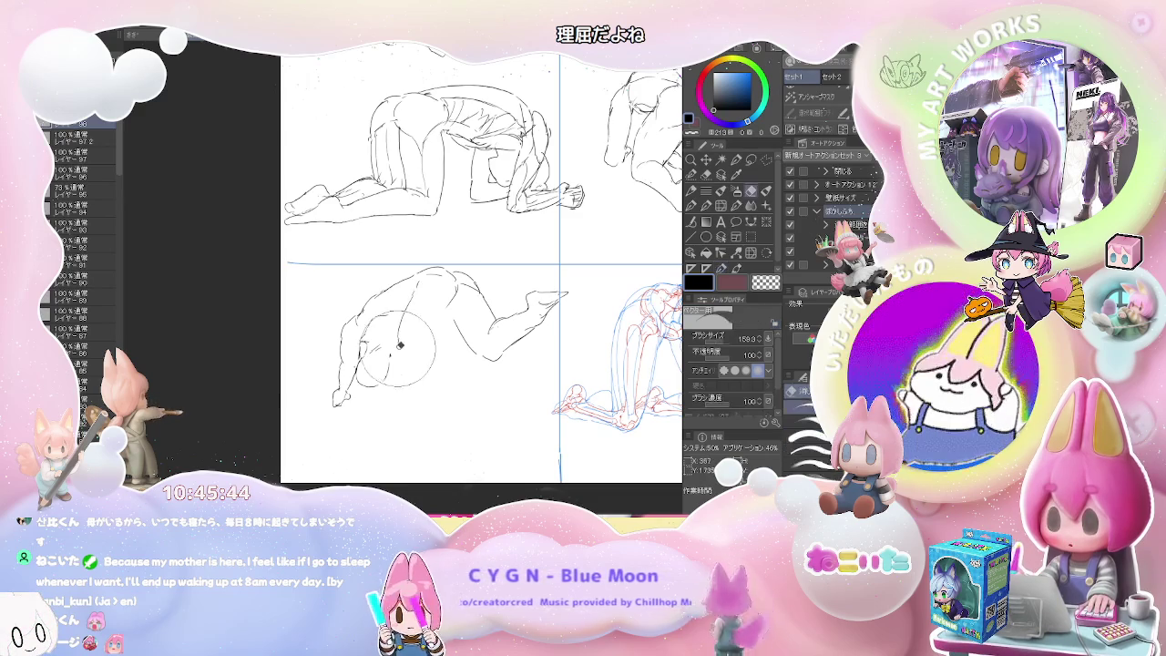
key("p")
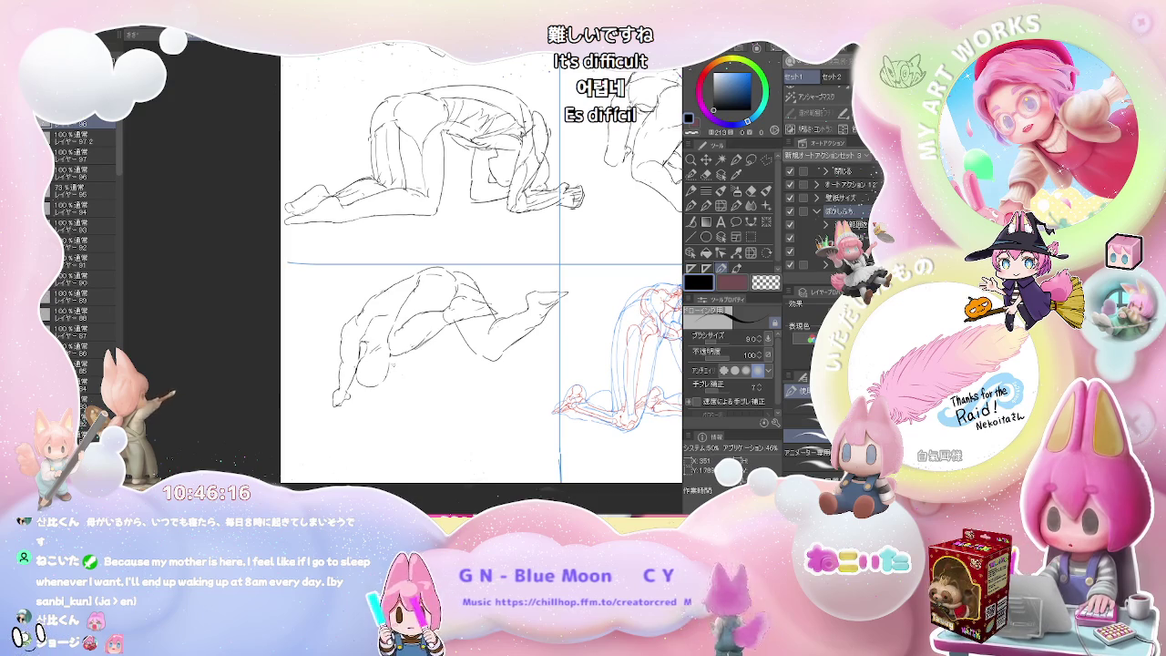
key("e")
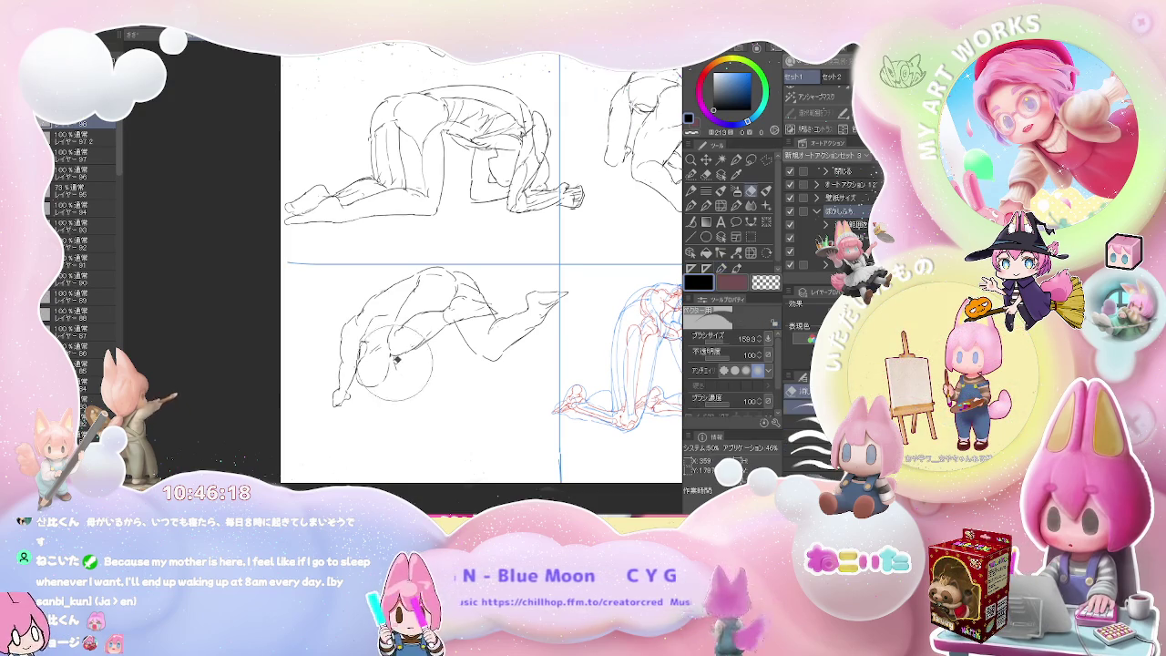
key("p")
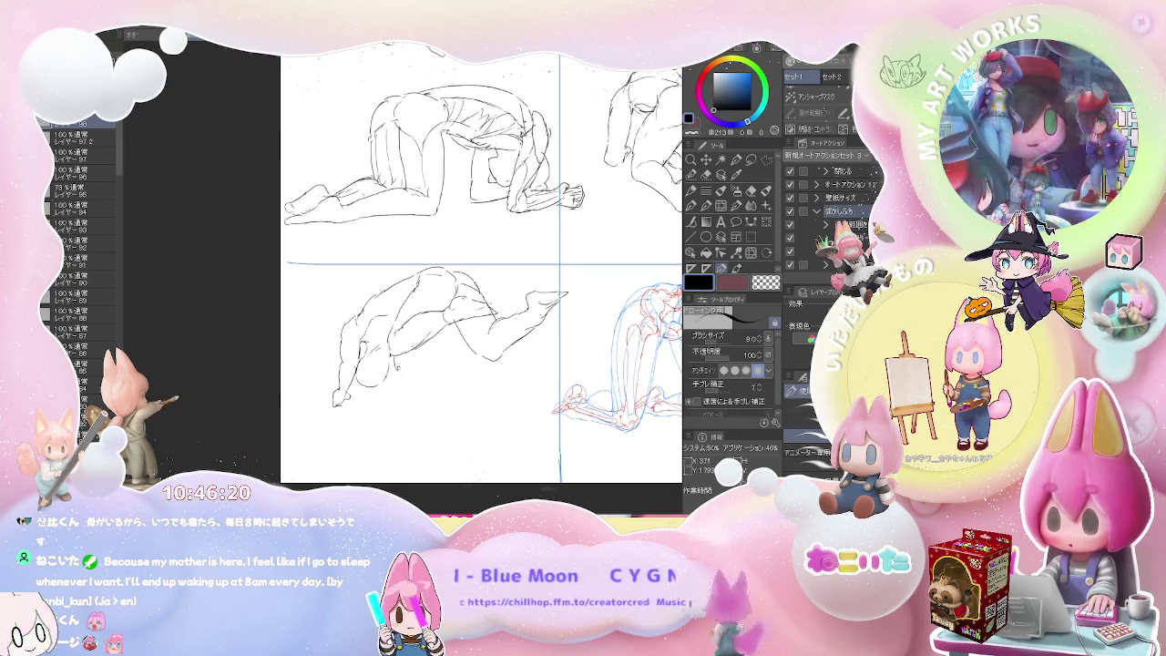
left_click_drag(398, 369, 405, 388)
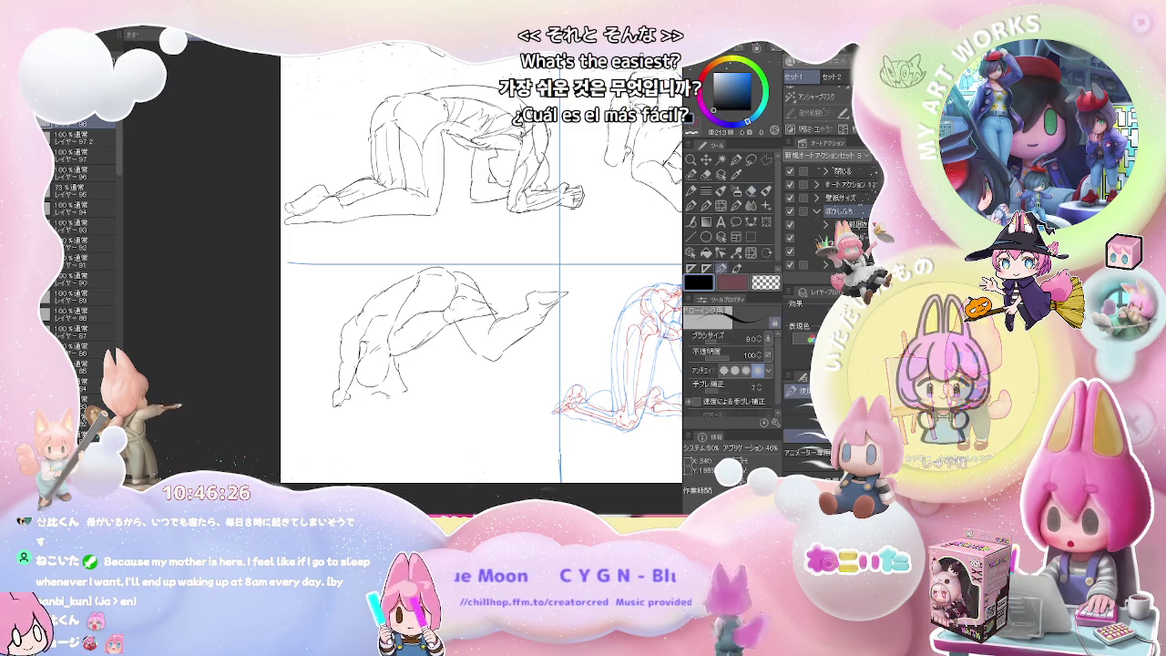
left_click_drag(368, 397, 376, 403)
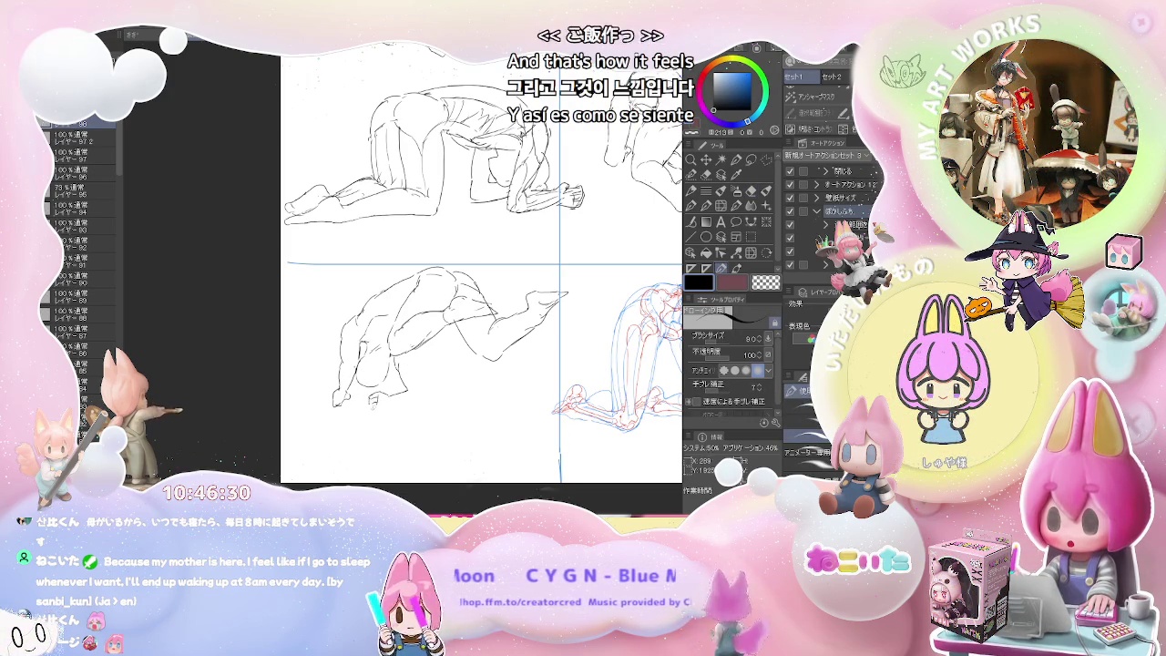
mouse_move(369, 398)
left_mouse_down()
mouse_move(379, 411)
mouse_move(432, 392)
left_mouse_up()
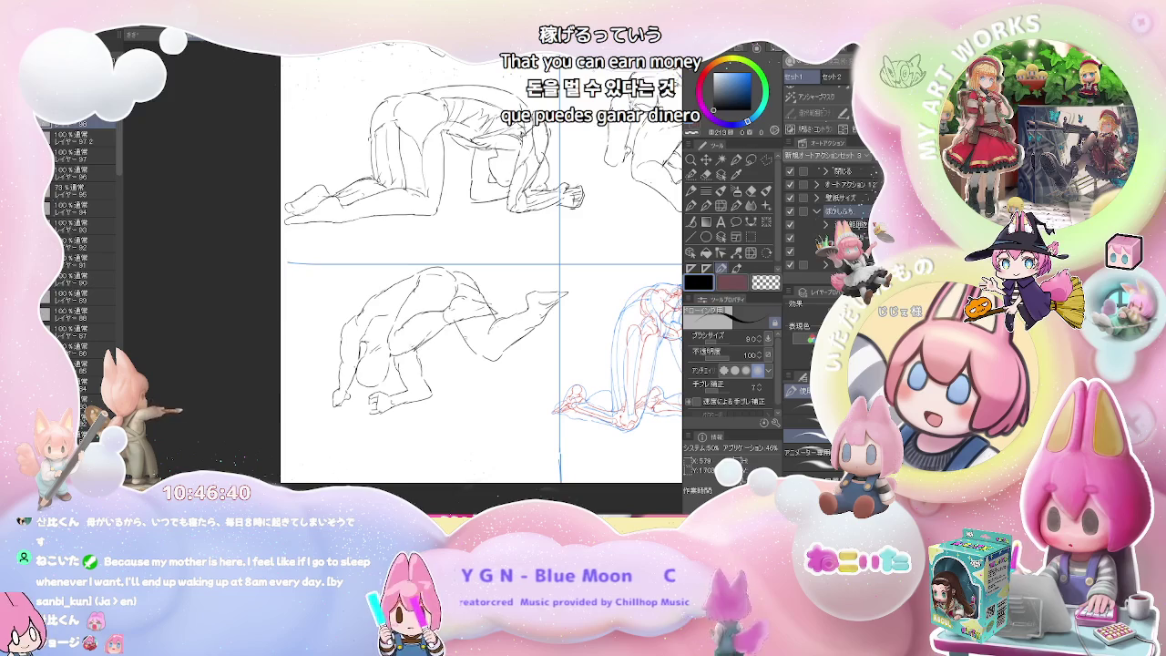
left_click_drag(470, 324, 481, 347)
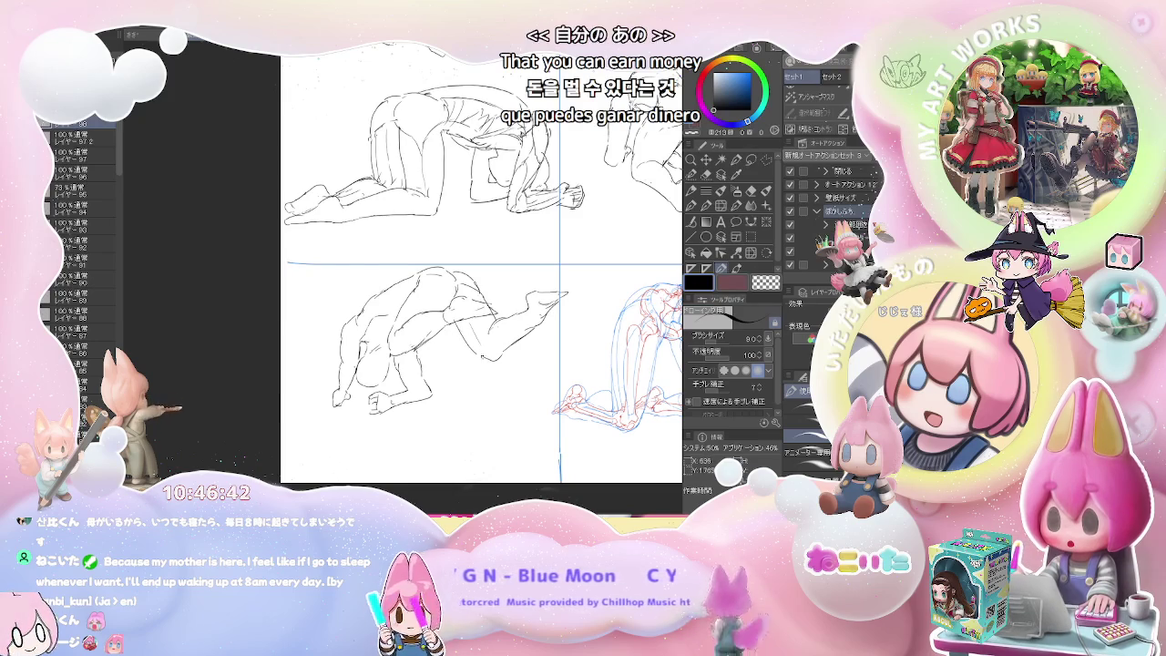
key("e")
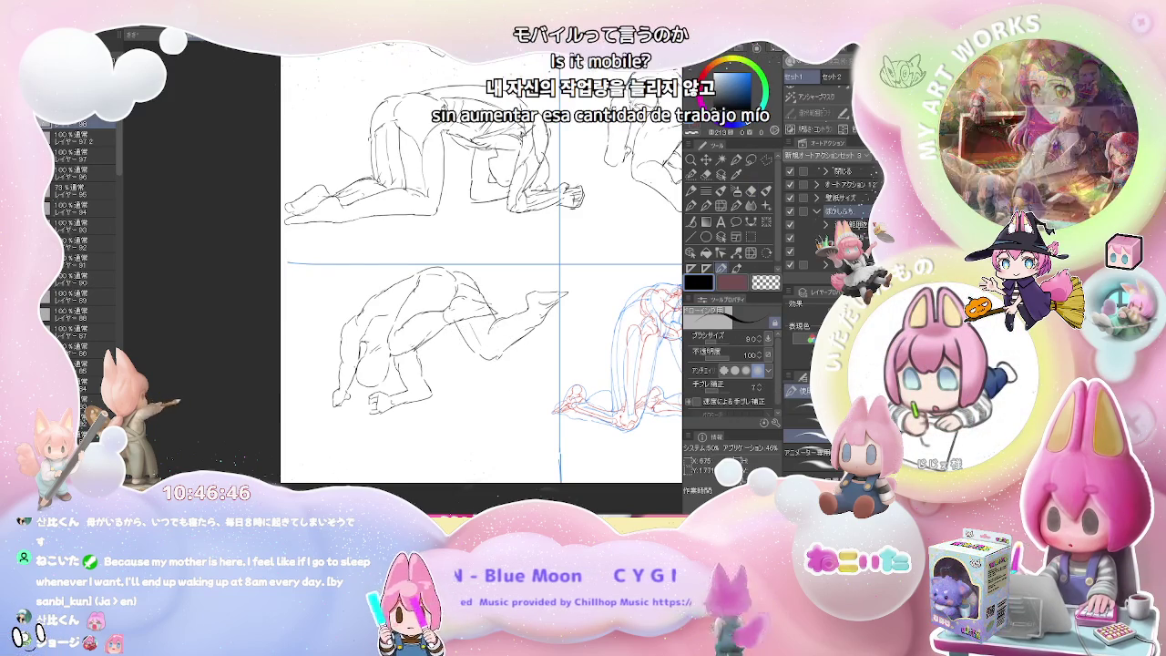
key("p")
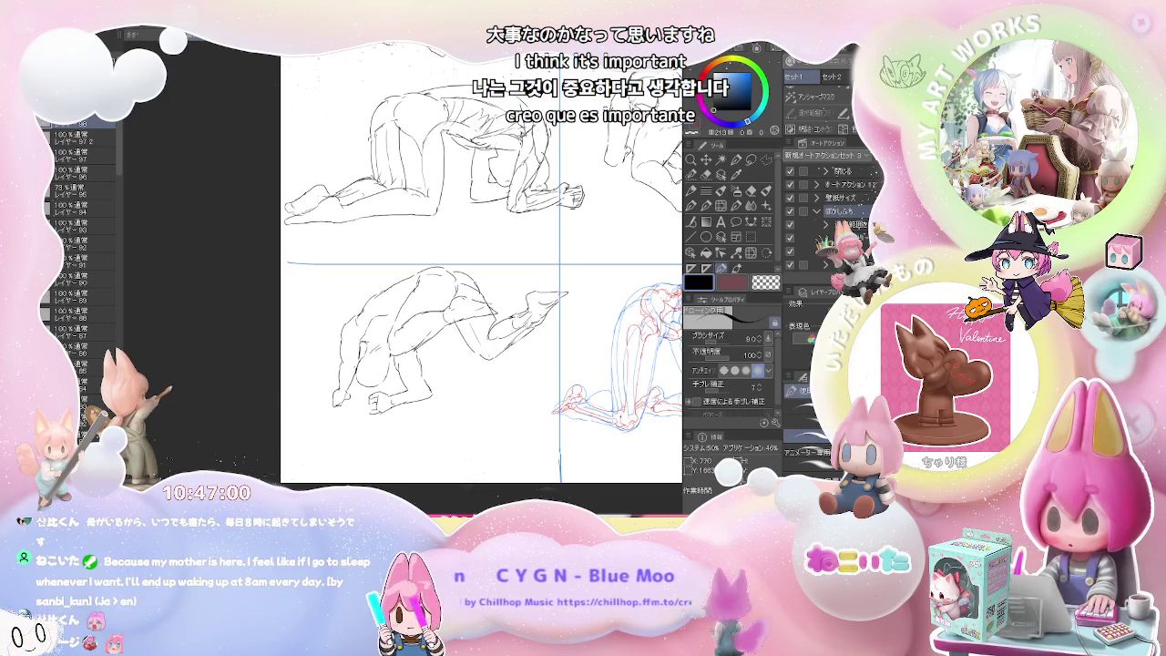
scroll(592, 301, "down", 2)
Step: Zoom in on the lower-left bent-over figure and add a short line along its back
scroll(597, 329, "down", 1)
scroll(600, 337, "up", 1)
scroll(601, 352, "up", 1)
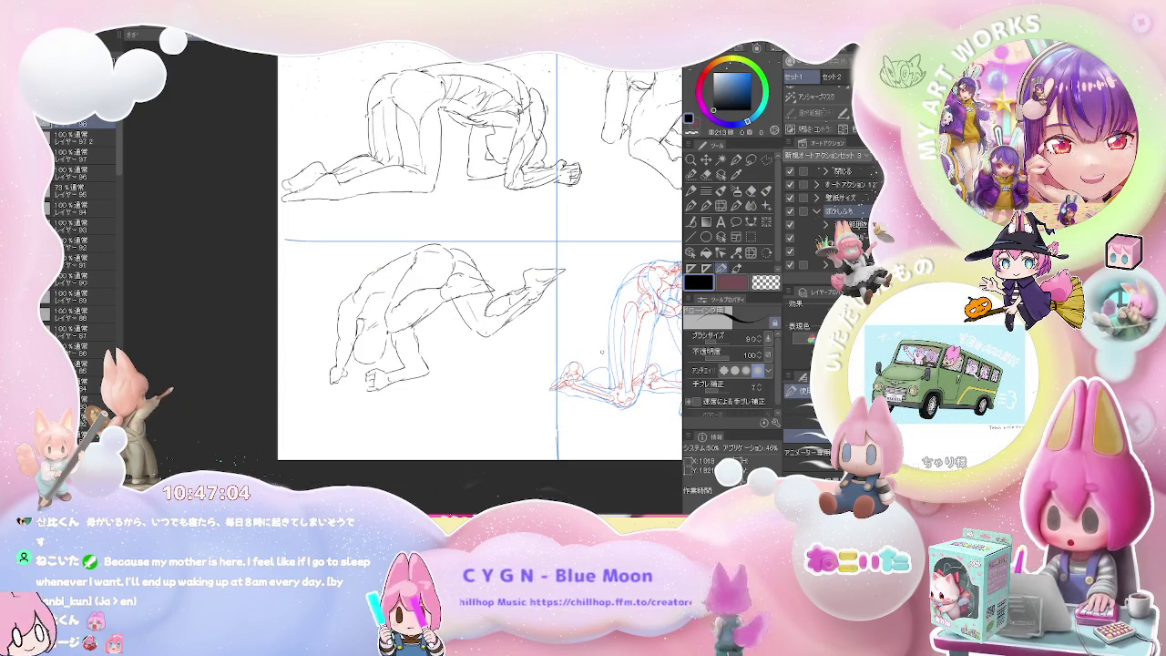
scroll(405, 283, "up", 2)
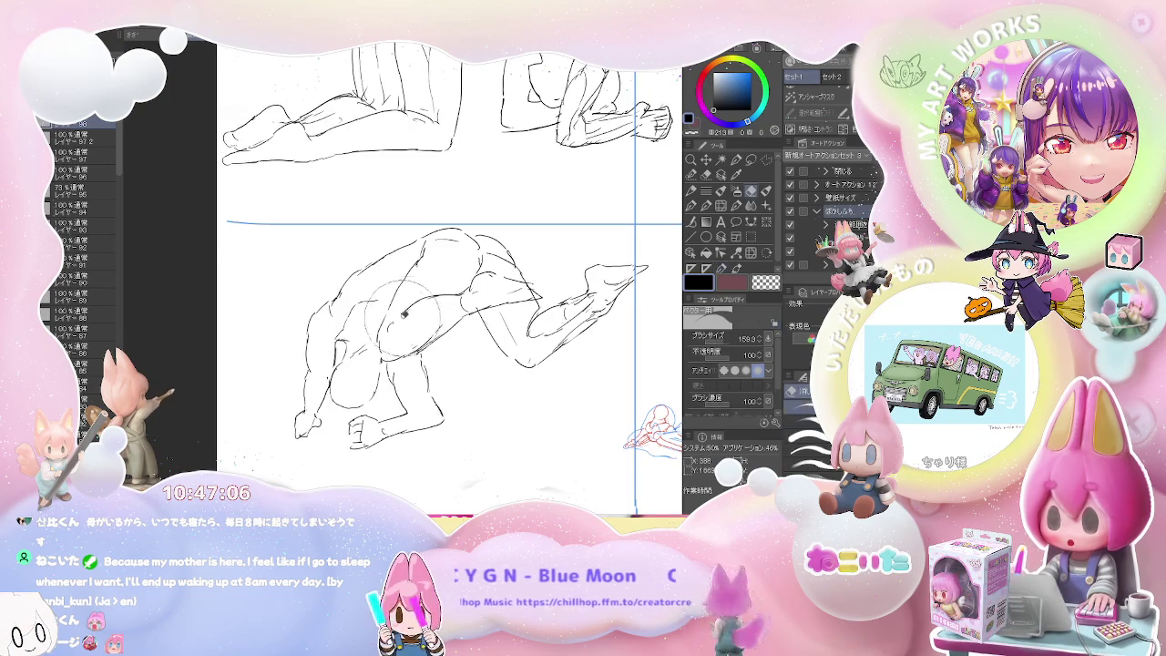
left_click_drag(437, 273, 415, 296)
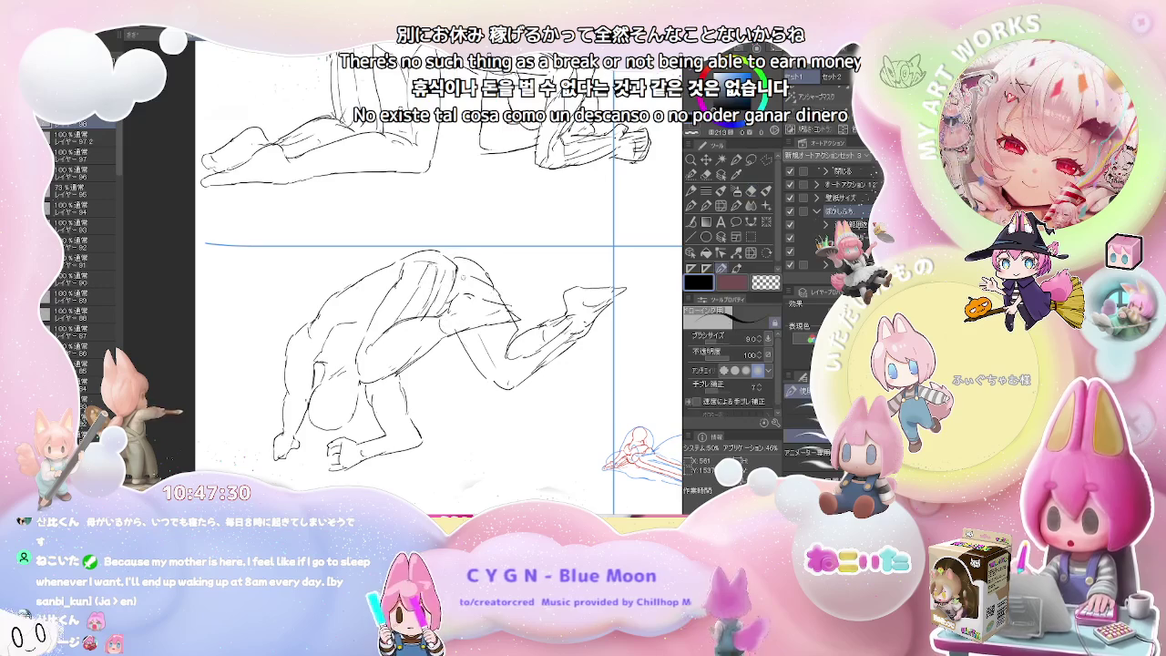
left_click_drag(473, 290, 510, 304)
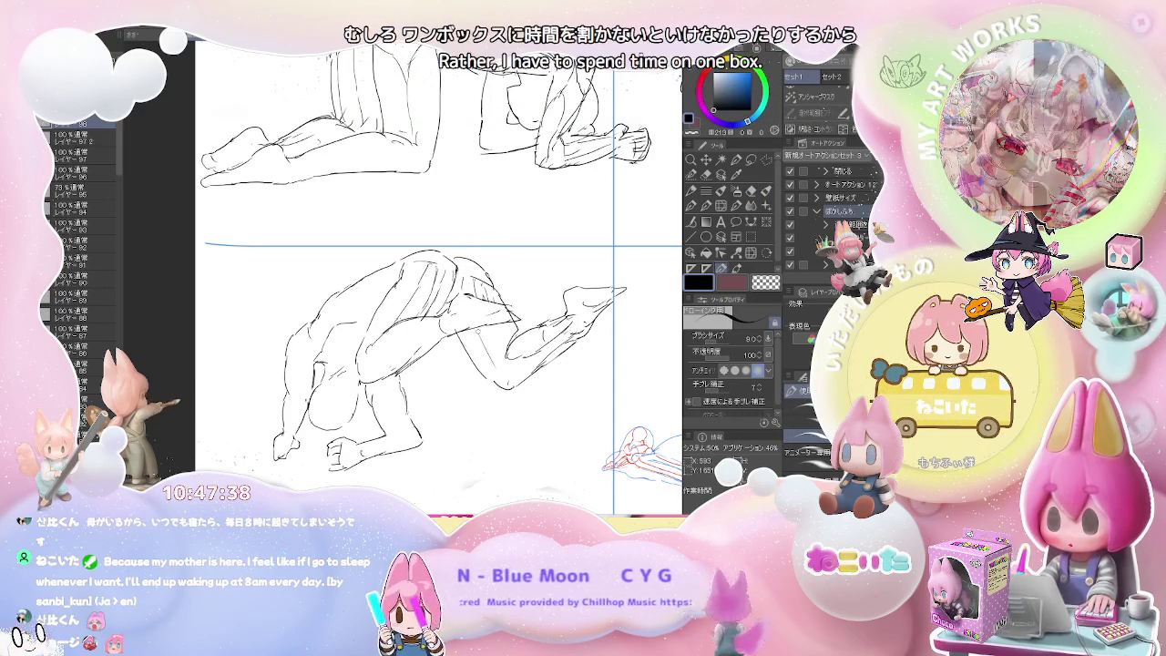
Step: Erase unwanted lines on the figure's arm with the vector eraser
key("e")
key("p")
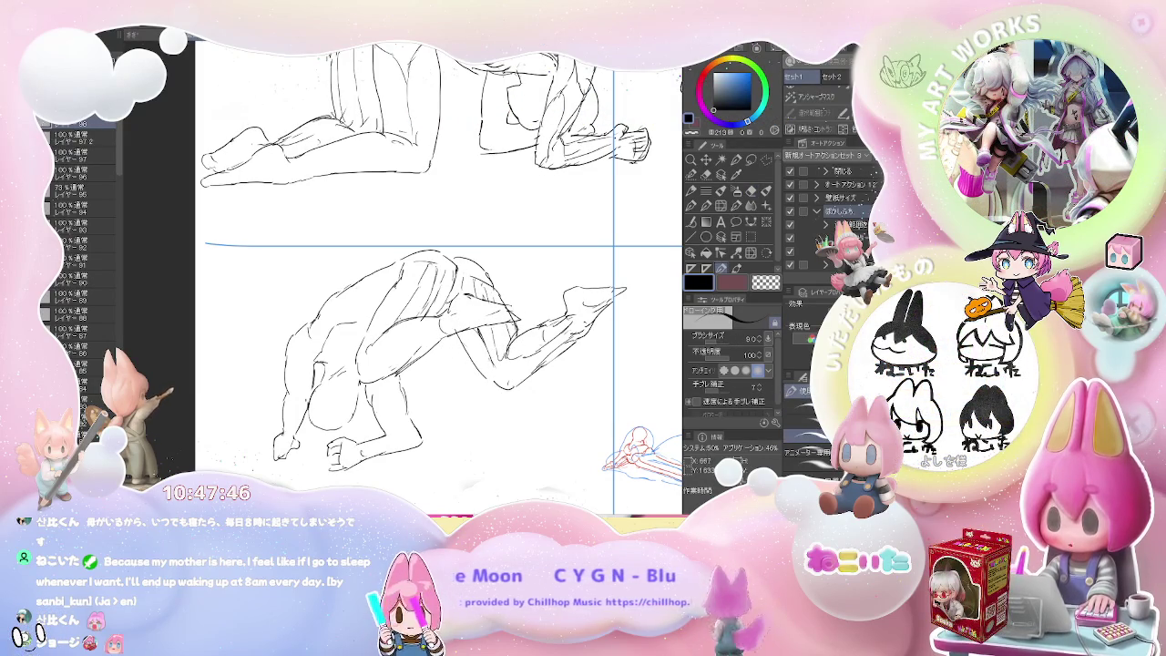
key("e")
left_click_drag(507, 324, 491, 319)
Step: Erase a bit of the lower figure's body and add a small torso stroke
key("p")
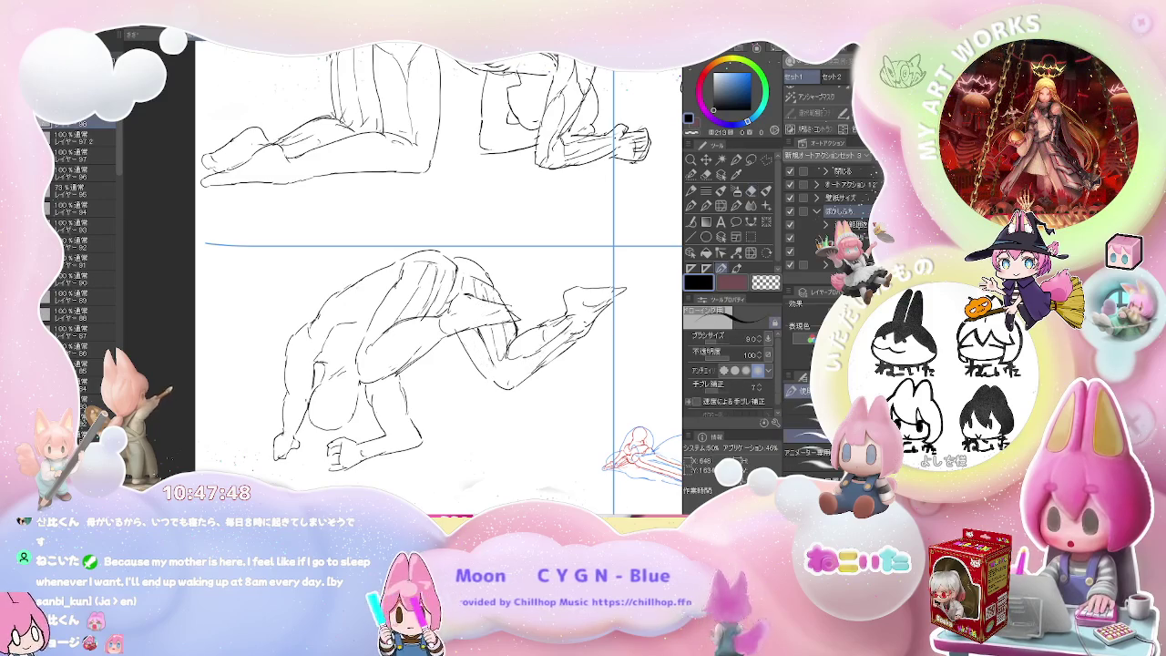
key("ctrl+minus")
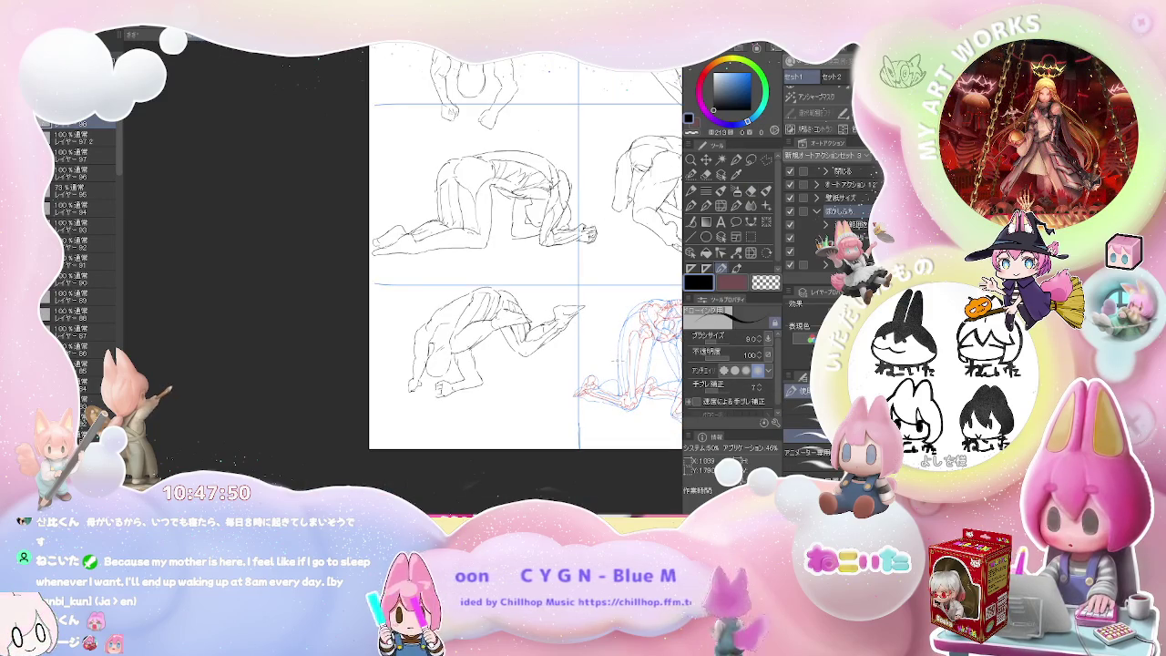
key("ctrl+plus")
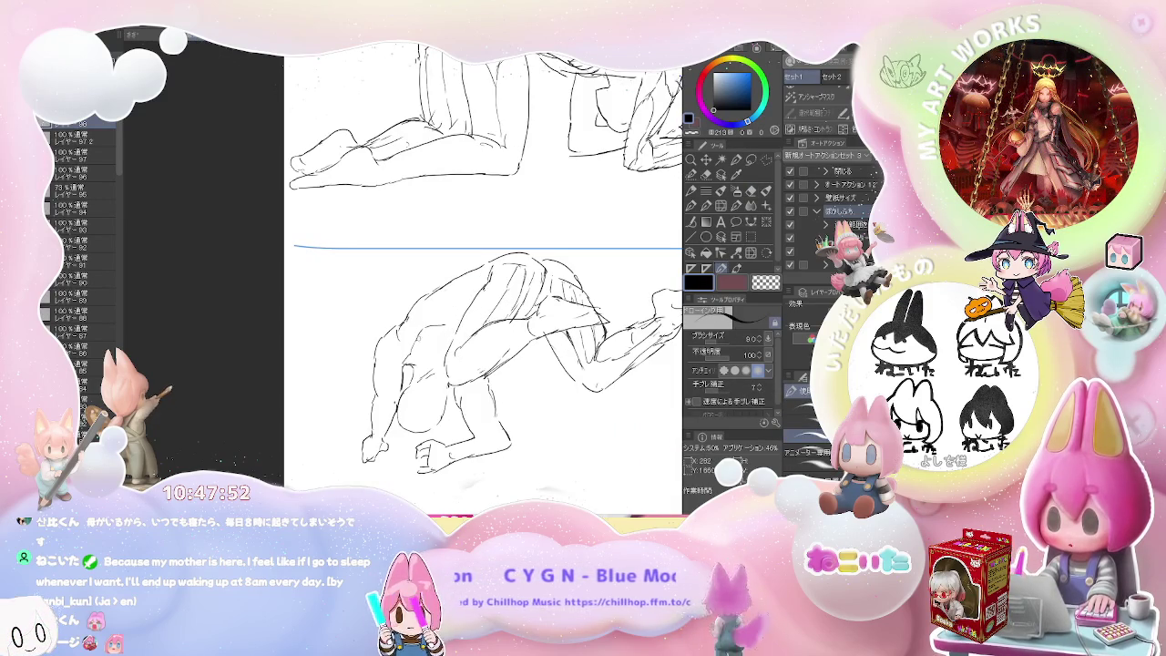
key("e")
left_click_drag(419, 332, 417, 339)
key("p")
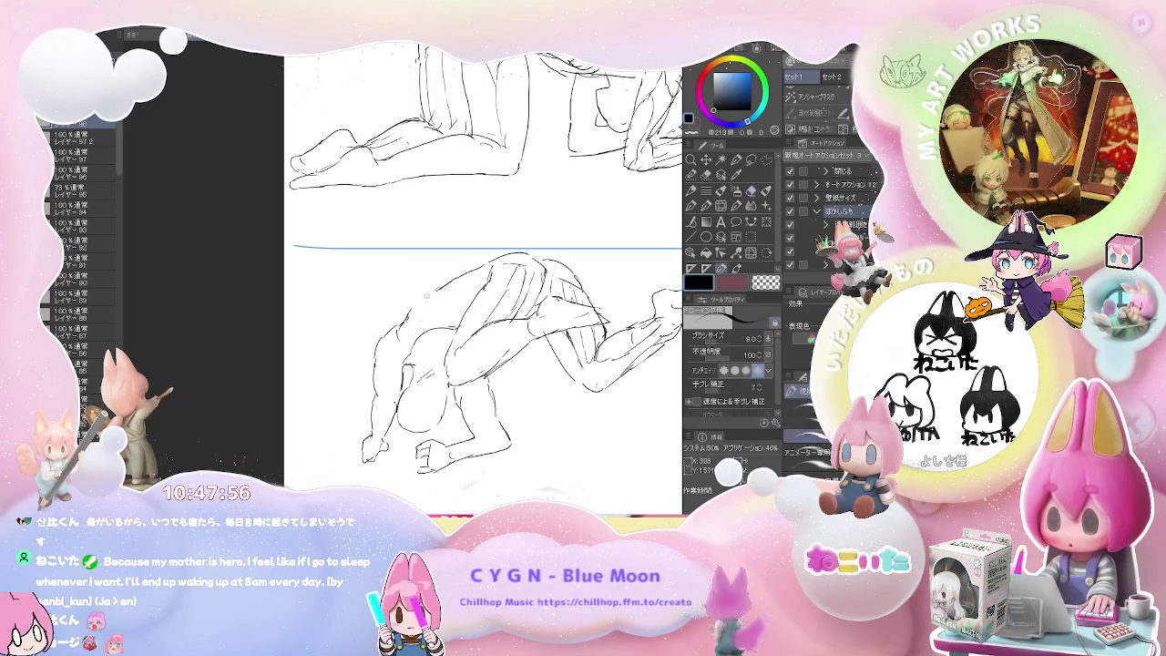
mouse_move(437, 291)
left_mouse_down()
mouse_move(461, 318)
mouse_move(469, 303)
left_mouse_up()
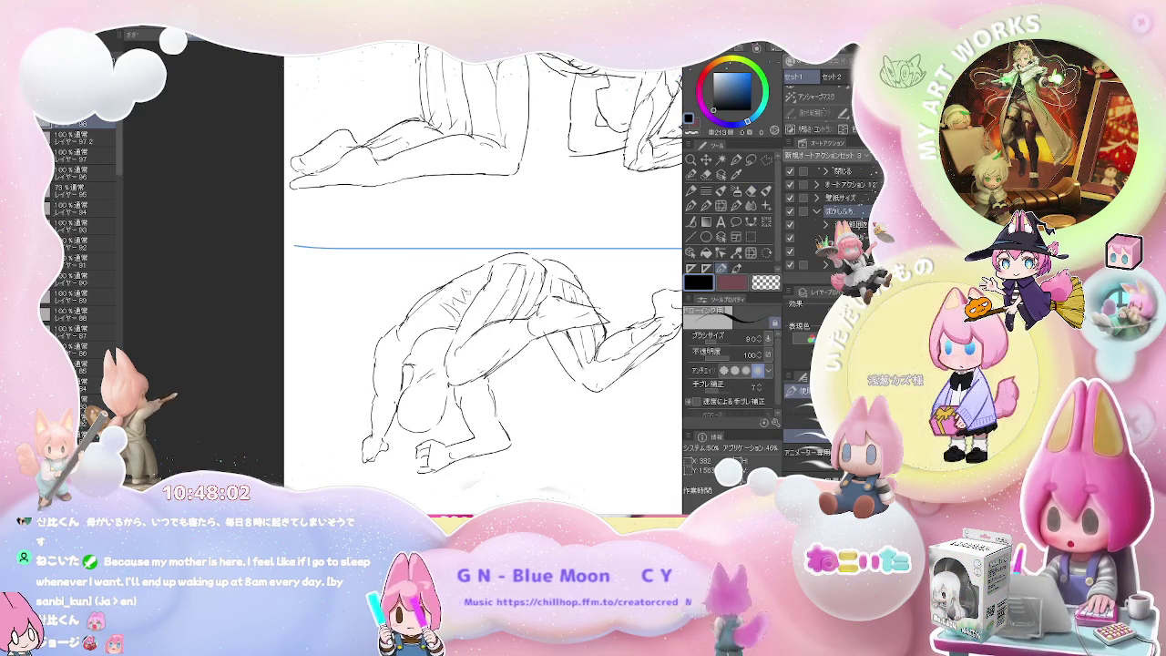
Step: Fit the whole page in the window, then zoom back in toward the lower figure
key("e")
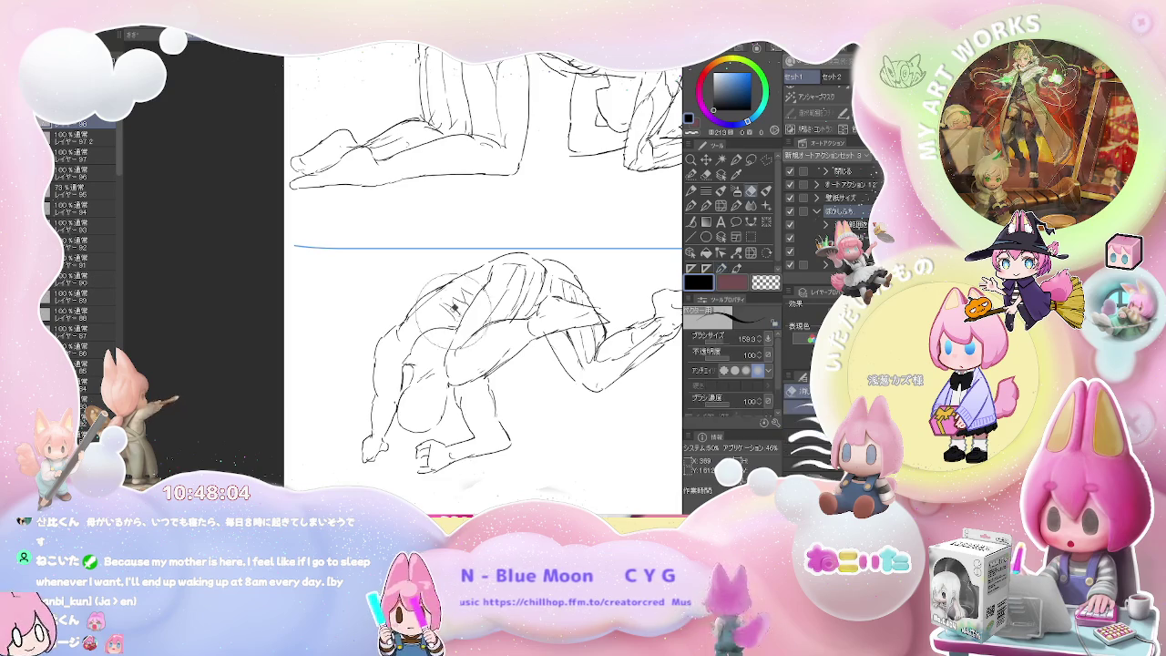
key("p")
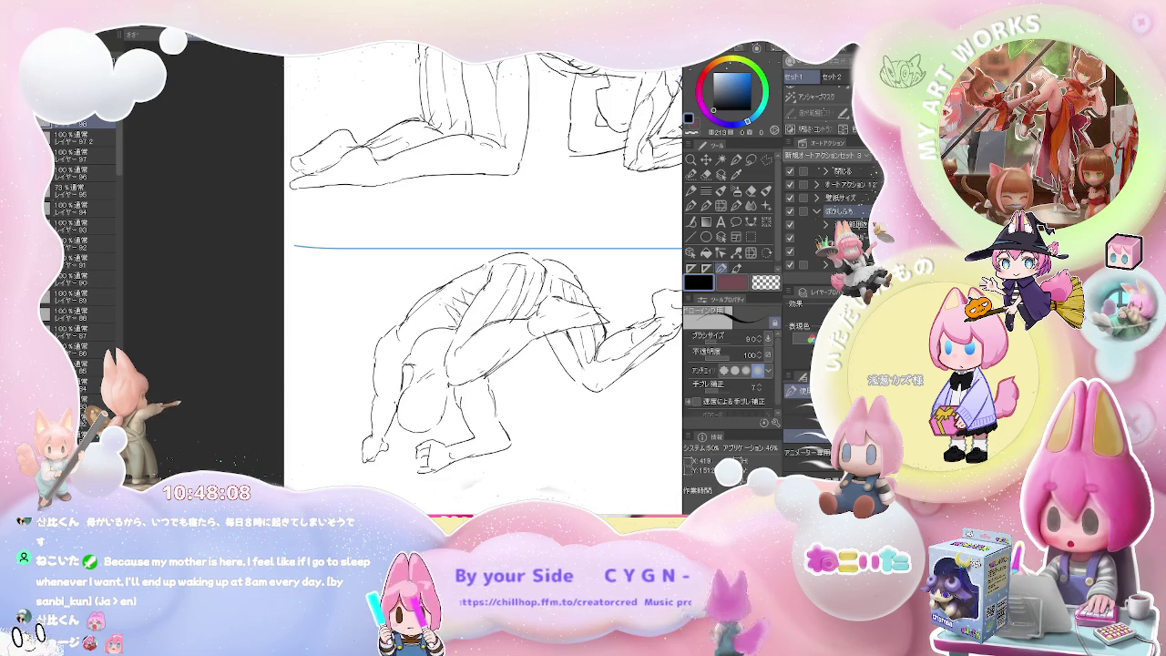
key("ctrl+0")
scroll(675, 410, "up", 2)
scroll(675, 407, "up", 1)
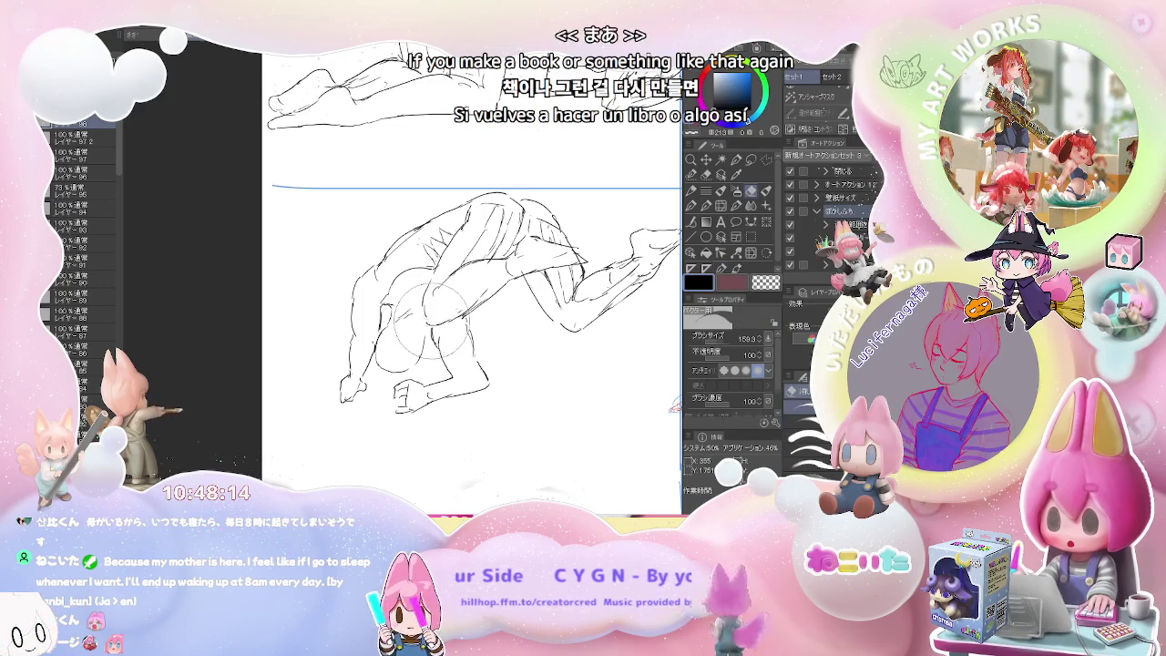
key("e")
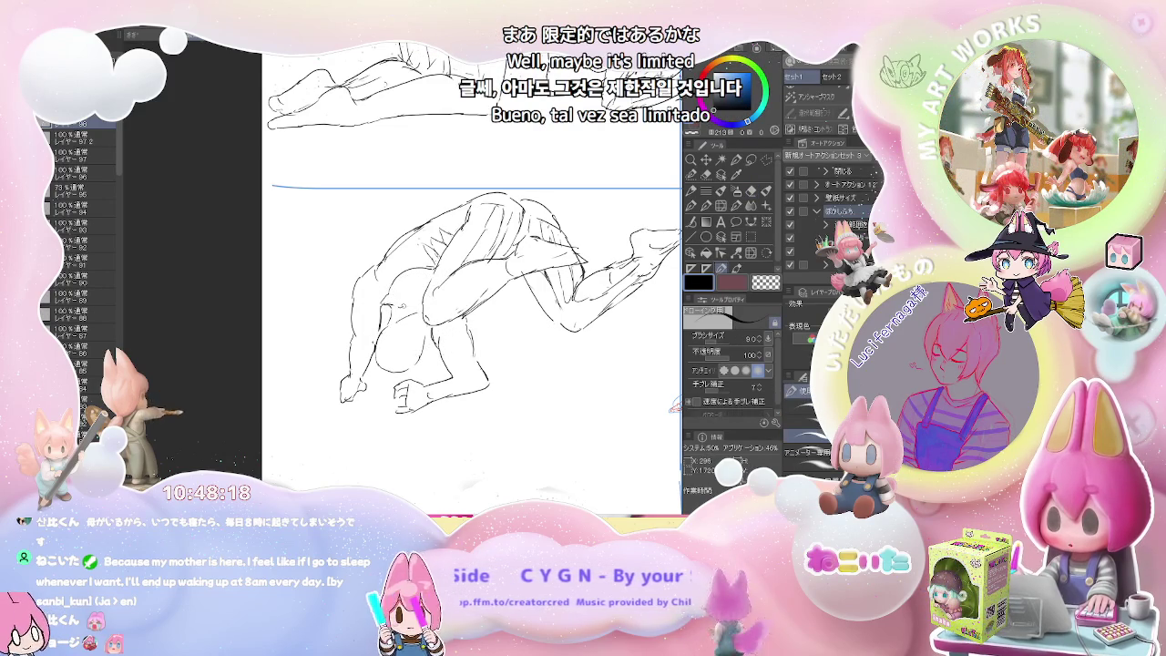
key("p")
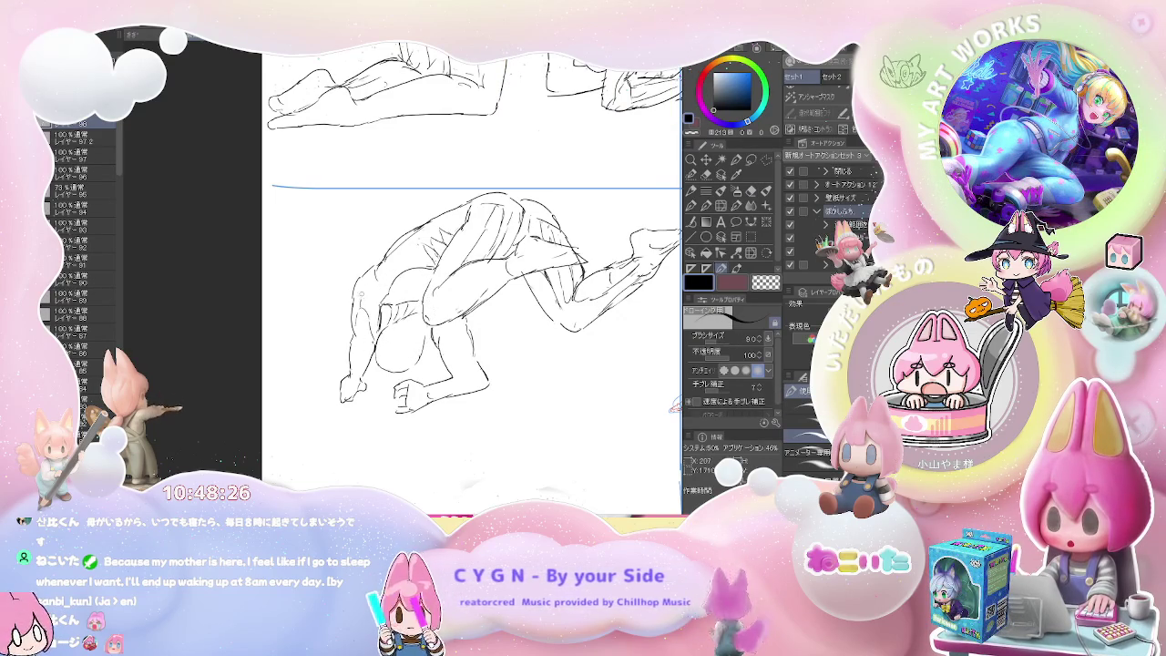
Step: Undo a stroke near the figure's belly, zooming out to compare it with the other figures
key("ctrl+minus")
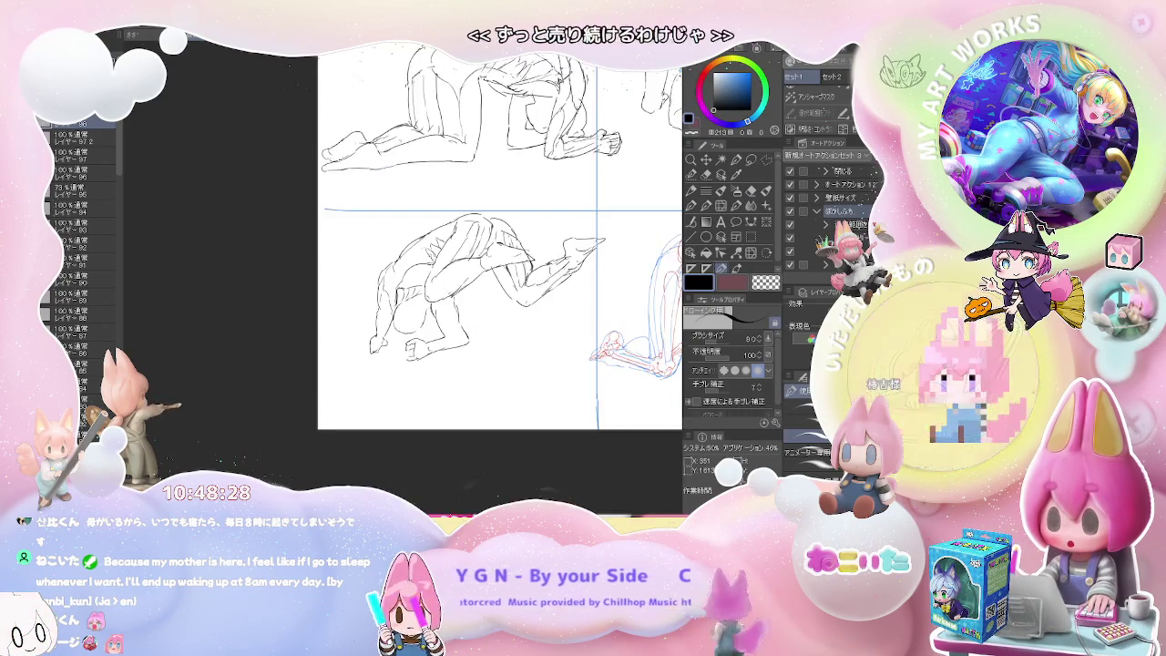
key("ctrl+plus")
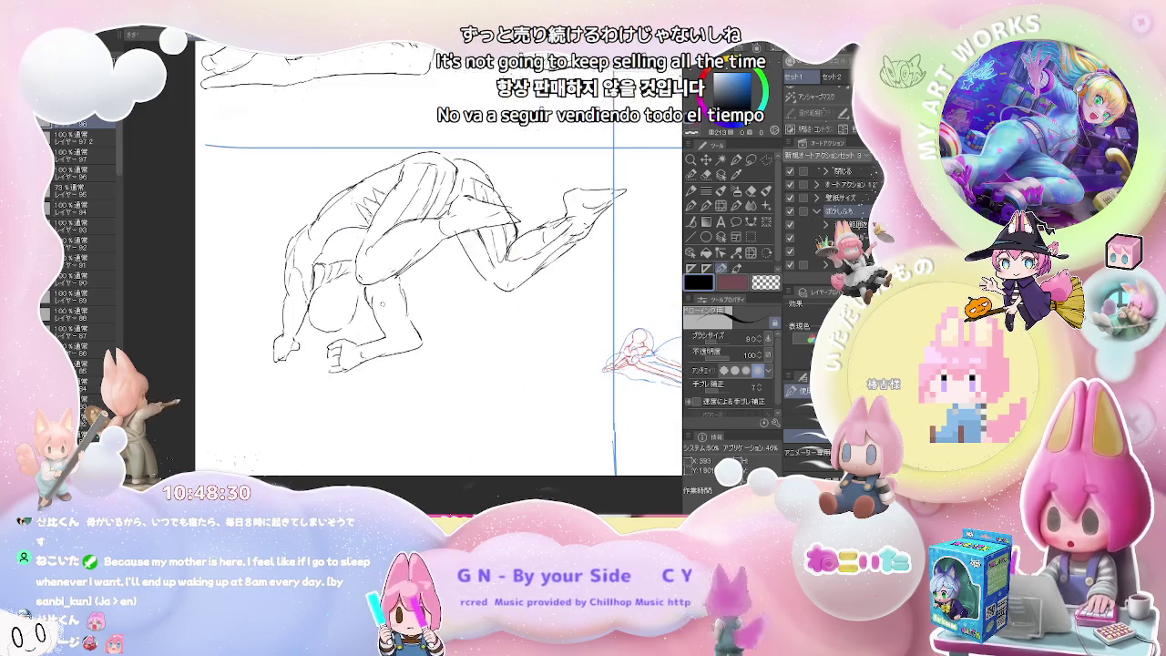
key("ctrl+plus")
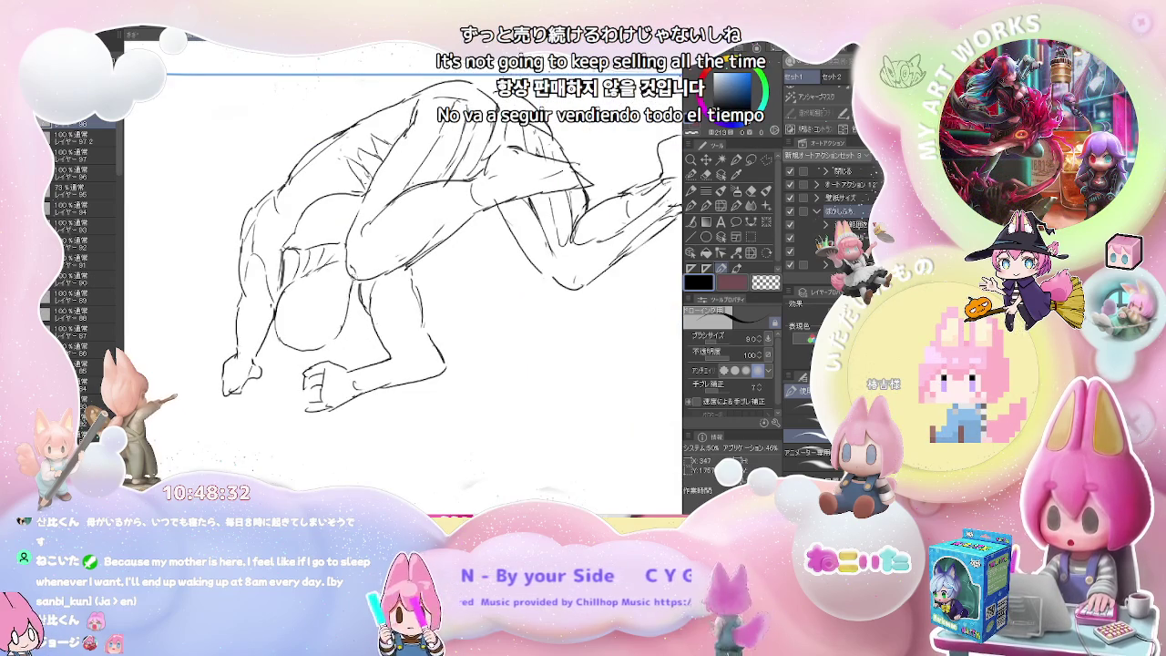
key("ctrl+z")
key("ctrl+minus")
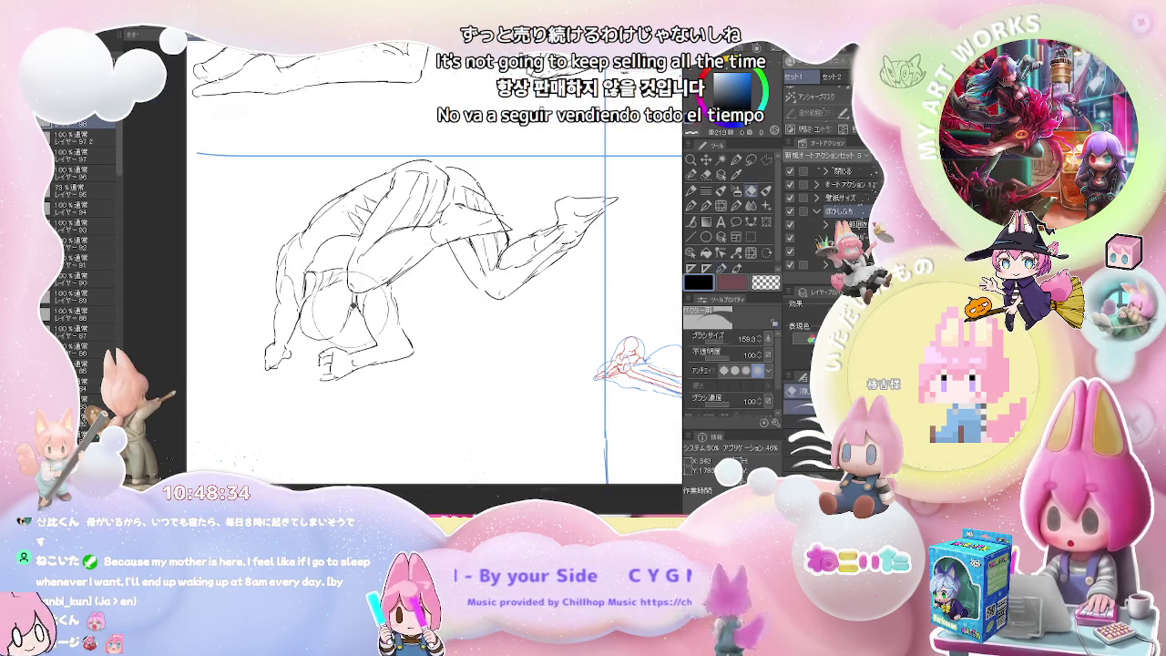
key("ctrl+minus")
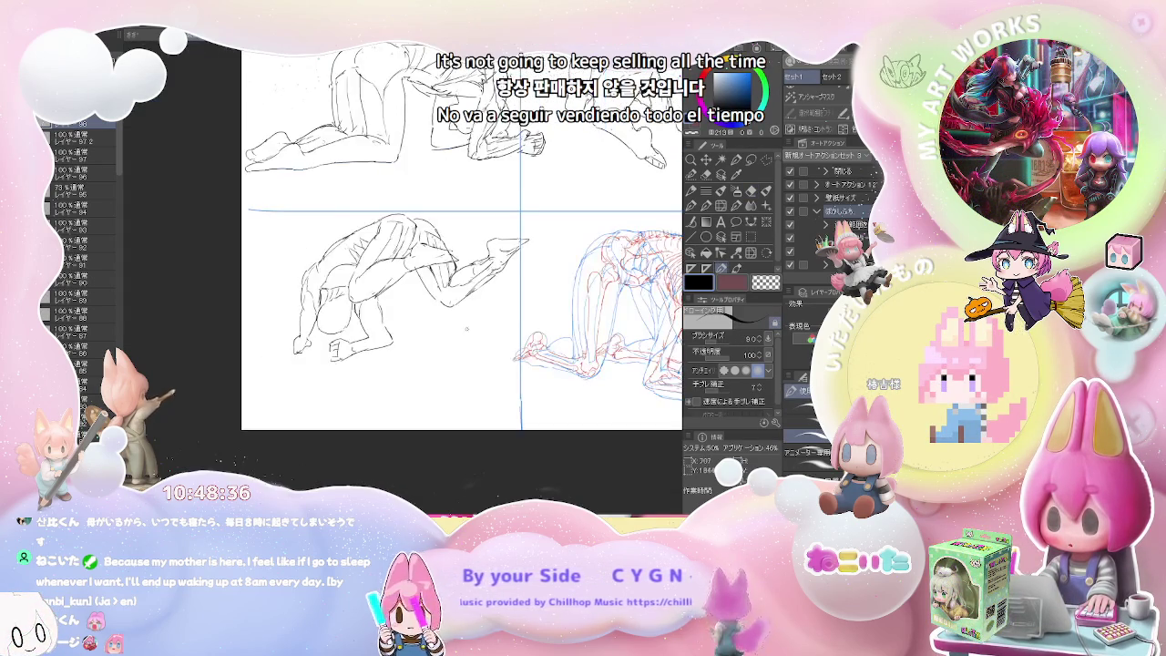
key("ctrl+plus")
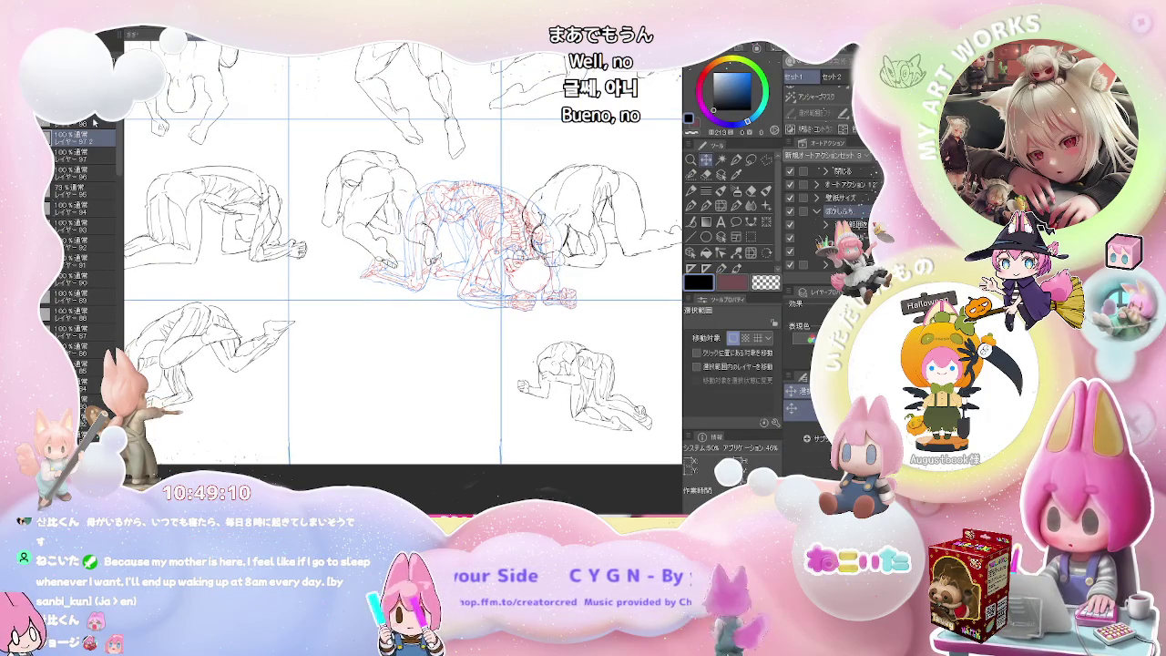
Step: Rotate the canvas view about 14° clockwise to face the empty grid cell
key("p")
scroll(338, 381, "up", 2)
scroll(338, 381, "down", 1)
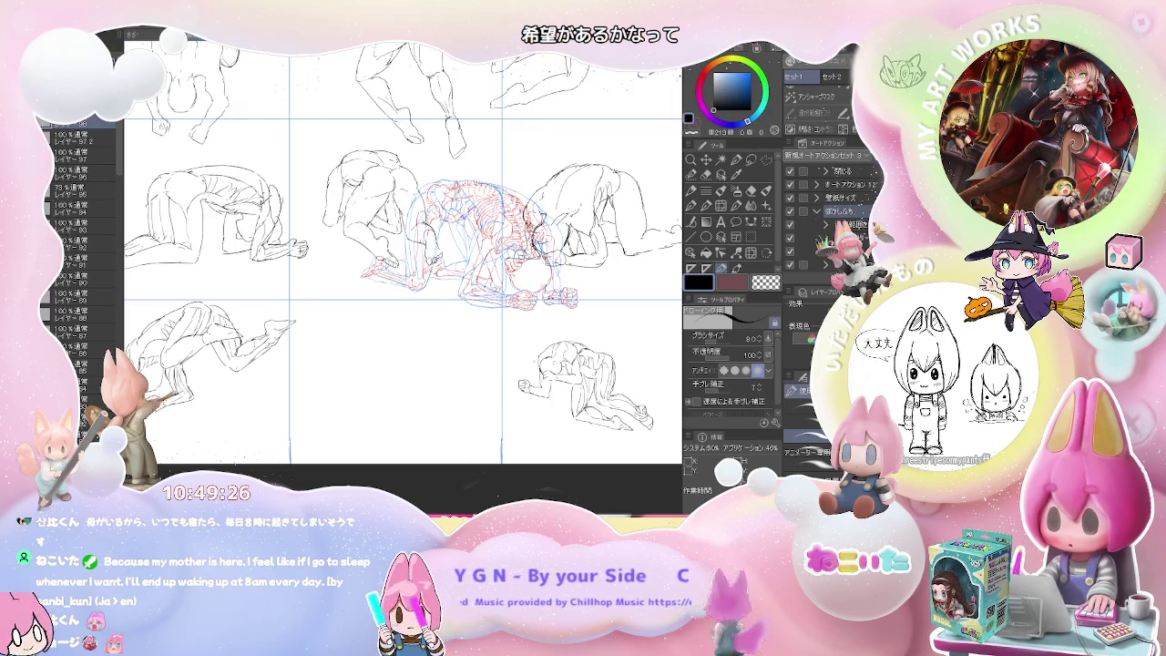
mouse_move(369, 340)
left_mouse_down()
mouse_move(401, 374)
mouse_move(370, 283)
left_mouse_up()
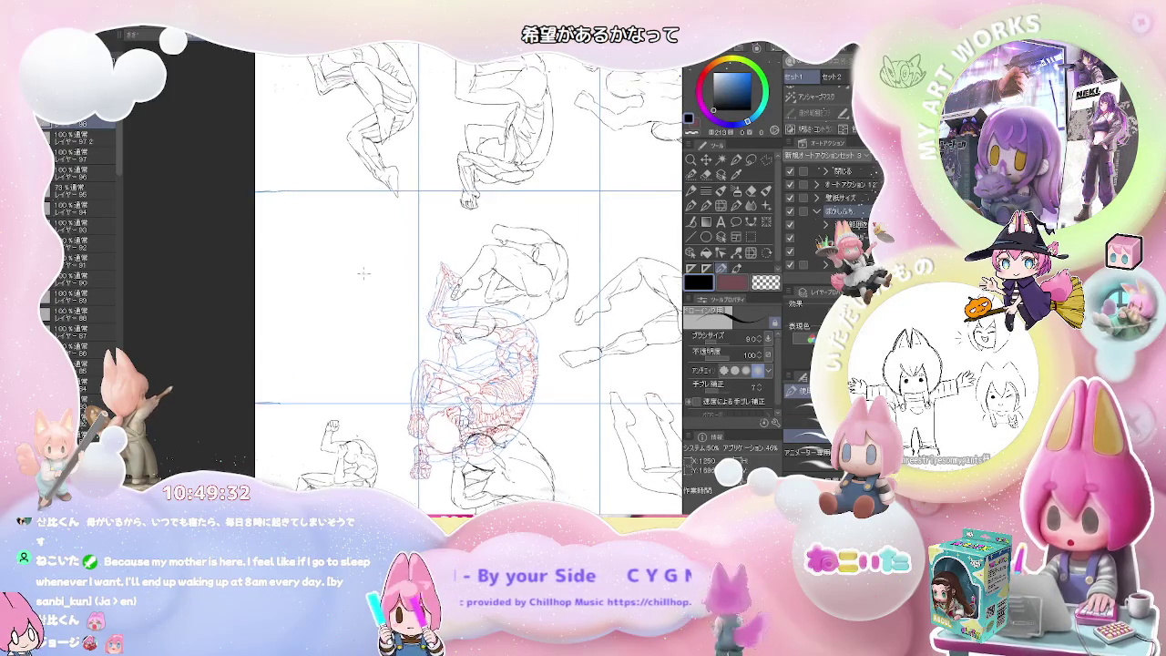
Step: Begin the new figure in the empty cell with an oval head
scroll(371, 283, "up", 2)
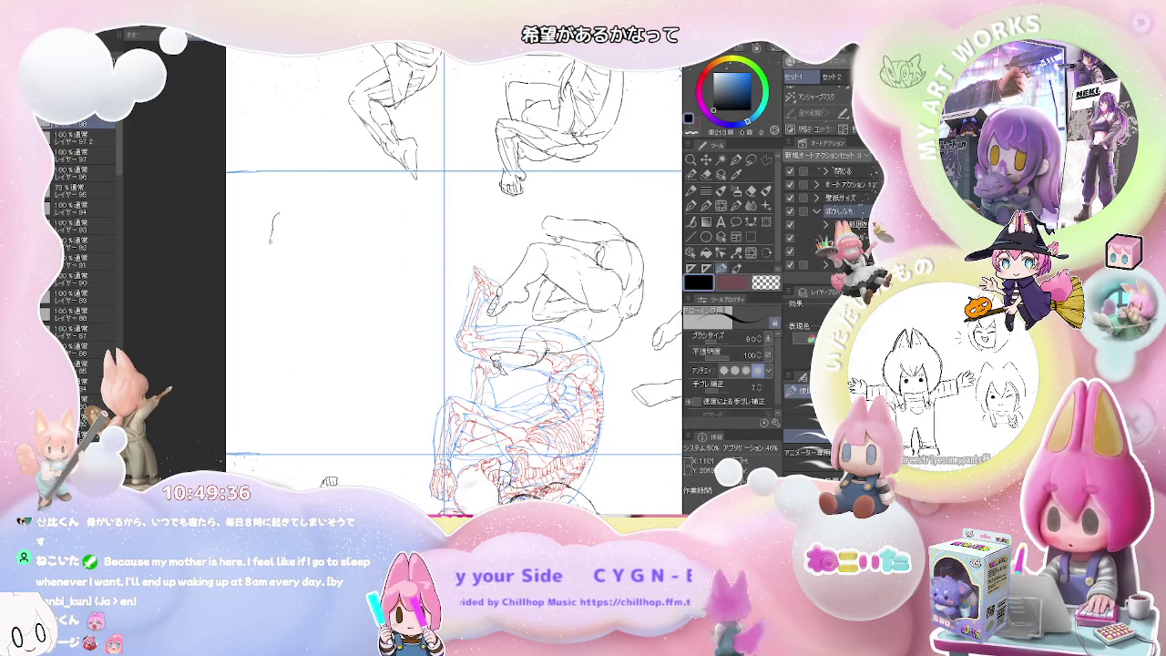
left_click_drag(273, 252, 286, 266)
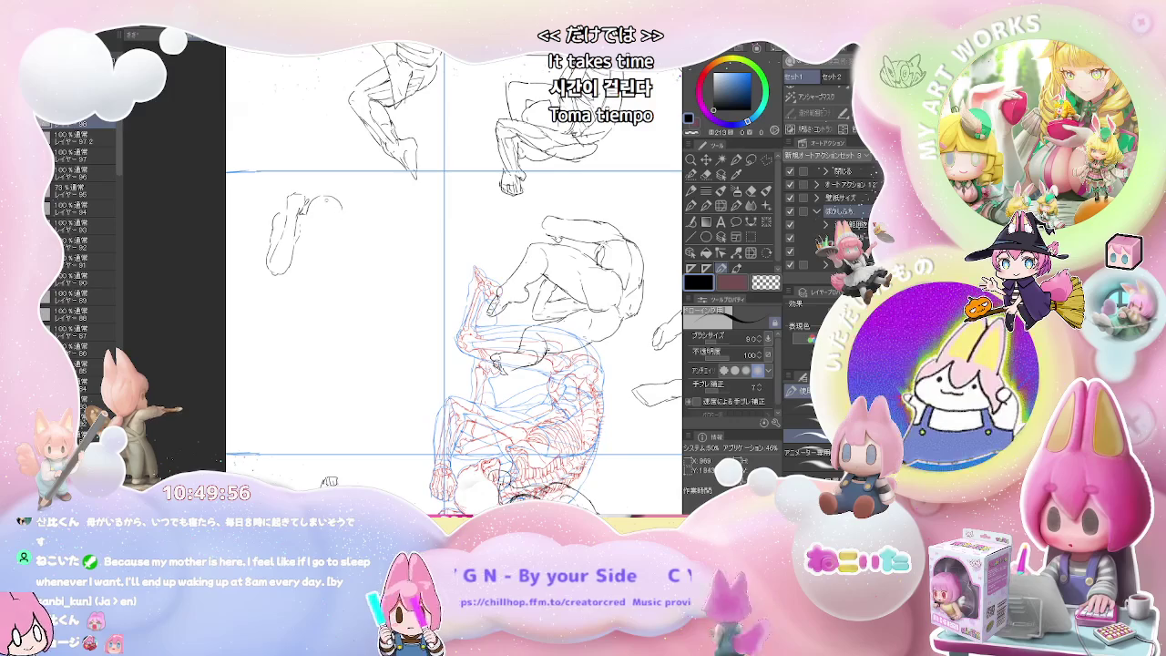
key("e")
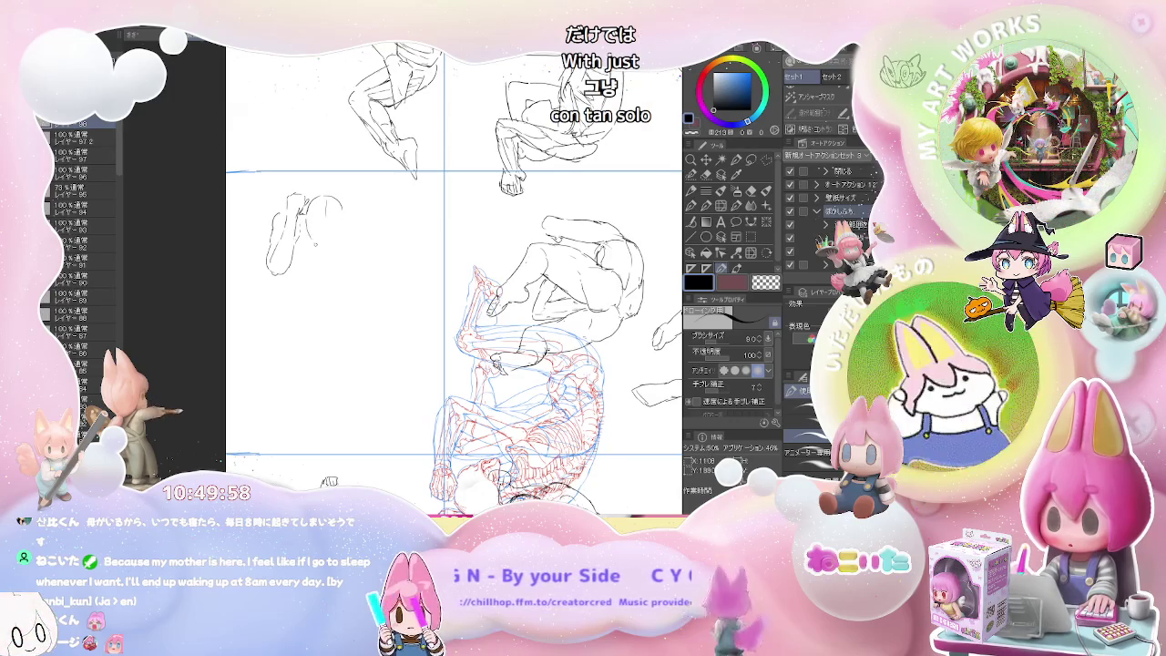
key("p")
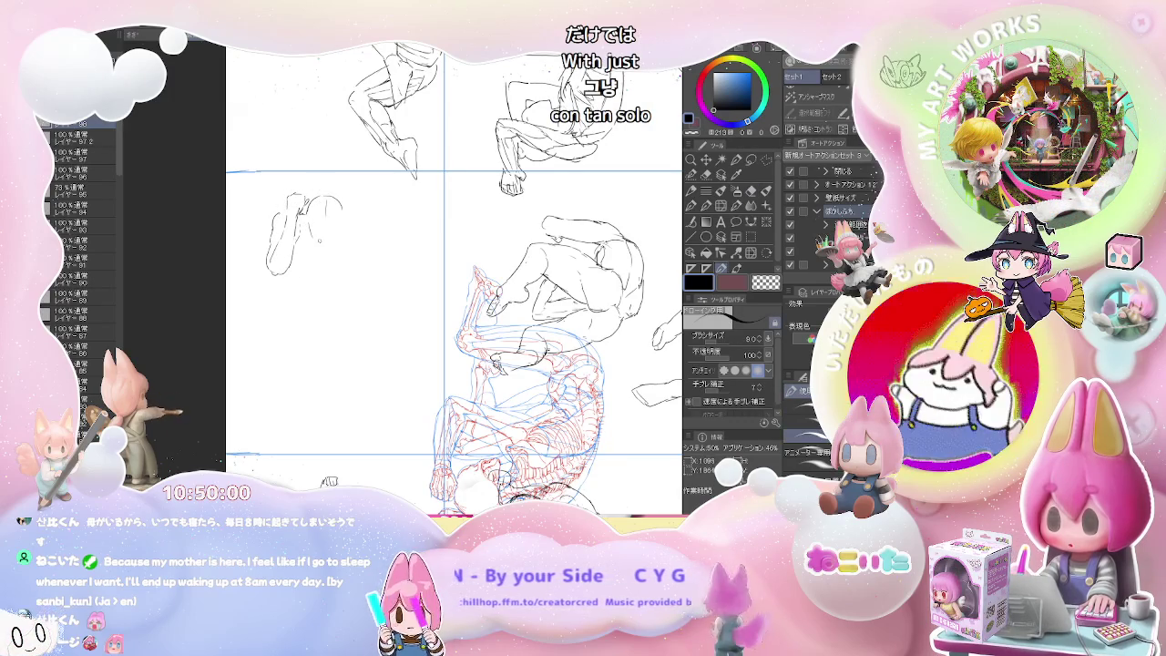
key("e")
key("p")
left_click_drag(324, 197, 315, 242)
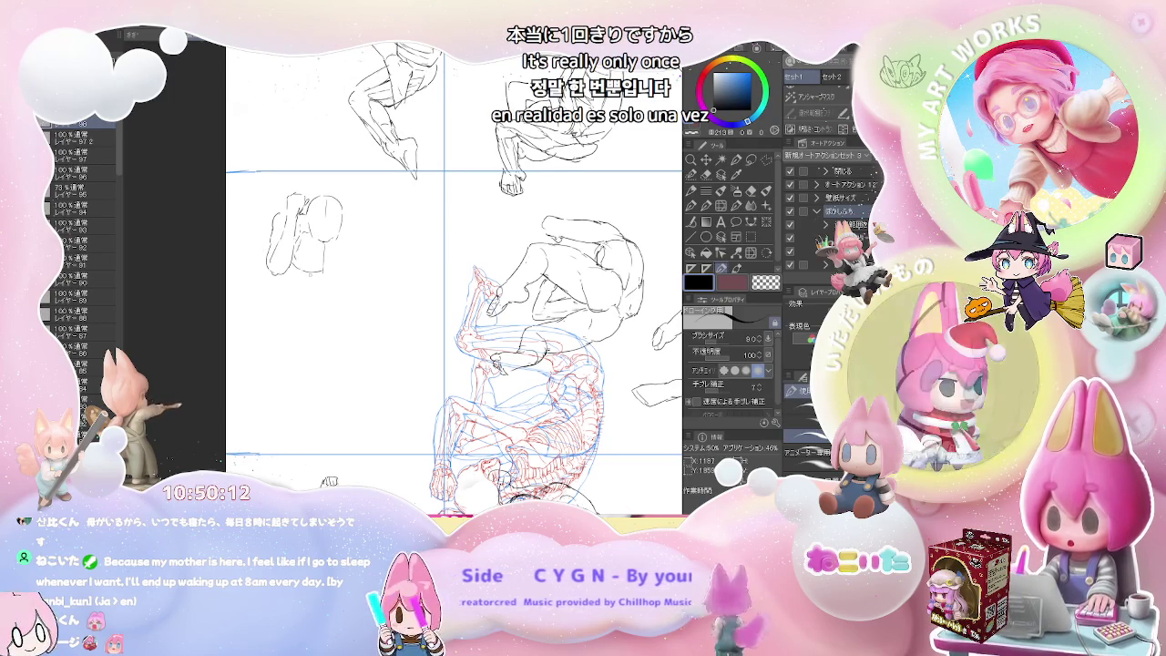
Step: Sketch the torso side, the raised right arm and a fist above the shoulder
key("e")
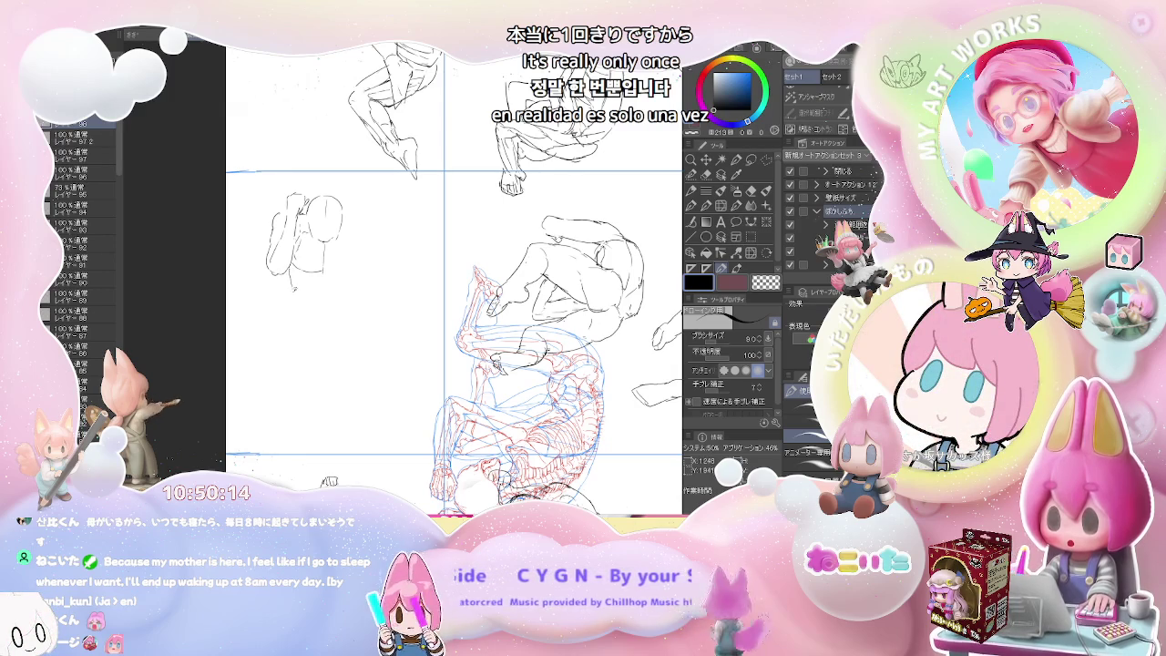
key("p")
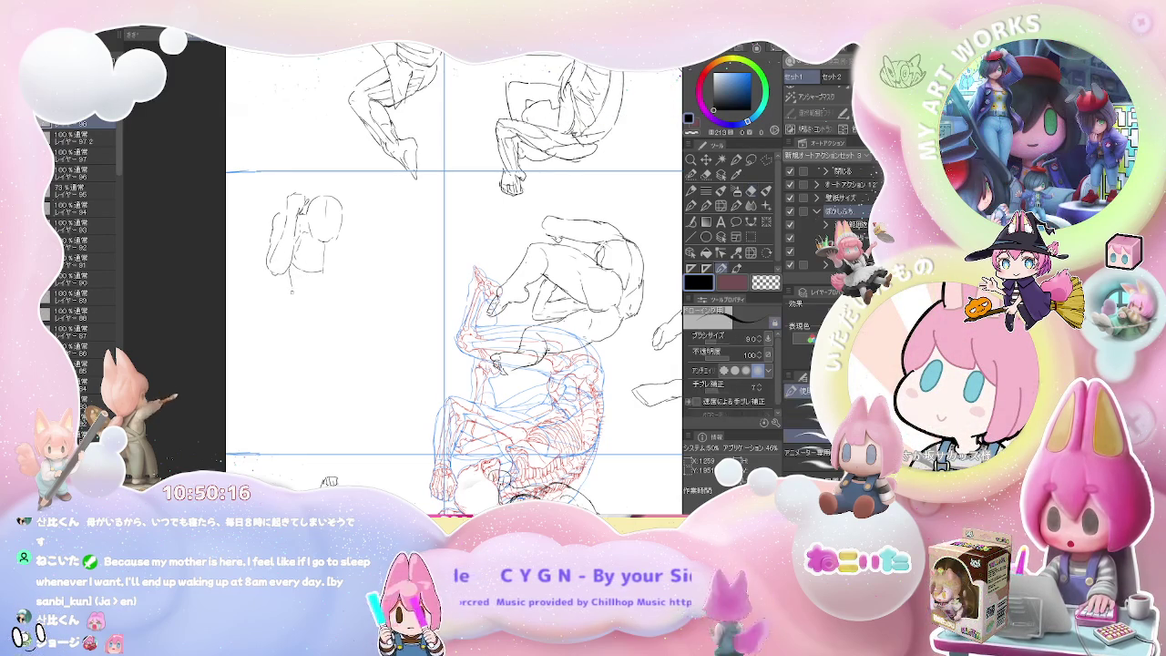
left_click_drag(297, 277, 301, 309)
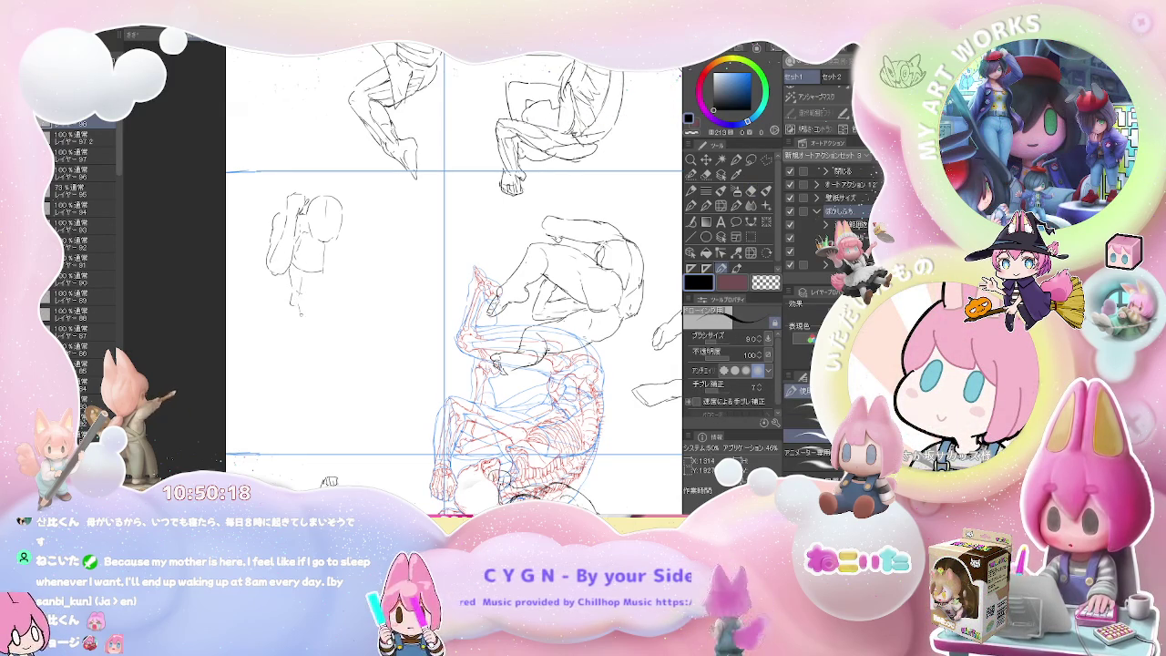
left_click_drag(329, 271, 357, 268)
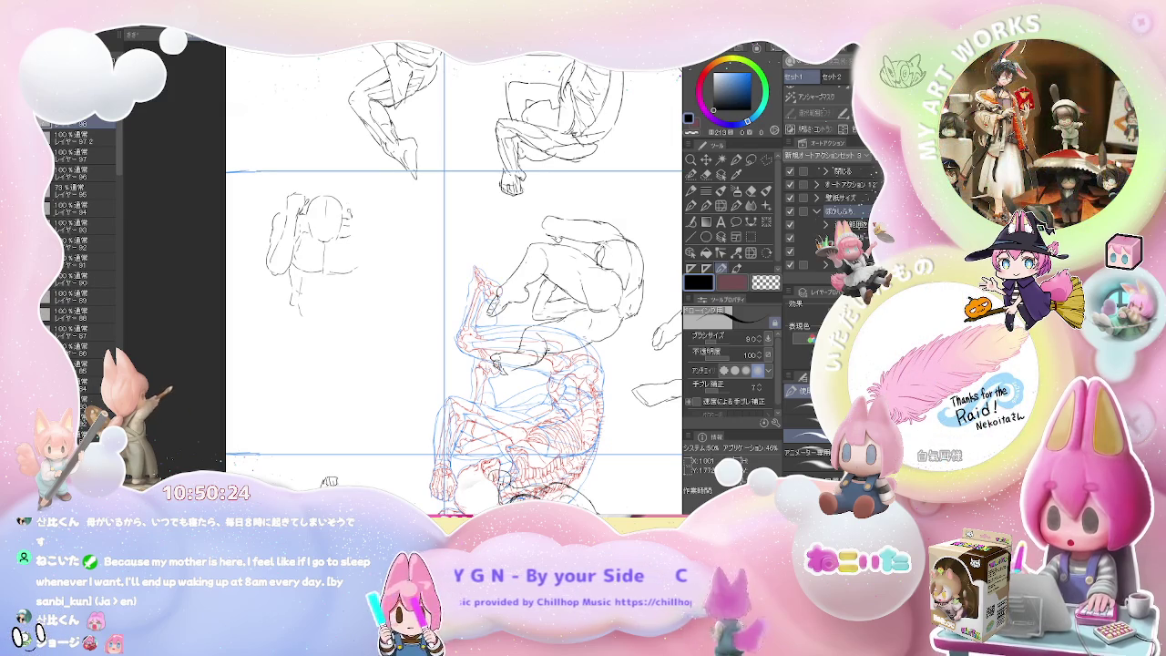
left_click_drag(348, 186, 356, 202)
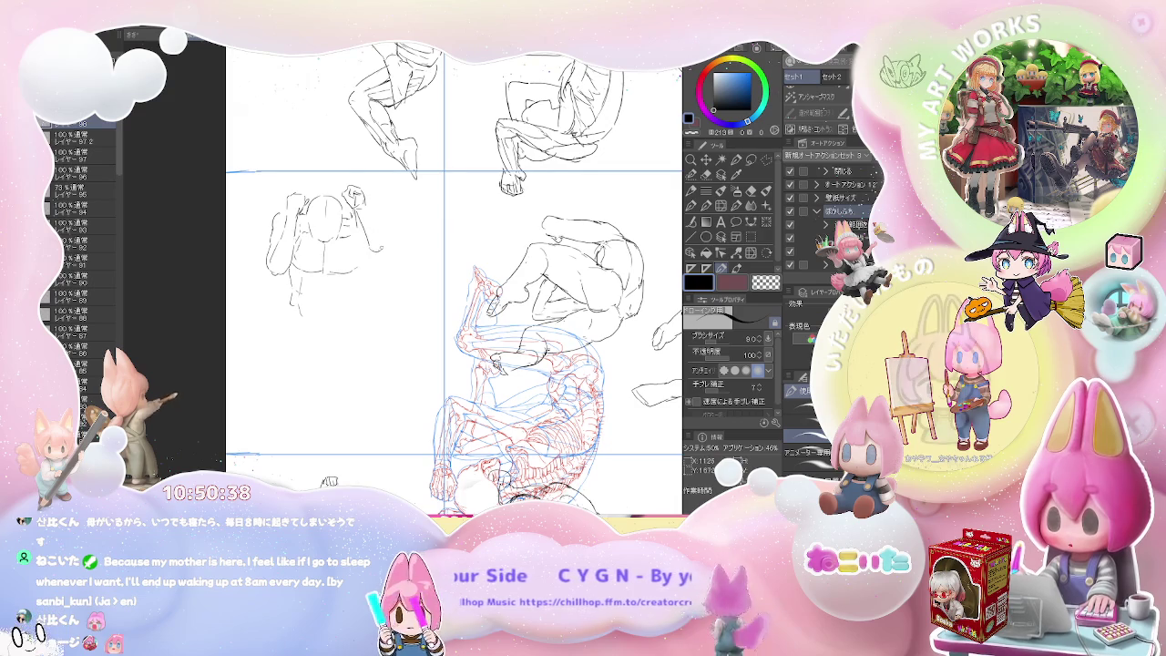
left_click_drag(364, 196, 390, 249)
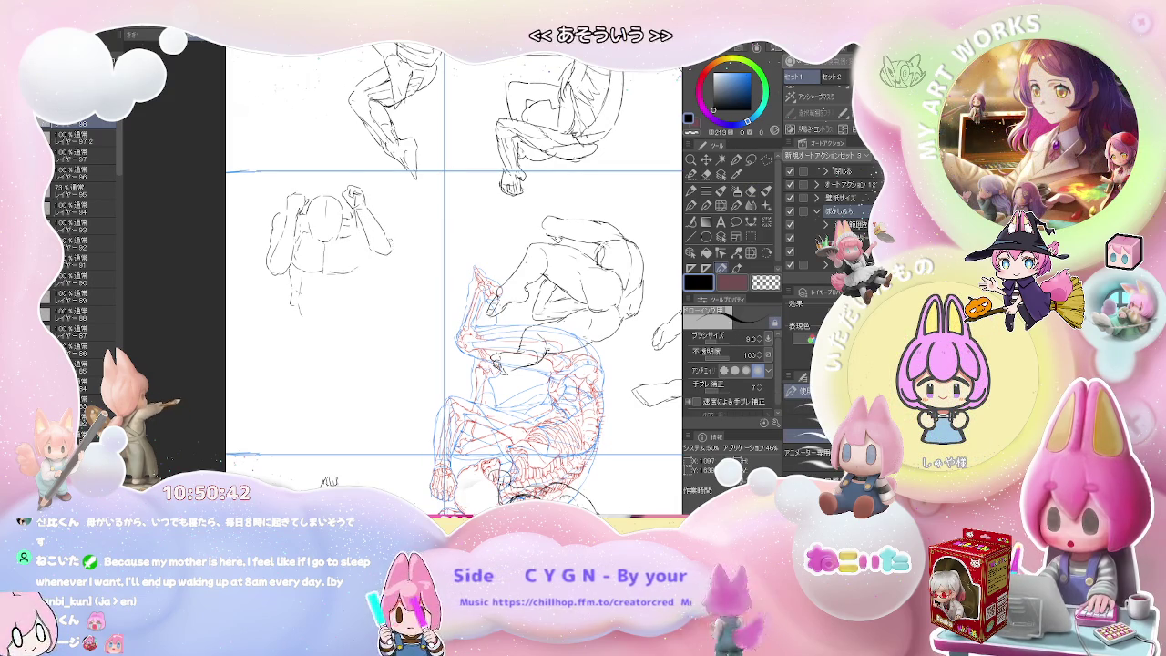
Step: Reinforce the right arm, draw the abdominal lines and right hip, undoing an overlong hip stroke
left_click_drag(390, 236, 392, 250)
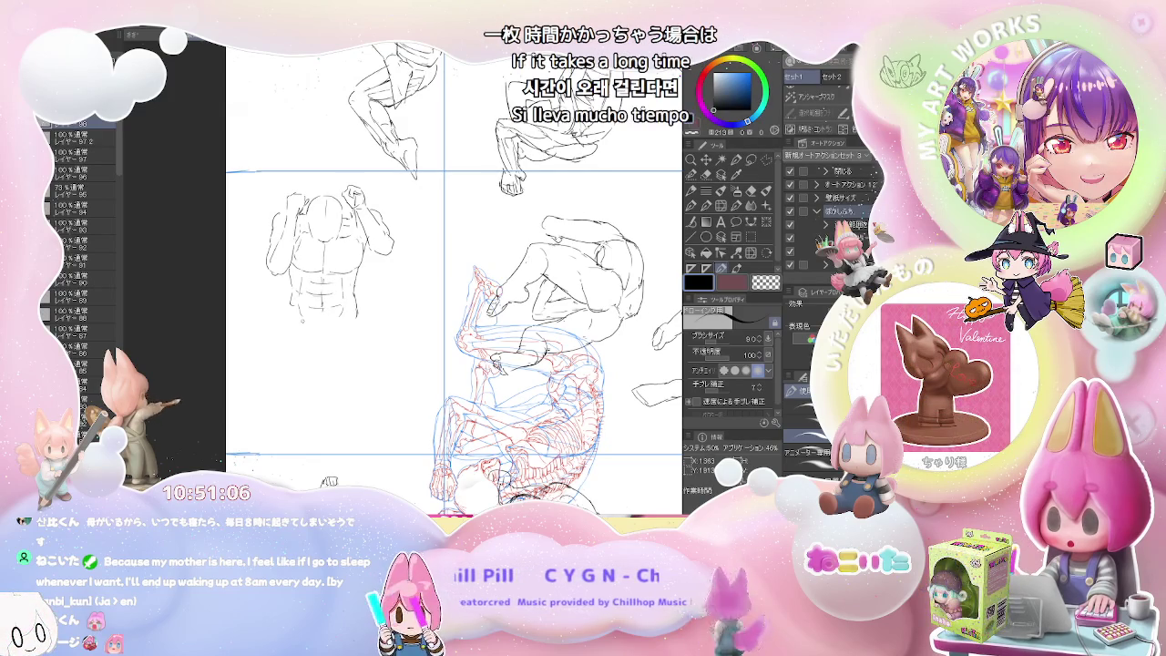
left_click_drag(303, 317, 326, 324)
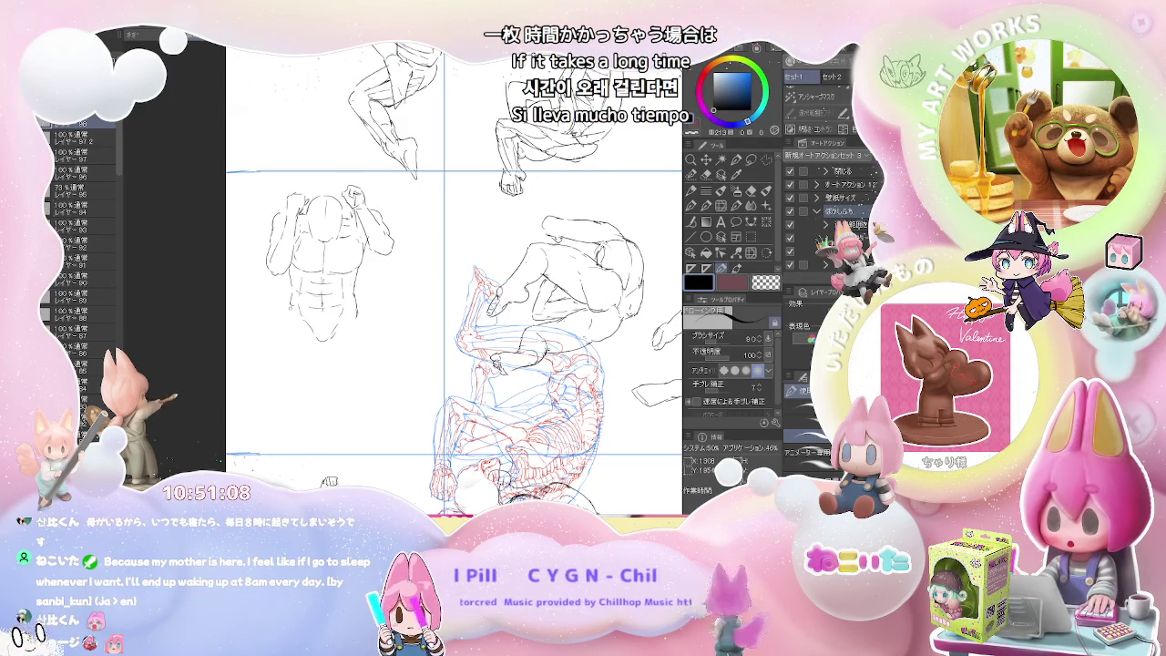
key("e")
key("p")
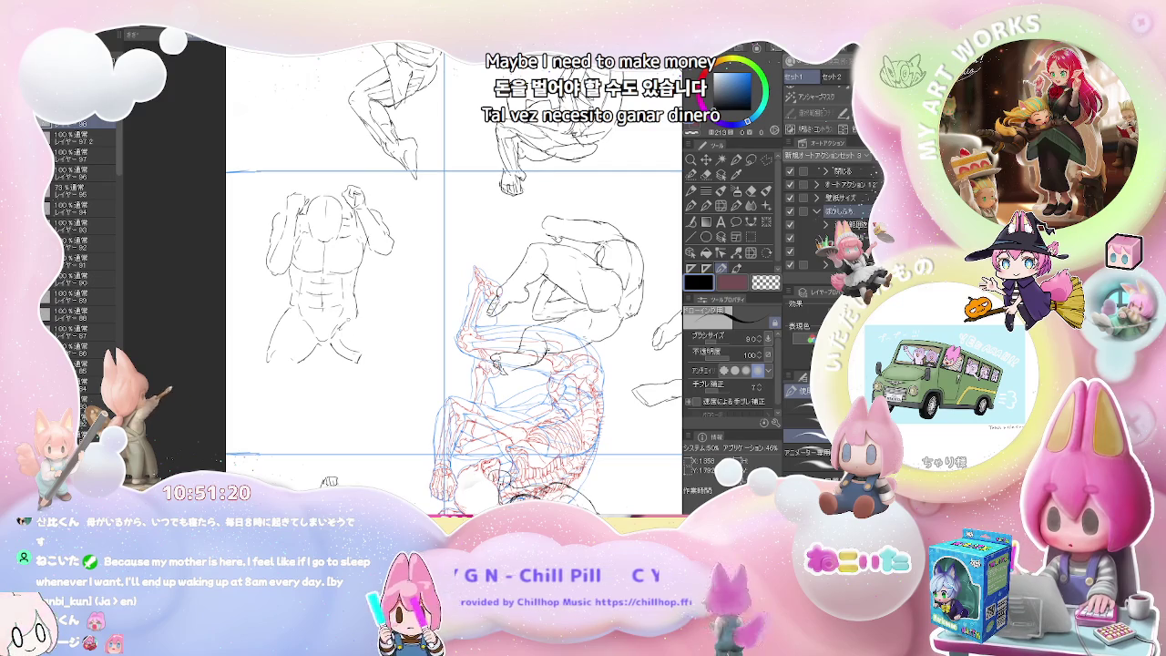
mouse_move(364, 324)
left_mouse_down()
mouse_move(396, 341)
mouse_move(377, 320)
left_mouse_up()
key("ctrl+z")
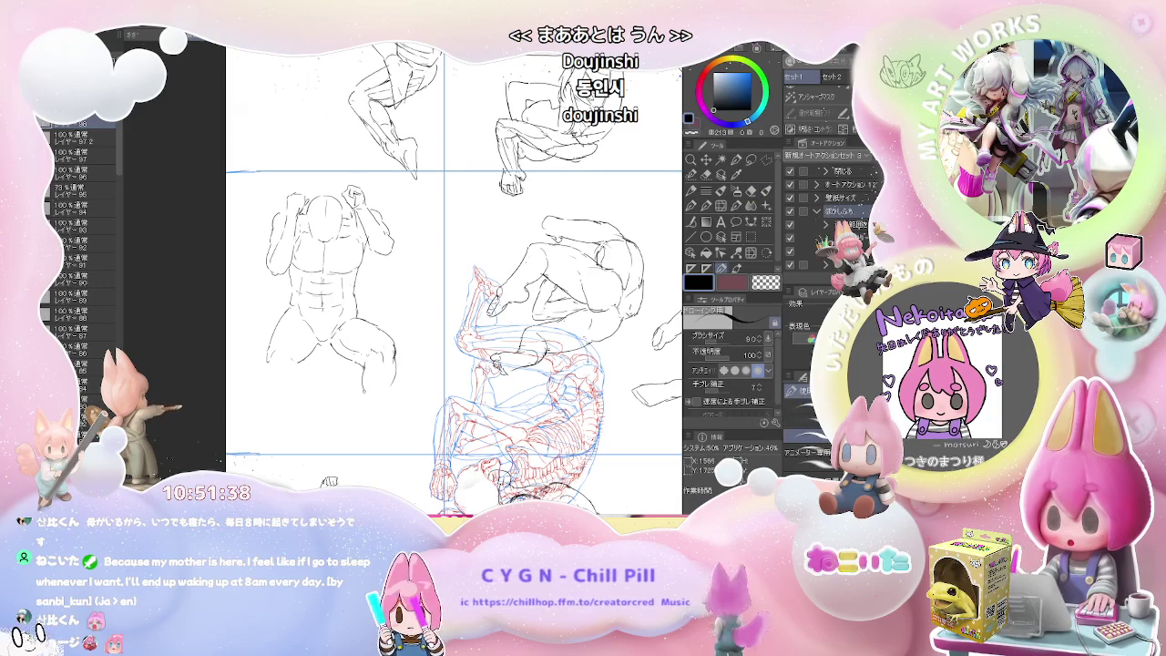
Step: Draw the right knee and lower leg and the left lower leg, then zoom out to check
left_click_drag(363, 383, 369, 419)
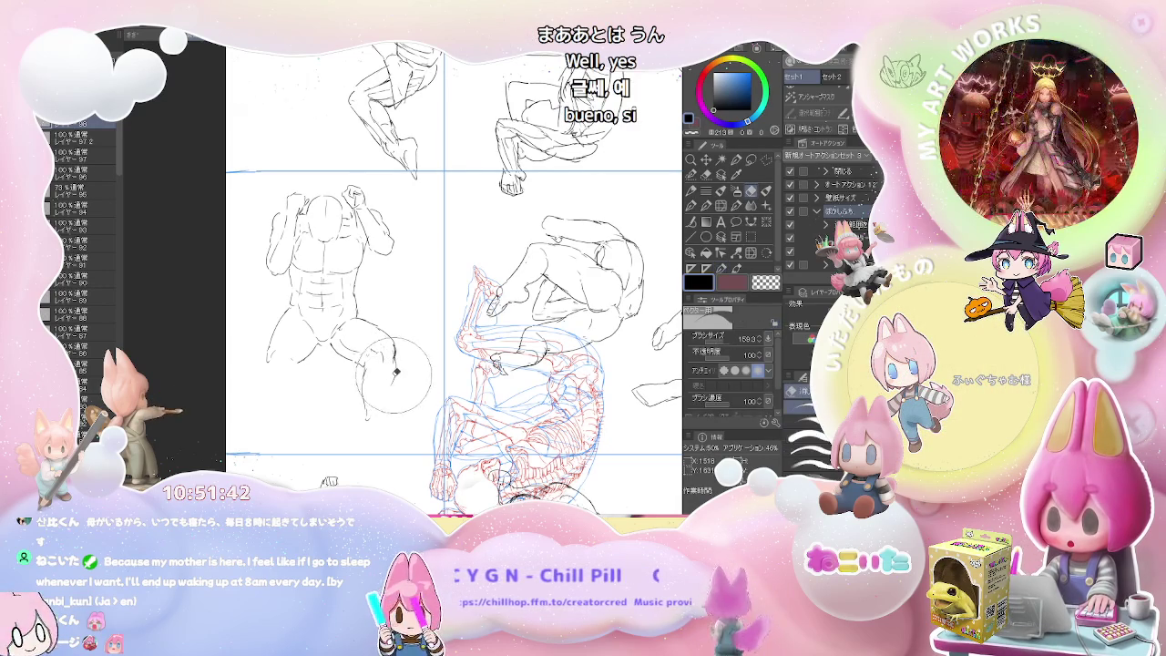
left_click_drag(393, 370, 367, 421)
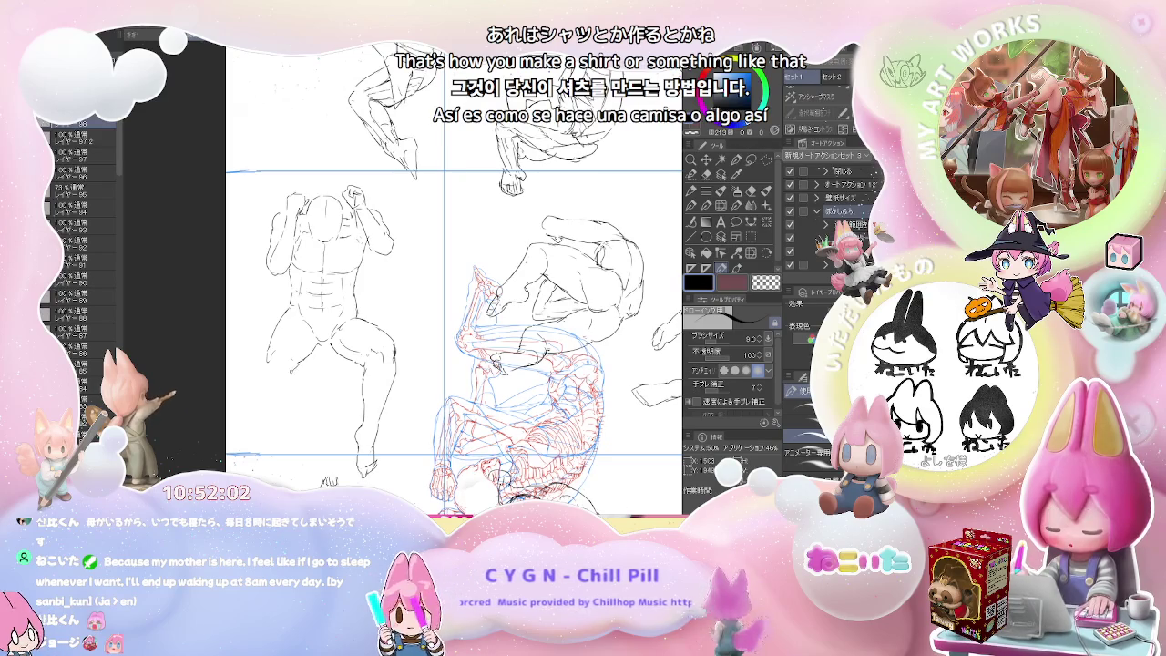
left_click_drag(295, 368, 302, 435)
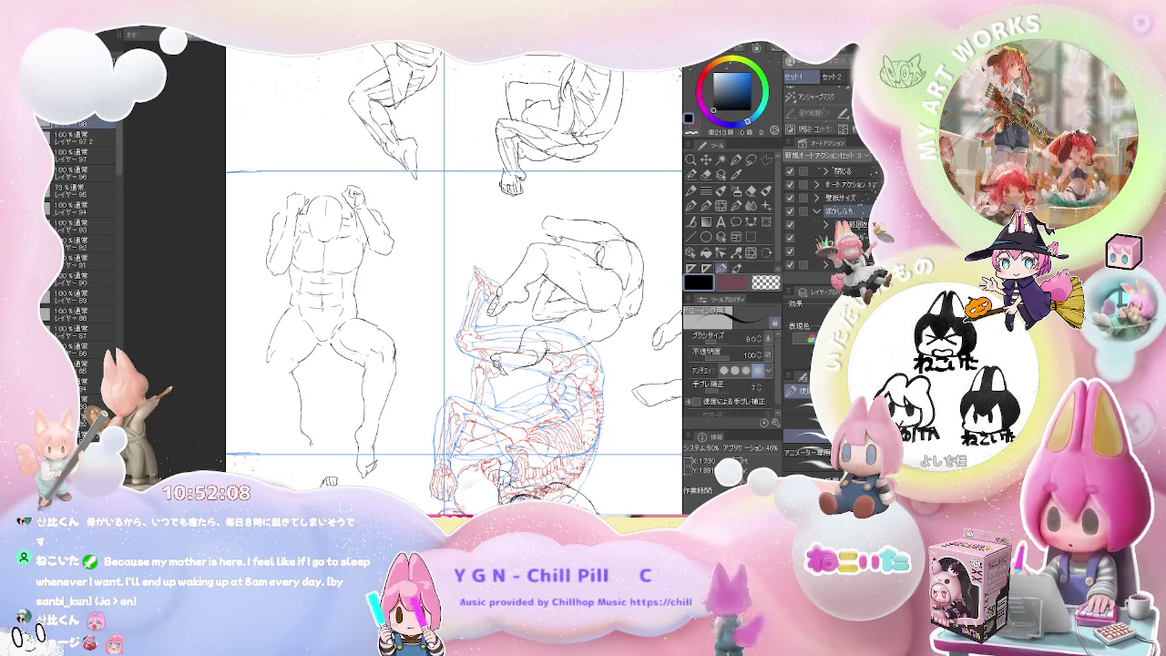
key("e")
key("p")
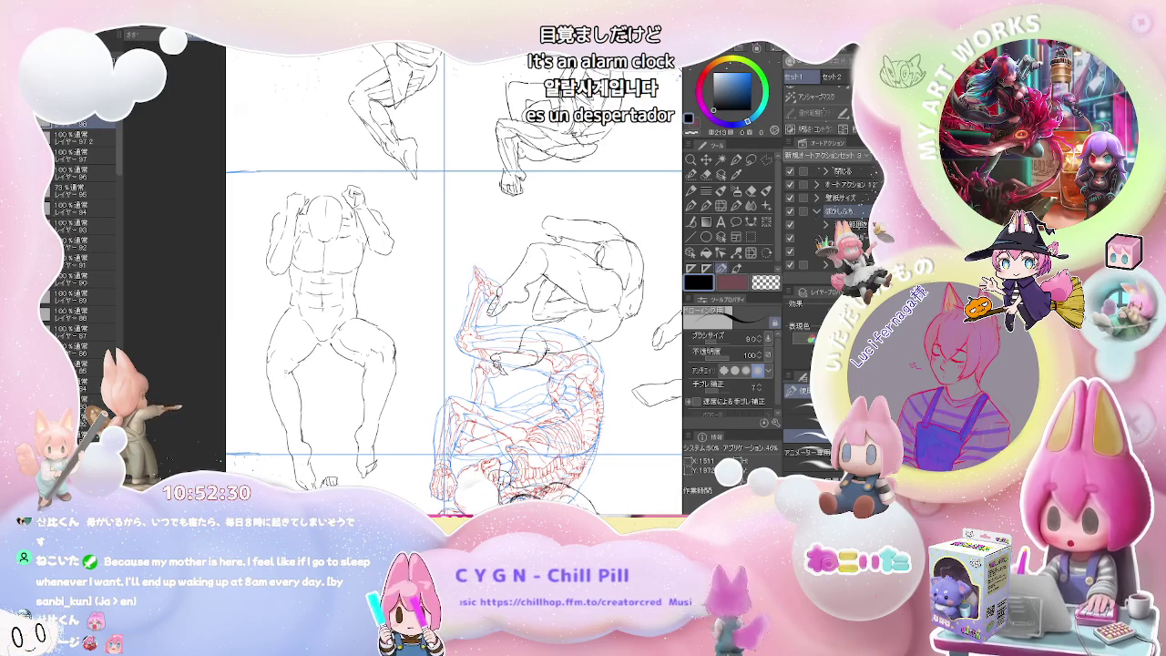
key("ctrl+minus")
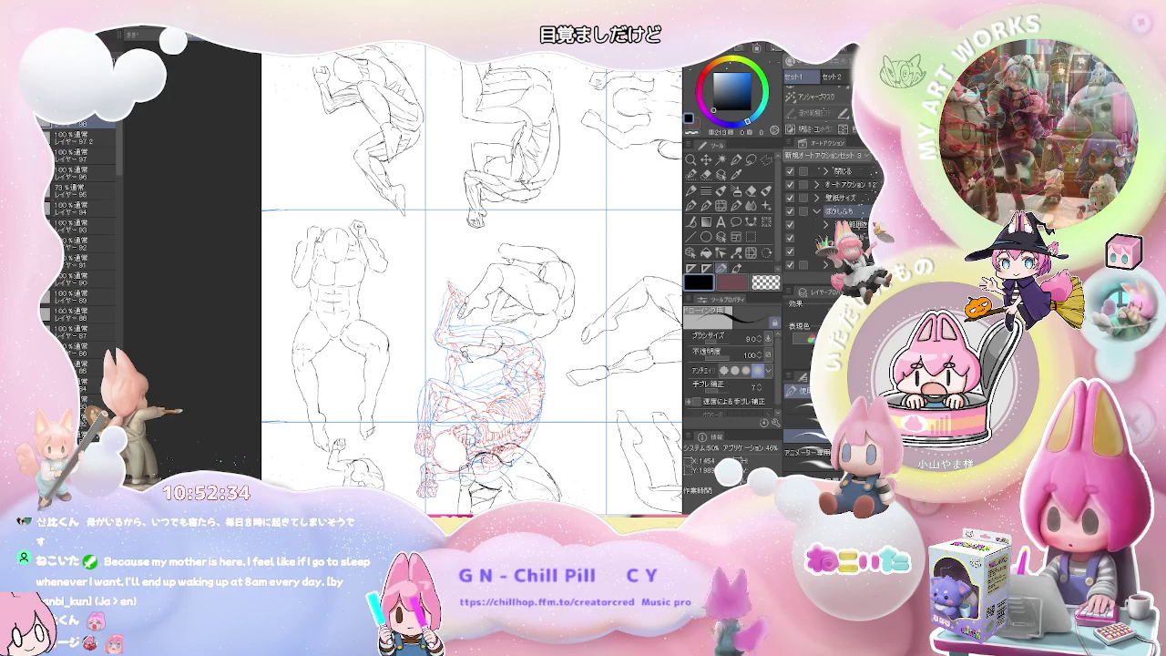
key("ctrl+plus")
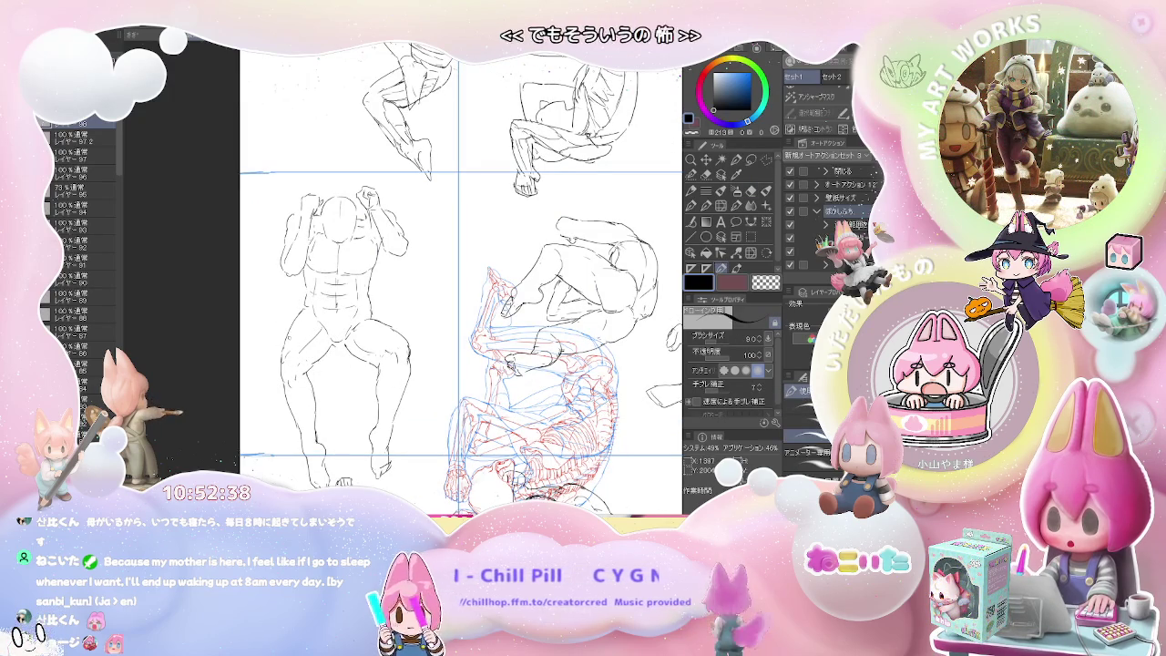
key("e")
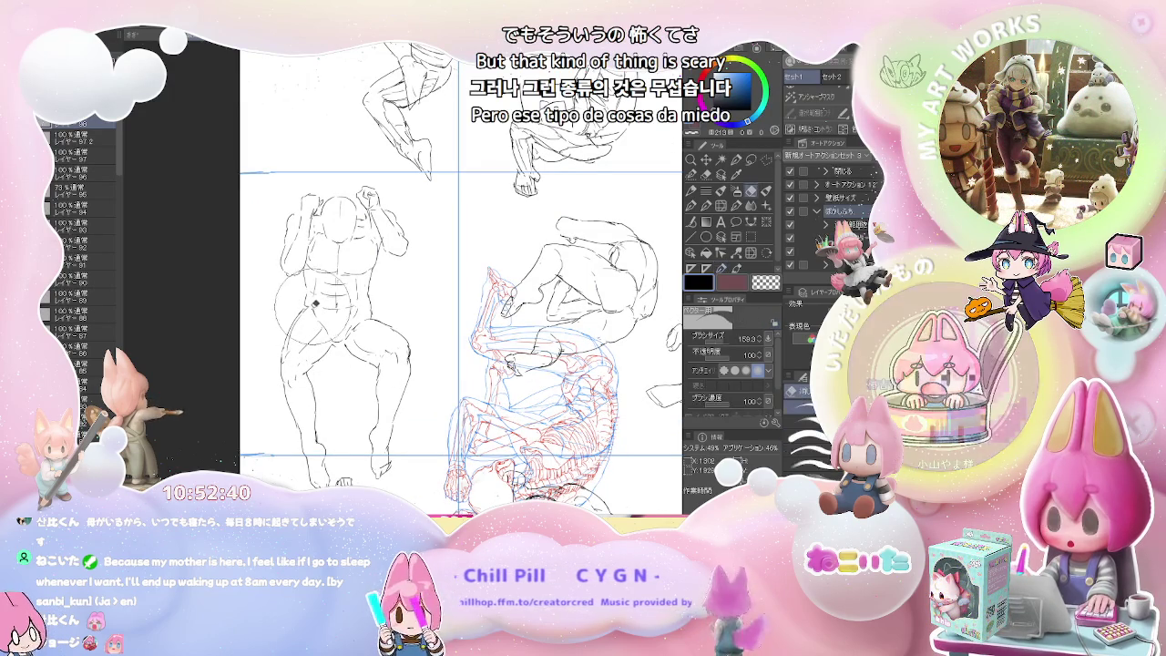
key("p")
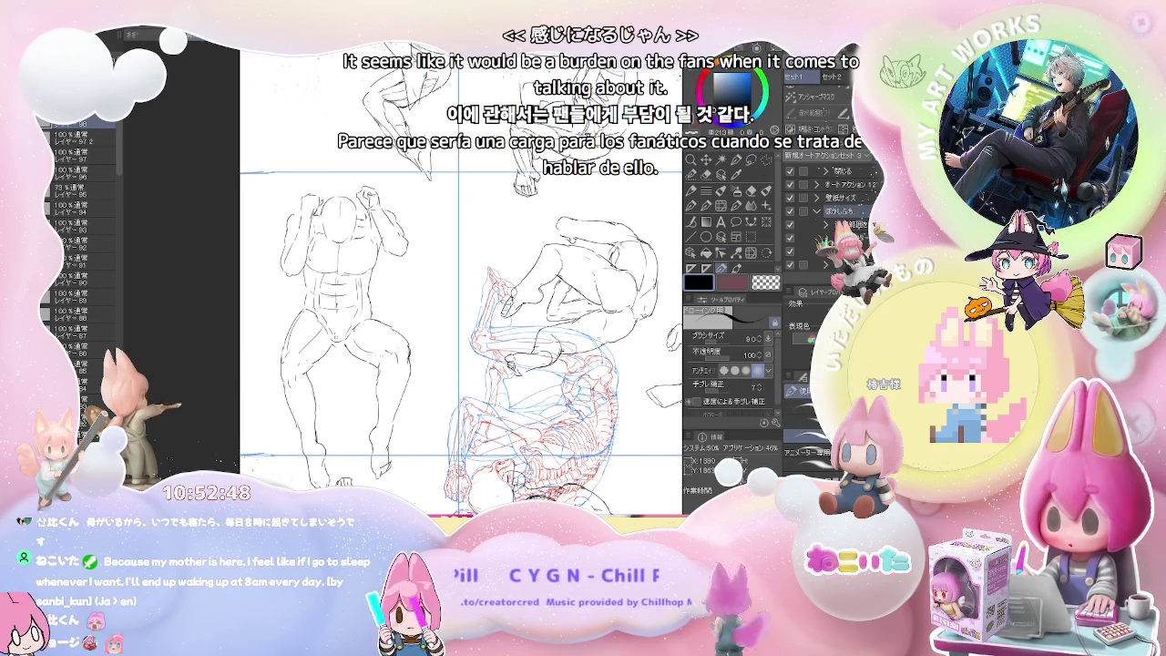
scroll(405, 300, "down", 2)
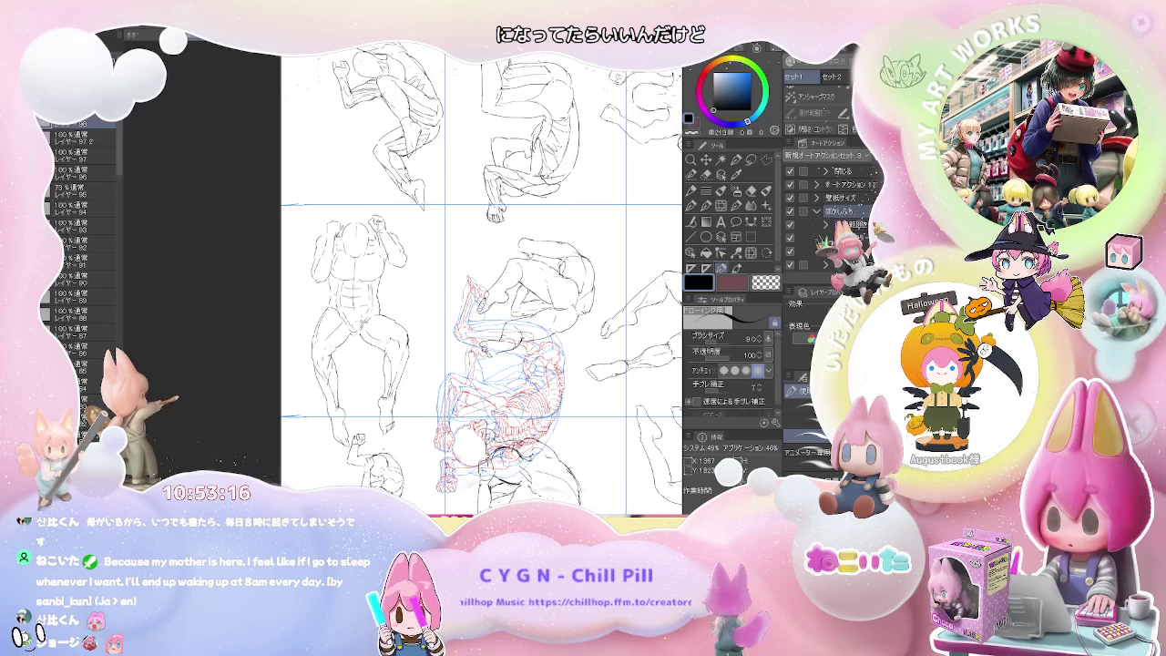
Step: Turn the sheet upright to landscape and hide the figure sketches and skeleton reference
scroll(481, 274, "down", 2)
scroll(450, 316, "down", 1)
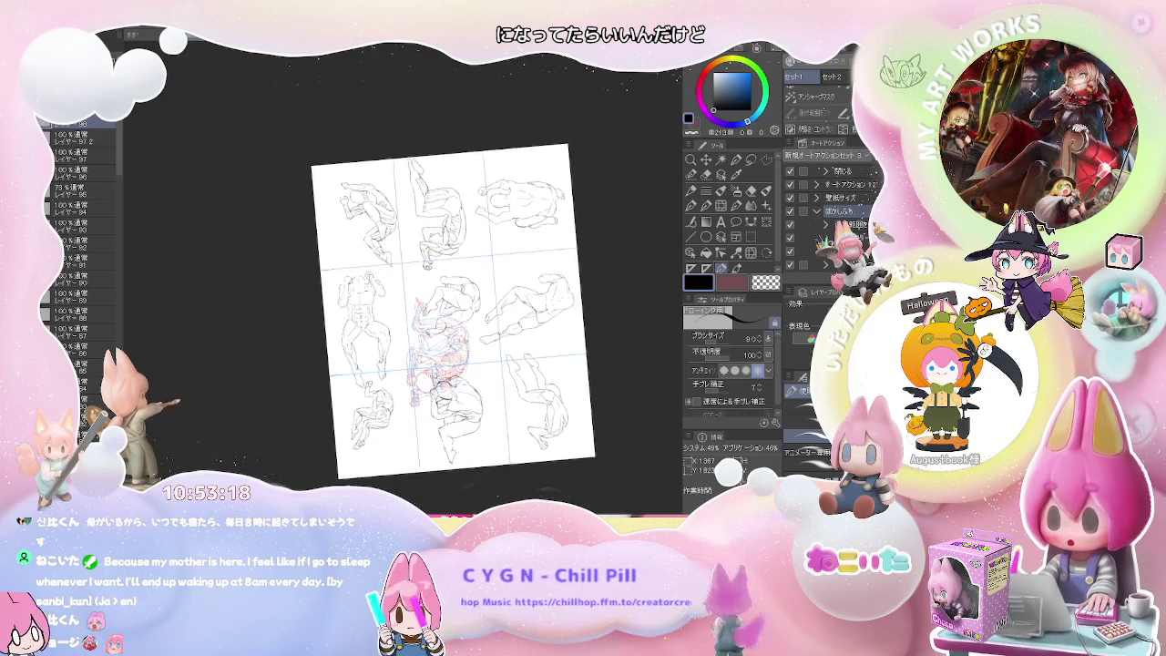
left_click_drag(450, 315, 466, 347)
scroll(466, 343, "up", 1)
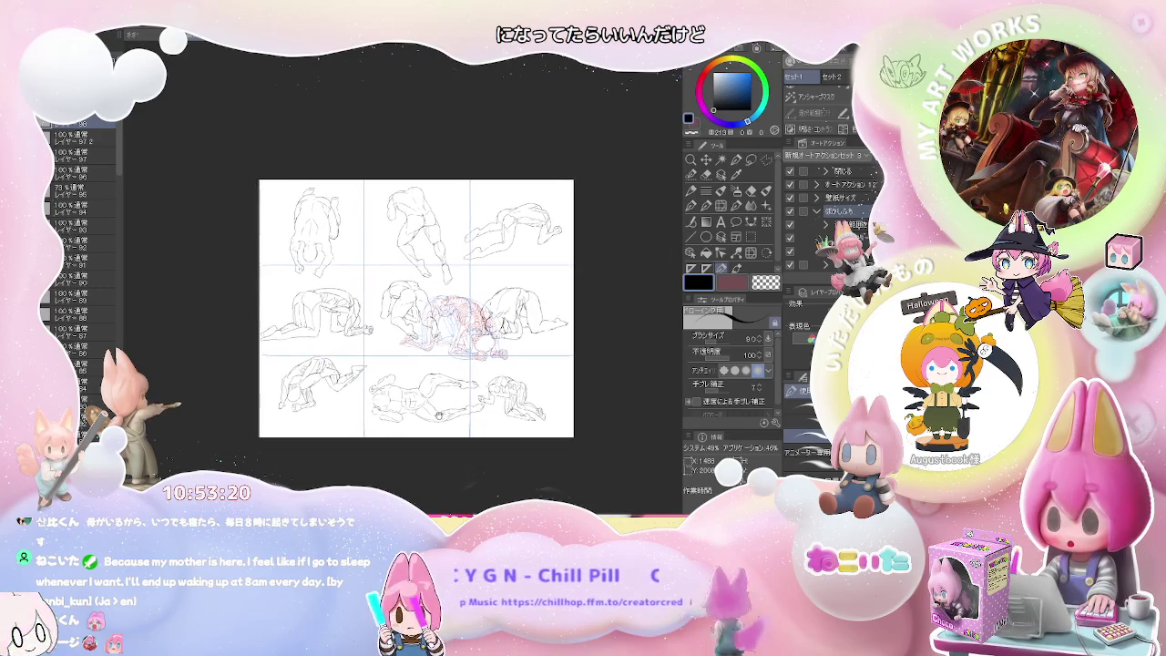
scroll(461, 393, "up", 1)
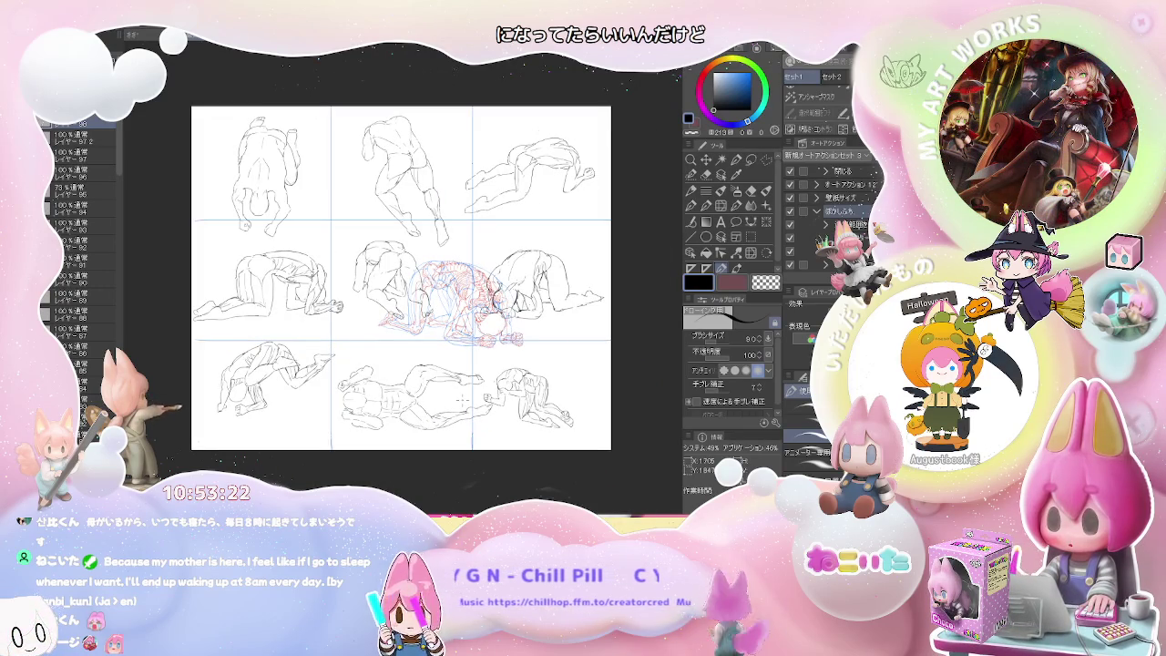
key("ctrl+h")
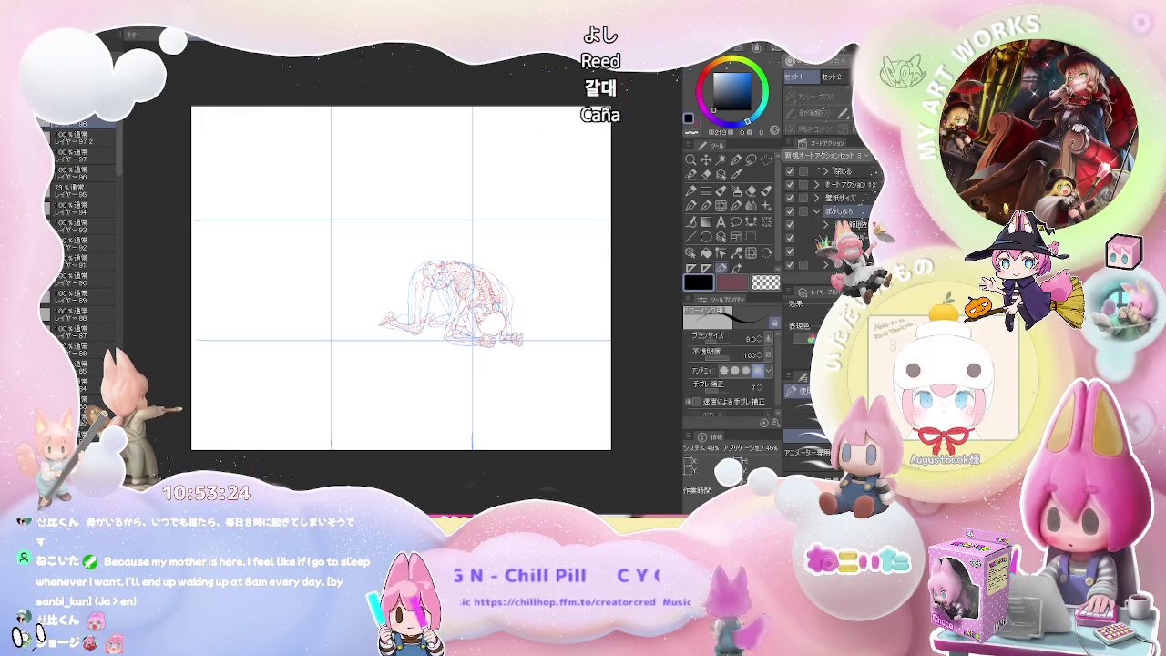
key("Delete")
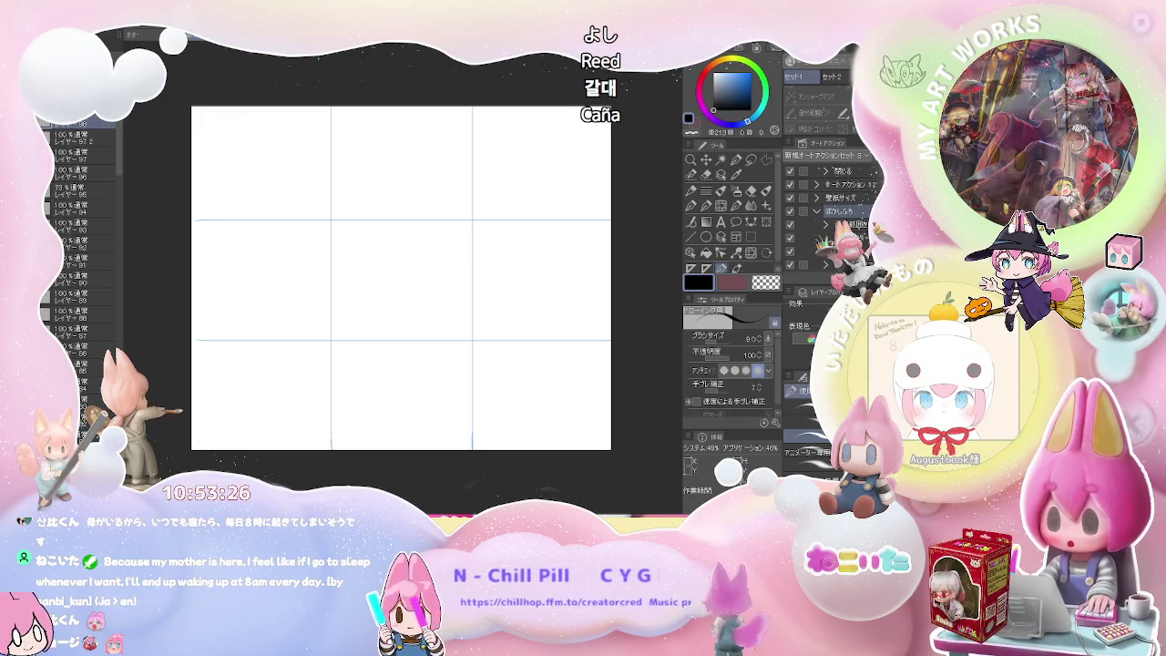